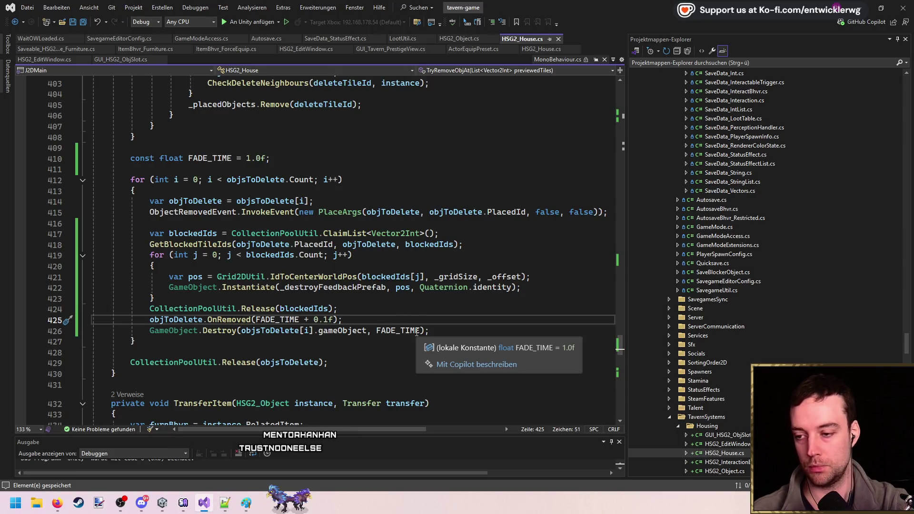
- Jump from the house's OnRemoved call to its definition in HSG2_Object.cs
key("Left")
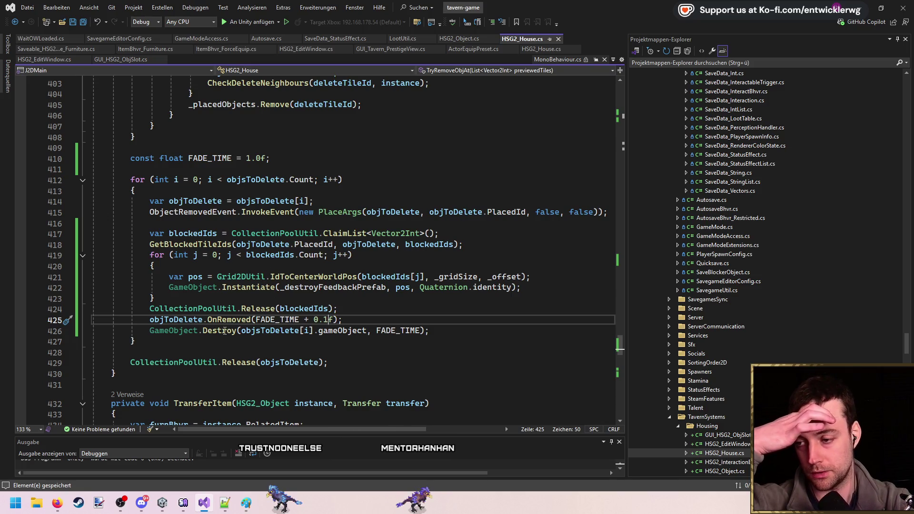
key("F12")
left_click(366, 269)
left_click(325, 147)
scroll(326, 265, "up", 5)
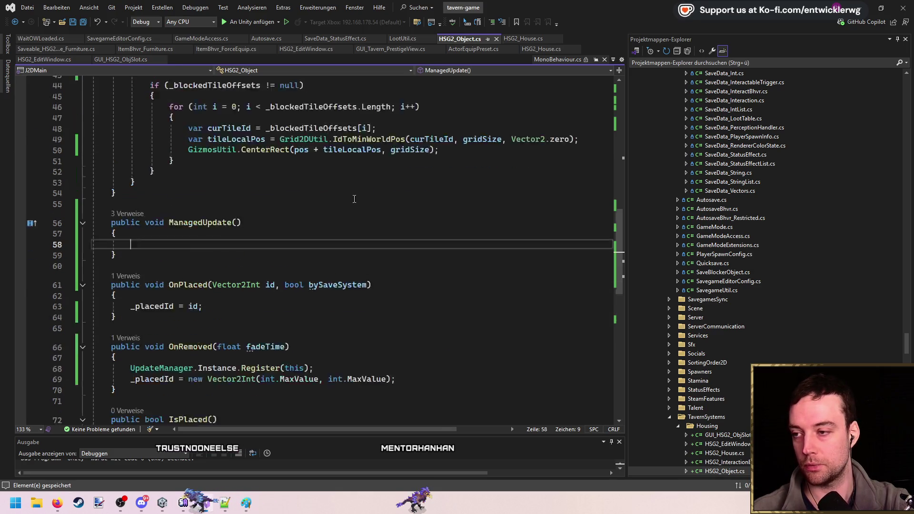
- Add a 'private float _fadeTime;' field below PlacedId and save
scroll(326, 264, "up", 7)
left_click(444, 206)
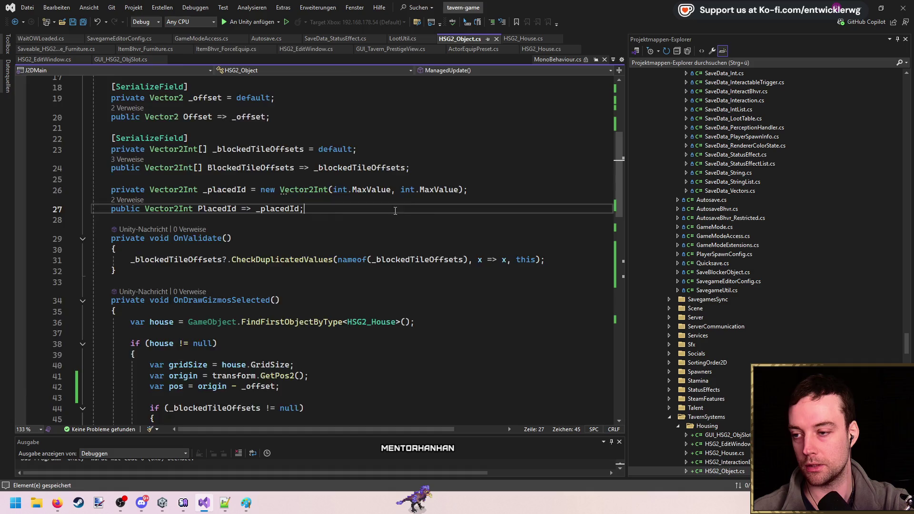
scroll(444, 229, "up", 3)
key("Return")
key("Return")
type("private float ")
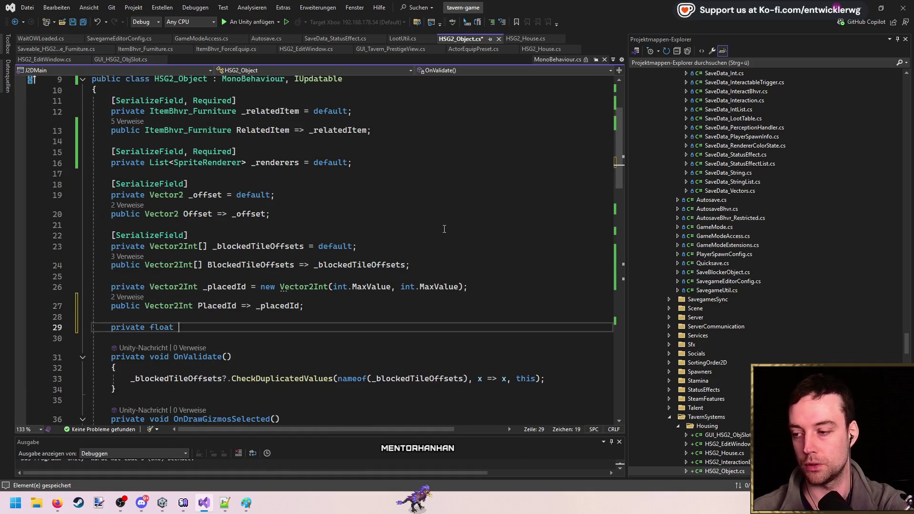
type("_fadeTime;")
key("ctrl+s")
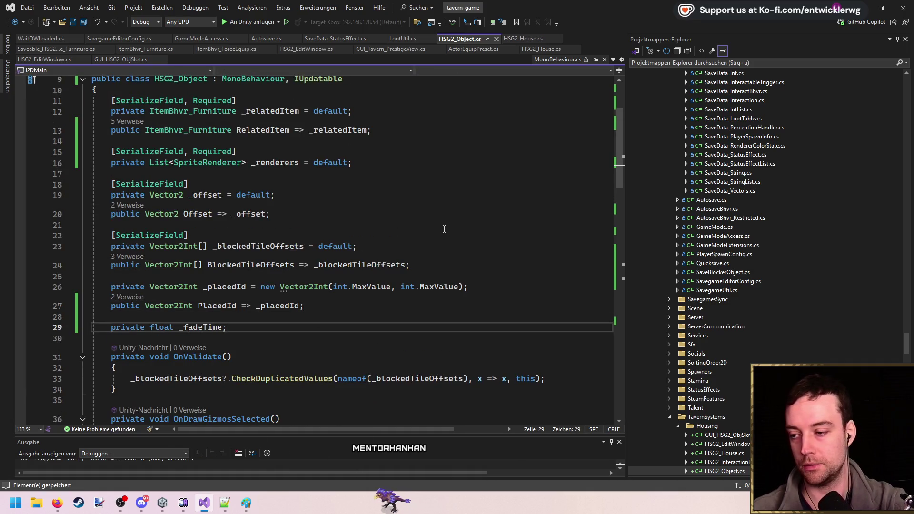
- Duplicate the field line and rename the copy to _curFadeTime
key("ctrl+c")
key("ctrl+v")
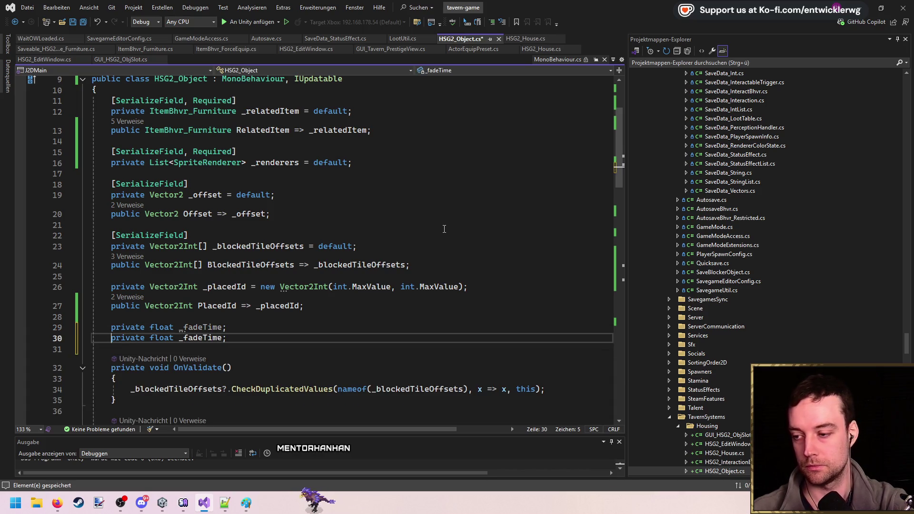
key("ctrl+Right")
key("ctrl+Right")
key("shift+Right")
key("shift+Right")
type("_curF")
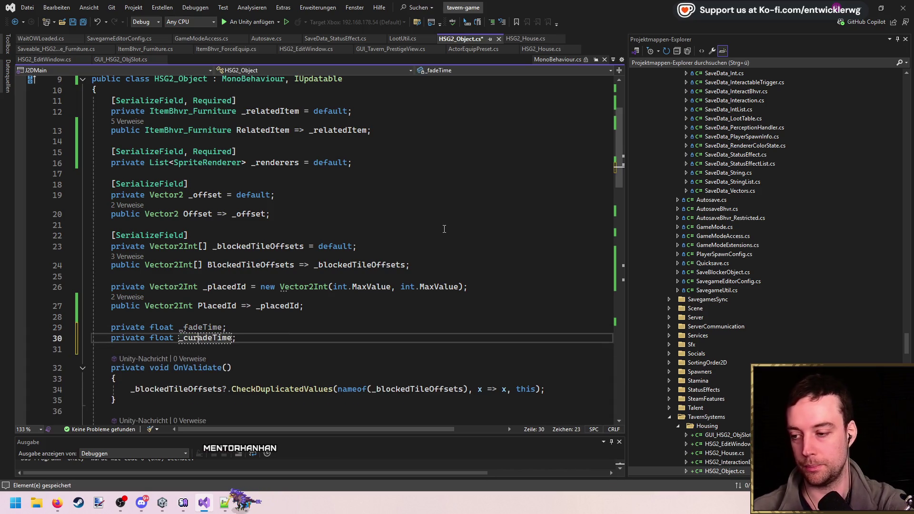
scroll(444, 229, "down", 3)
scroll(334, 238, "down", 7)
scroll(333, 238, "up", 4)
left_click_drag(221, 133, 93, 123)
scroll(285, 214, "down", 11)
- In OnRemoved, assign '_fadeTime = fadeTime;' and reset _curFadeTime to 0
left_click(364, 228)
key("Return")
type("_fadeTime = fadeTime;")
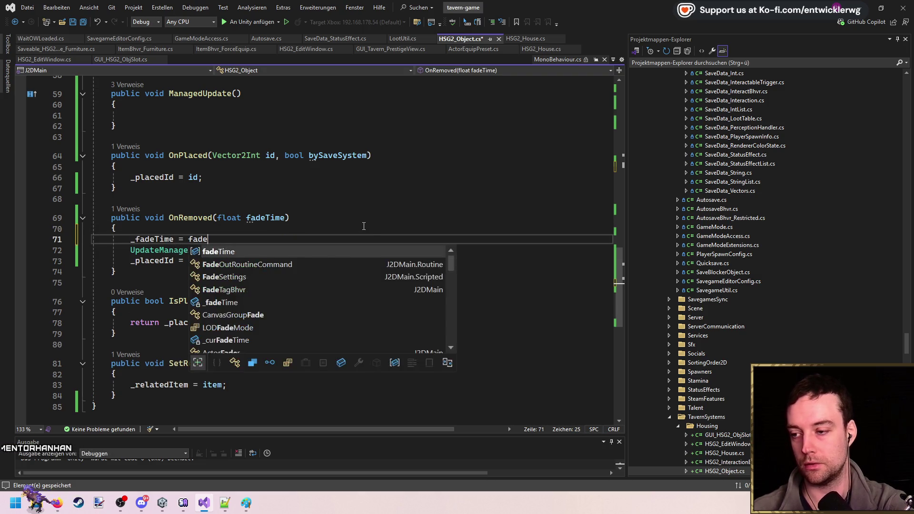
key("Return")
type("_curFadeTime = 0.0f;")
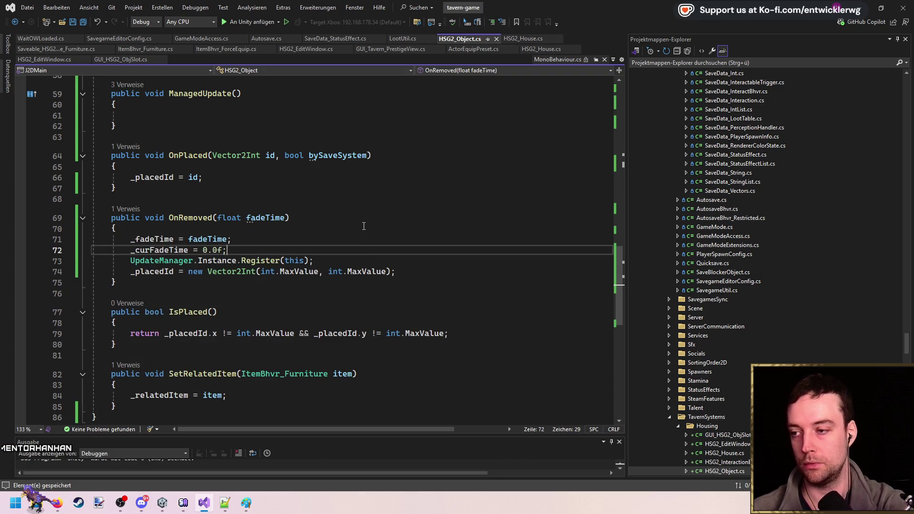
- Begin the '_curFadeTime += Time.deltaTime;' line in ManagedUpdate
scroll(281, 210, "up", 4)
left_click(172, 246)
type("loat ")
type("_curFadeTime +?=")
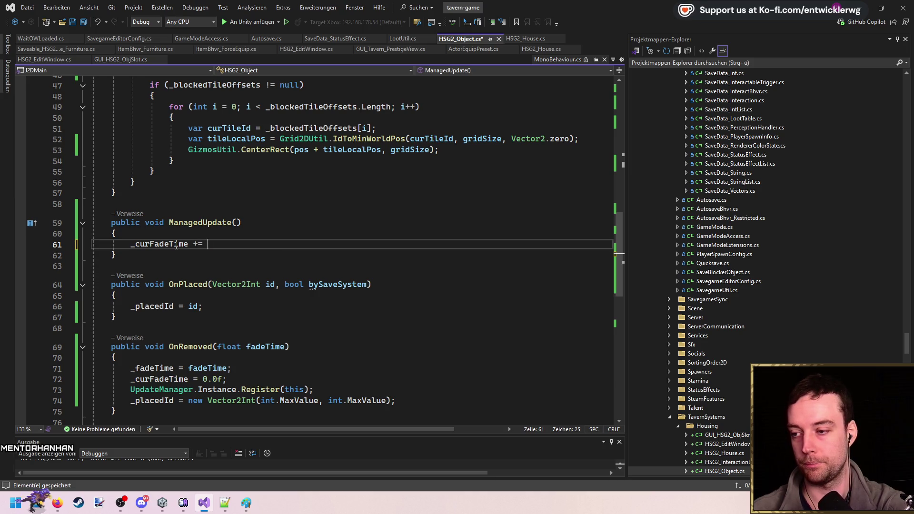
type(" Time.deltaTime;")
- Add 'float t = _curFadeTime / _fadeTime;' under the increment, followed by a TODO comment
key("Return")
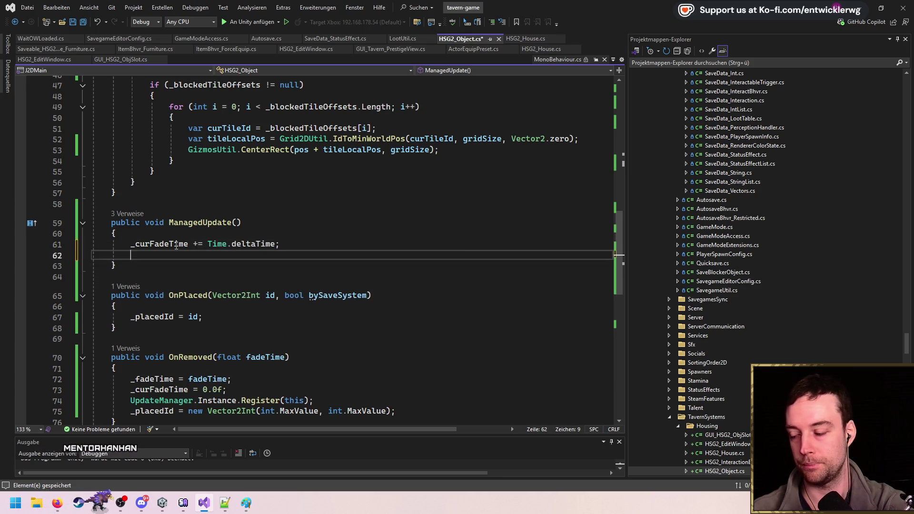
key("Return")
type("float t = _curFadeTime / _fadeTime;")
key("Up")
key("ctrl+x")
key("End")
key("Return")
key("Return")
type("/")
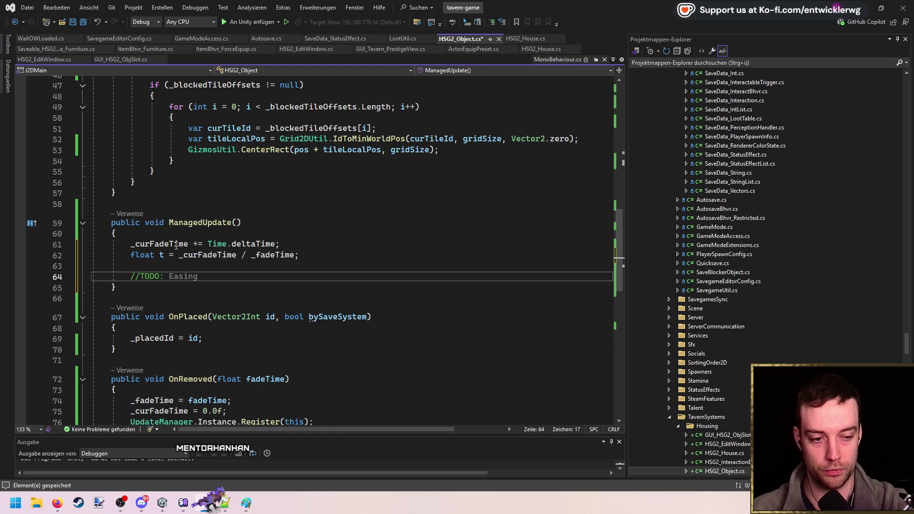
key("Up")
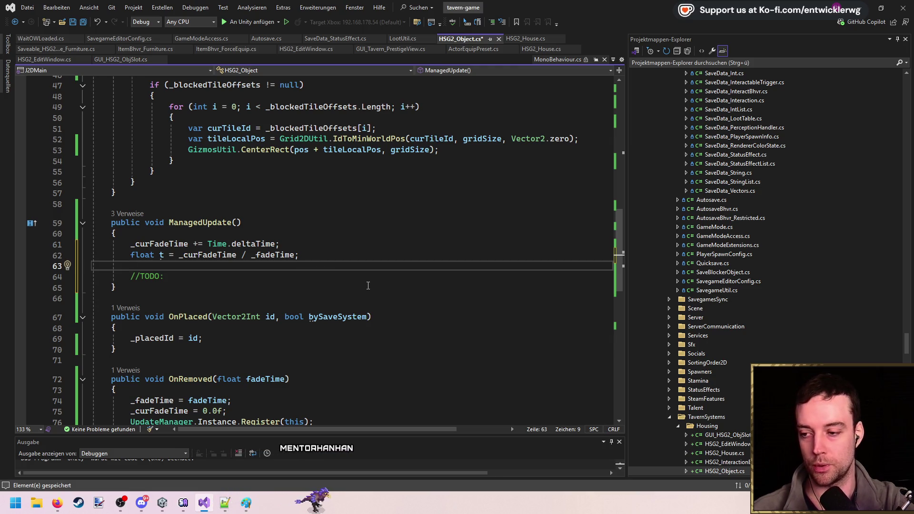
- Copy the UpdateManager.Instance.Register(this) line from OnRemoved
scroll(343, 321, "down", 2)
left_click_drag(203, 269, 93, 247)
scroll(286, 266, "down", 2)
key("Escape")
left_click(353, 293)
key("shift+Home")
key("shift+Home")
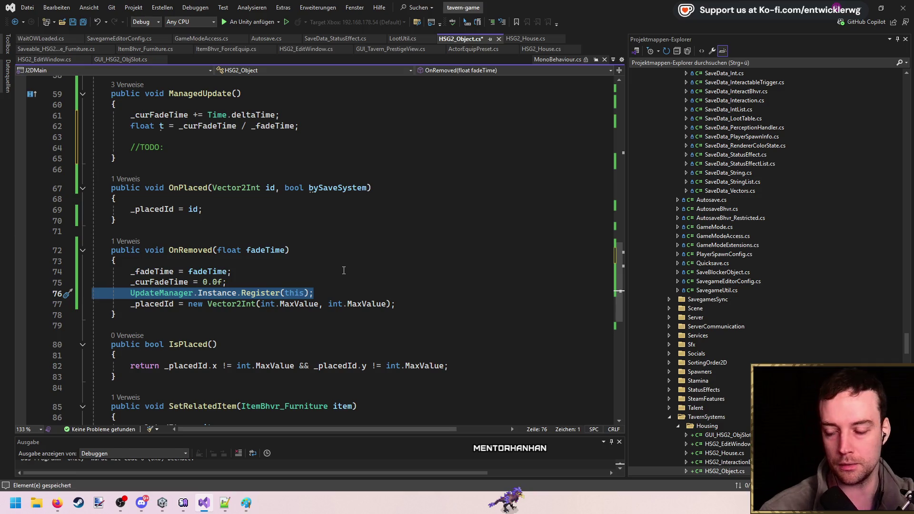
left_click(355, 280)
key("Down")
scroll(381, 271, "up", 2)
scroll(362, 257, "up", 6)
scroll(333, 250, "down", 6)
scroll(313, 245, "up", 1)
- Add an if (t >= 1.0f) block below t and paste the registration line into it
left_click(235, 234)
key("Return")
key("Return")
type("if(t")
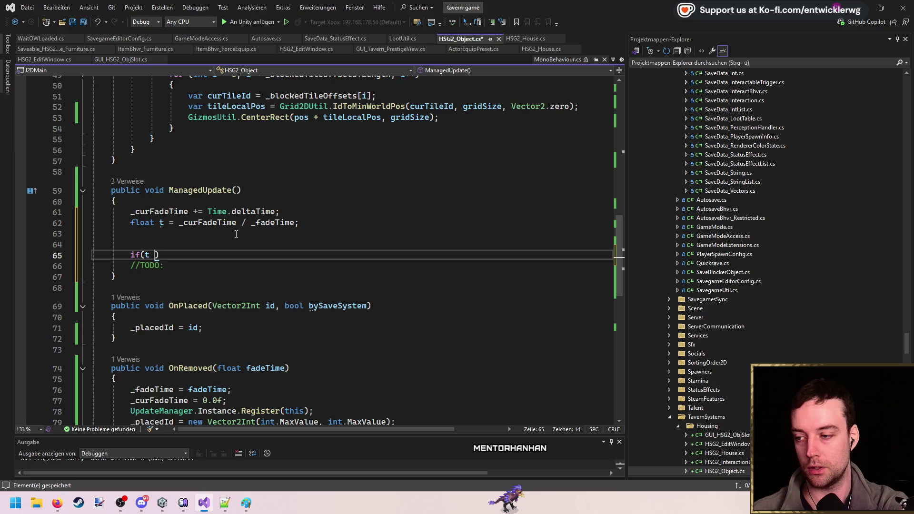
type(">= 1.0f")
key("Return")
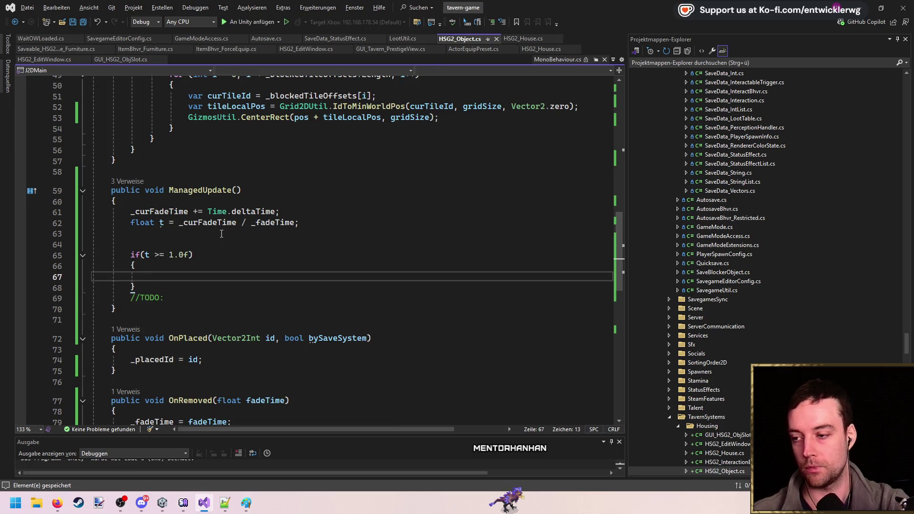
scroll(285, 276, "down", 5)
left_click(335, 316)
scroll(335, 286, "up", 3)
left_click(284, 213)
key("Tab")
- Change the pasted Register call to Unregister
double_click(284, 217)
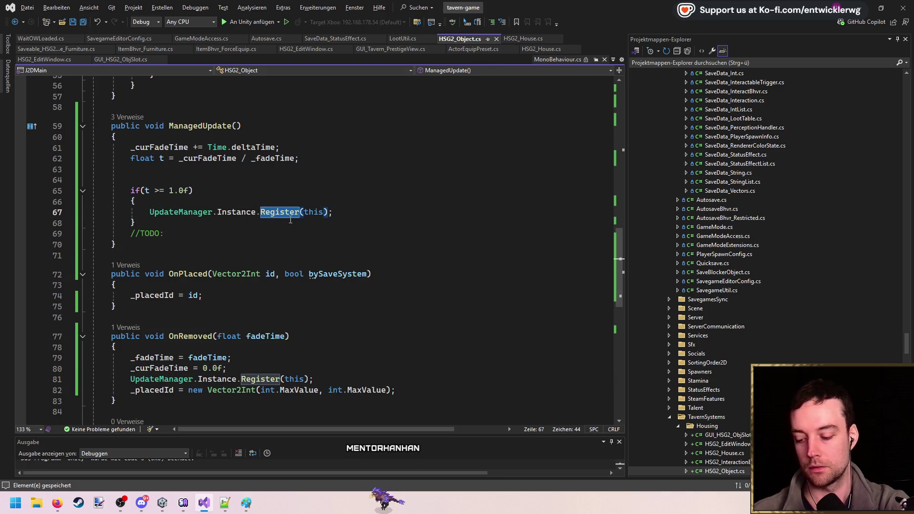
type("Unre")
key("Tab")
left_click(388, 212)
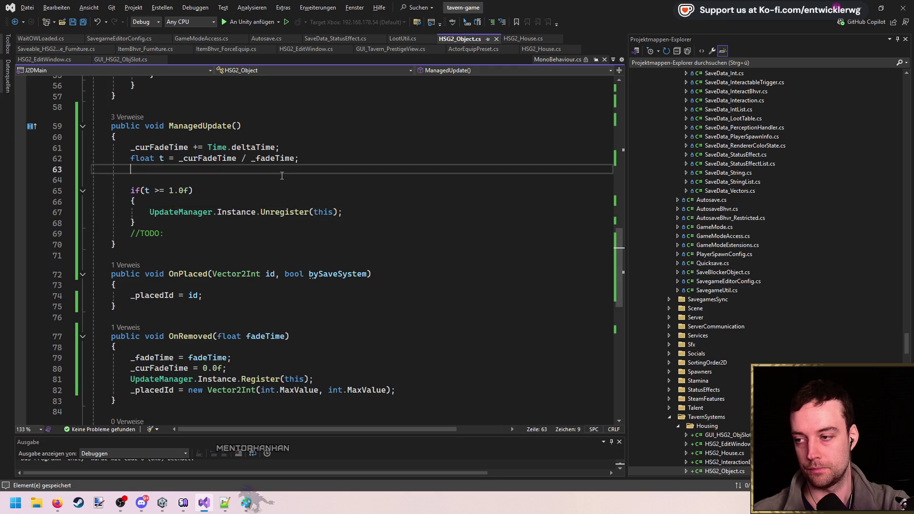
scroll(288, 188, "up", 6)
scroll(288, 188, "up", 4)
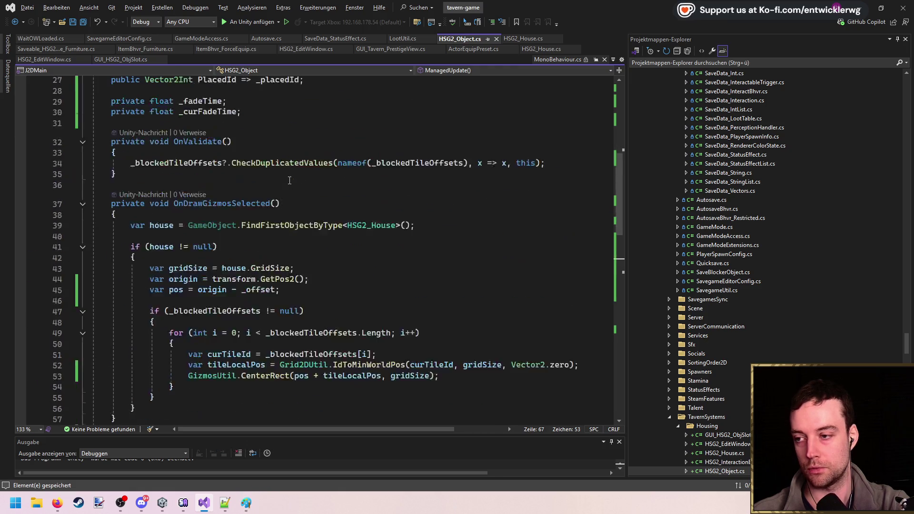
scroll(288, 188, "down", 7)
left_click(205, 193)
- Add an OnDestroy method that calls UpdateManager.Instance.Unregister(this), then save
key("Return")
key("Return")
type("priv")
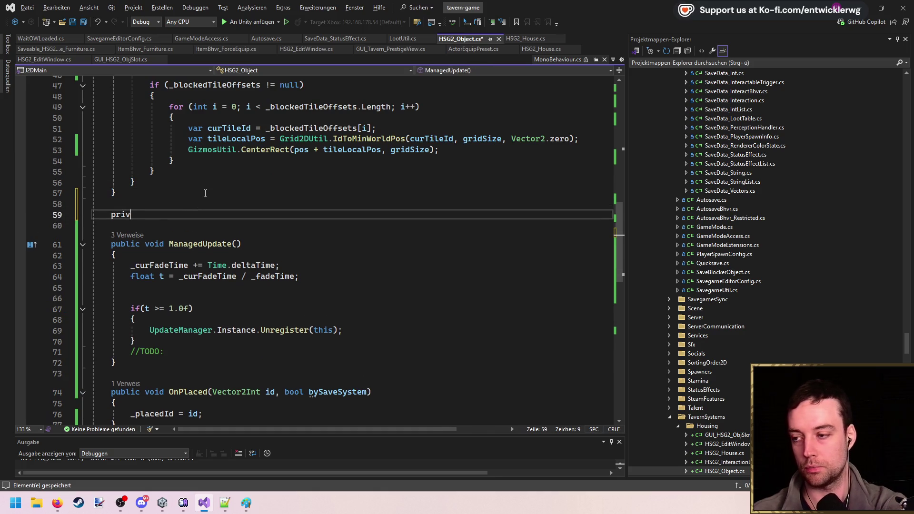
type(" On")
key("Tab")
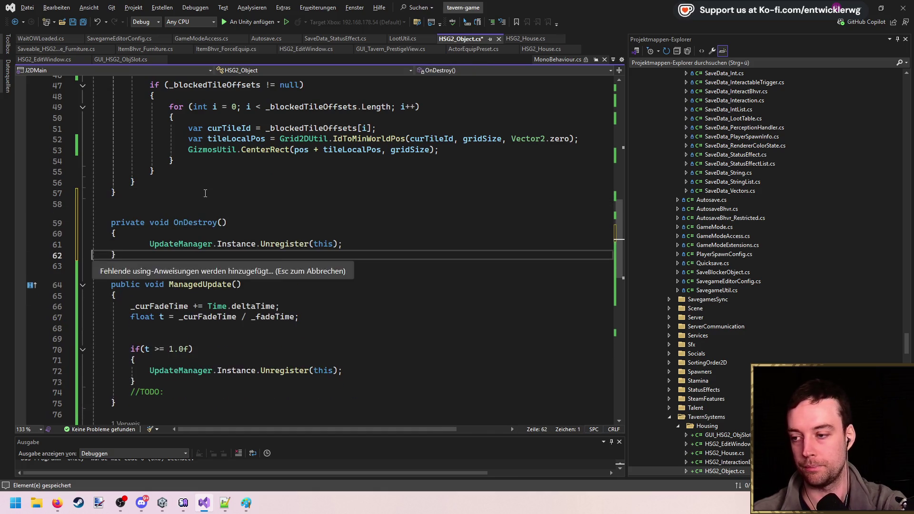
key("Tab")
left_click_drag(149, 245, 364, 244)
key("shift+Tab")
left_click(363, 243)
key("ctrl+s")
- Delete the if (t >= 1.0f) unregister block from ManagedUpdate
scroll(364, 244, "down", 4)
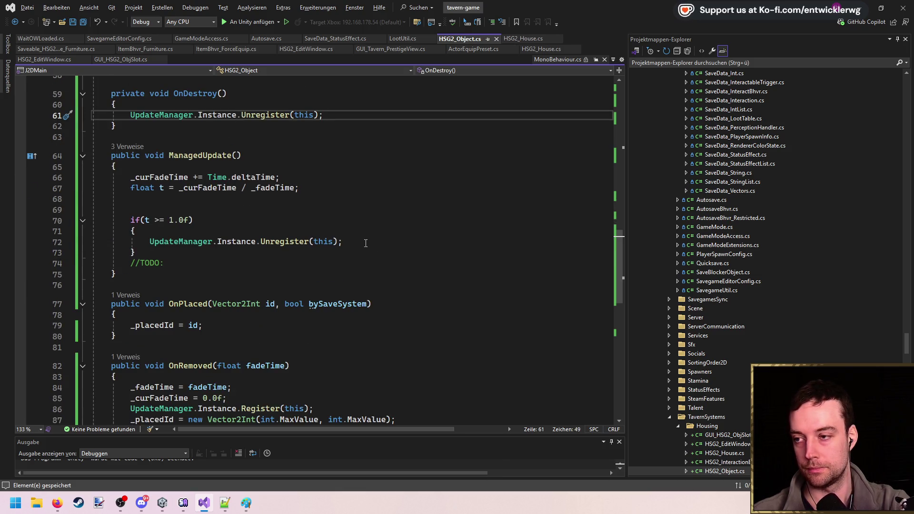
left_click_drag(138, 253, 131, 220)
key("Delete")
left_click(244, 212)
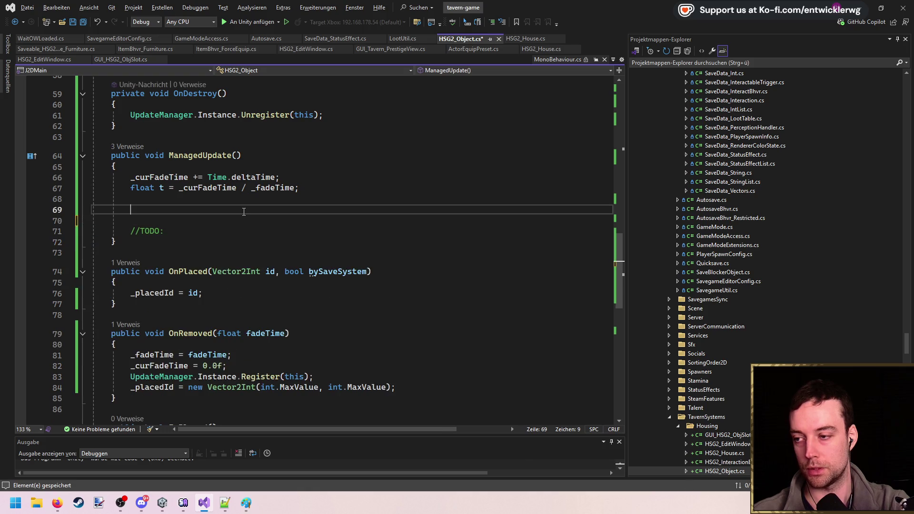
scroll(243, 215, "up", 1)
scroll(214, 228, "down", 4)
scroll(190, 238, "up", 2)
scroll(163, 250, "down", 5)
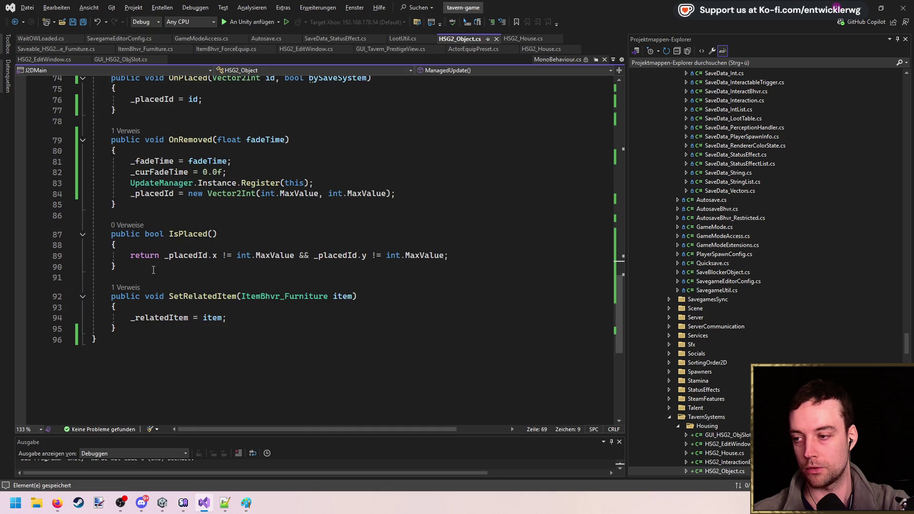
left_click(152, 328)
- Add an empty 'private void UpdateFade(float t)' method
key("Return")
key("Return")
type("private void F")
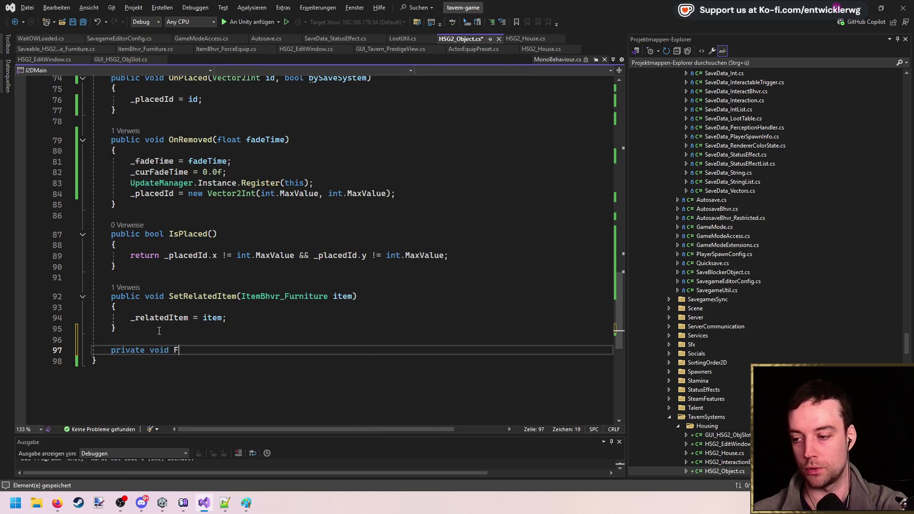
key("BackSpace")
type("UpdateFade(")
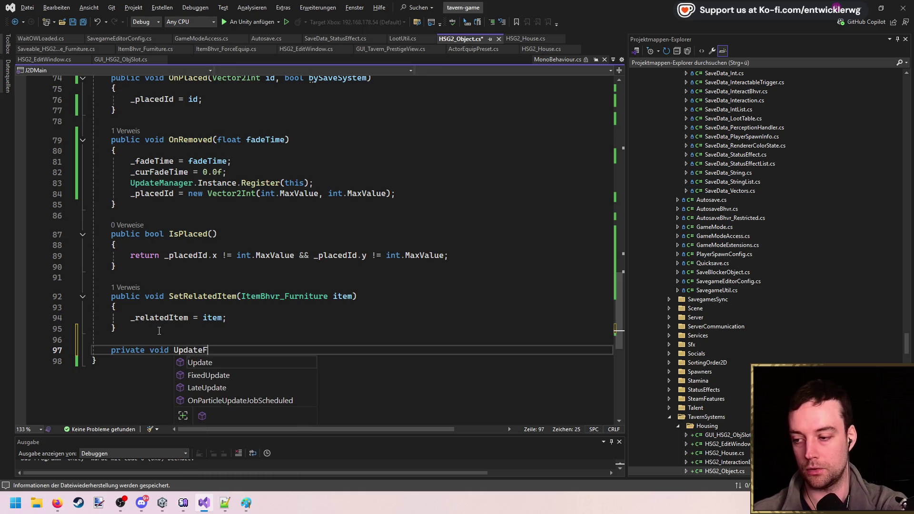
type("float t)")
key("Return")
type("{")
key("Return")
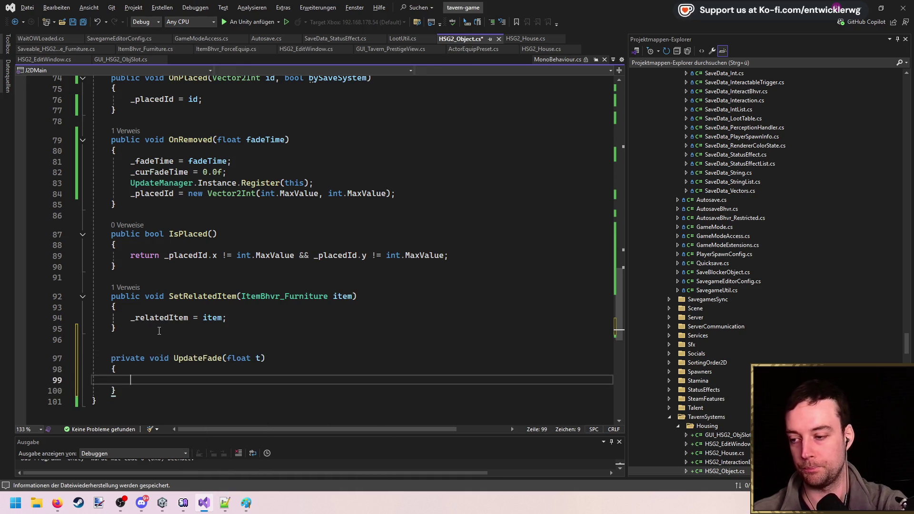
- End ManagedUpdate with an UpdateFade(t) call in place of the TODO
scroll(196, 346, "up", 6)
left_click(219, 205)
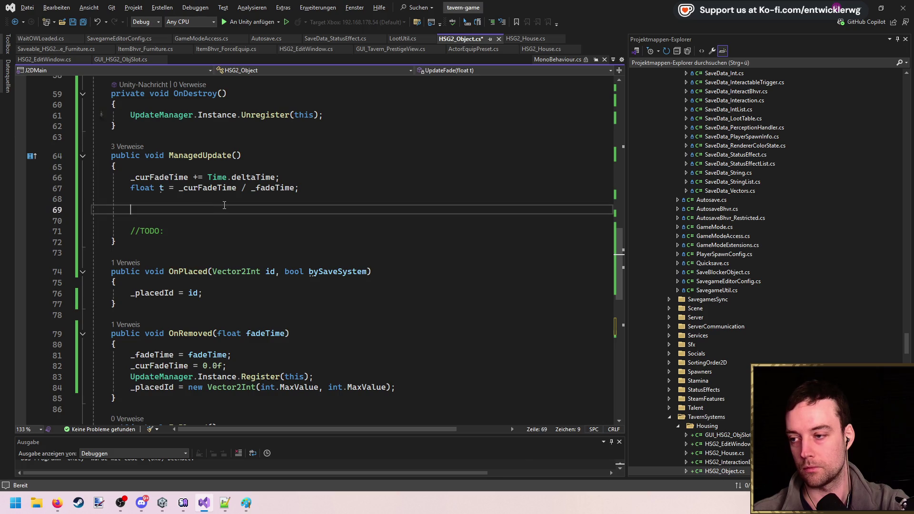
type("UpdateFade(t);")
key("ctrl+shift+l")
key("ctrl+shift+l")
key("ctrl+shift+l")
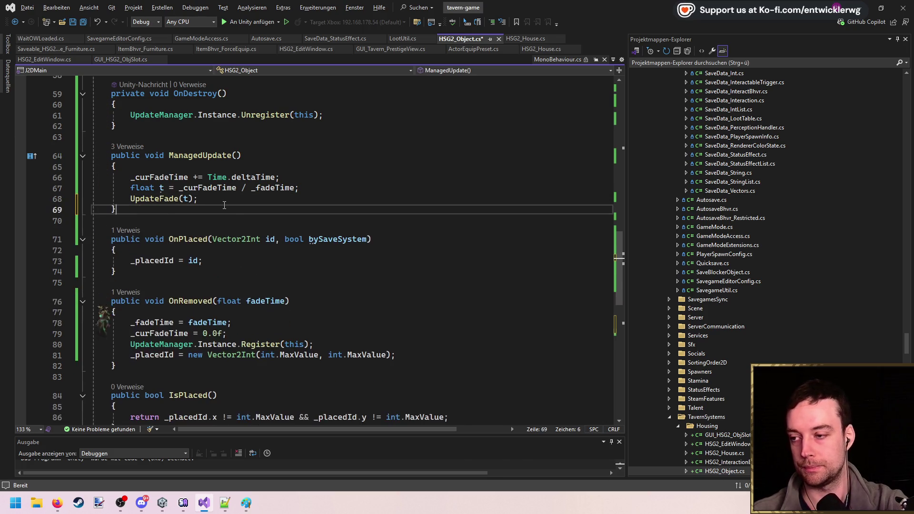
left_click(236, 199)
scroll(340, 230, "down", 3)
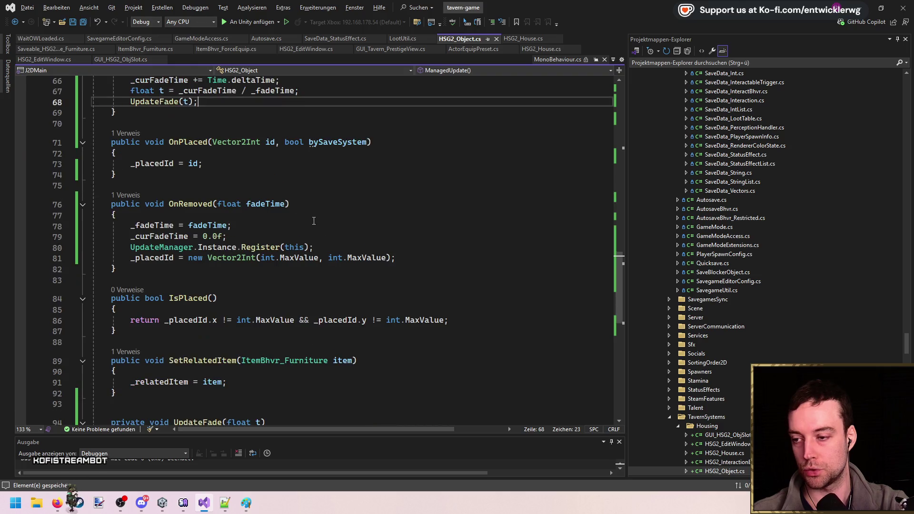
scroll(340, 230, "up", 1)
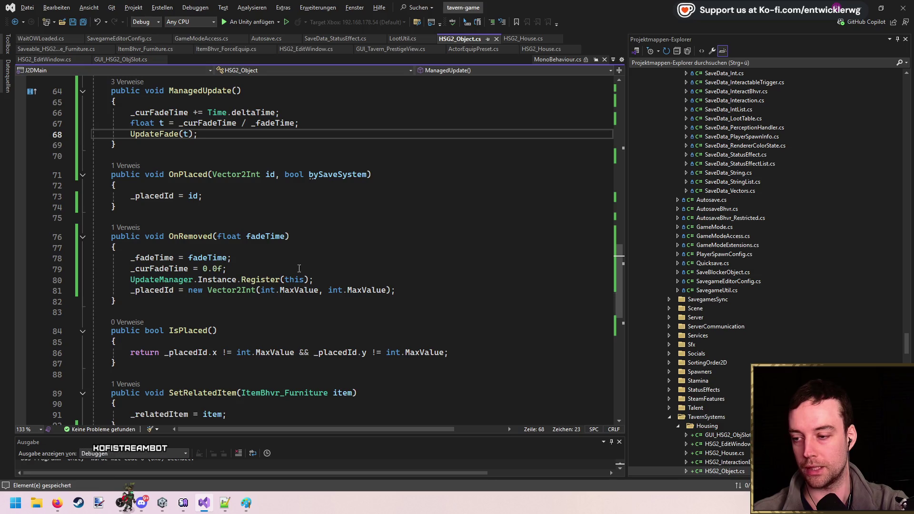
- Insert 'UpdateFade(0.0f);' after the register call in OnRemoved and save
left_click(227, 251)
left_click(365, 280)
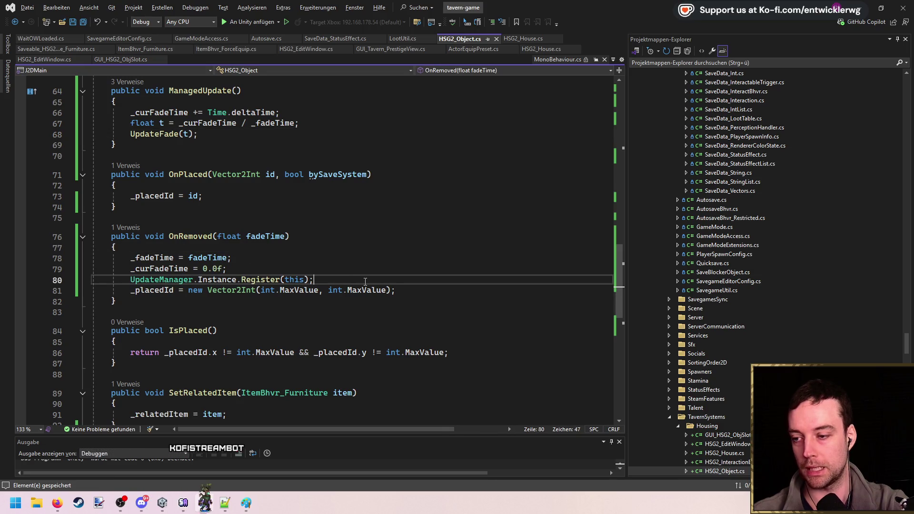
key("Return")
type("UpdateFade(t);")
key("Left")
key("BackSpace")
type("0.0f")
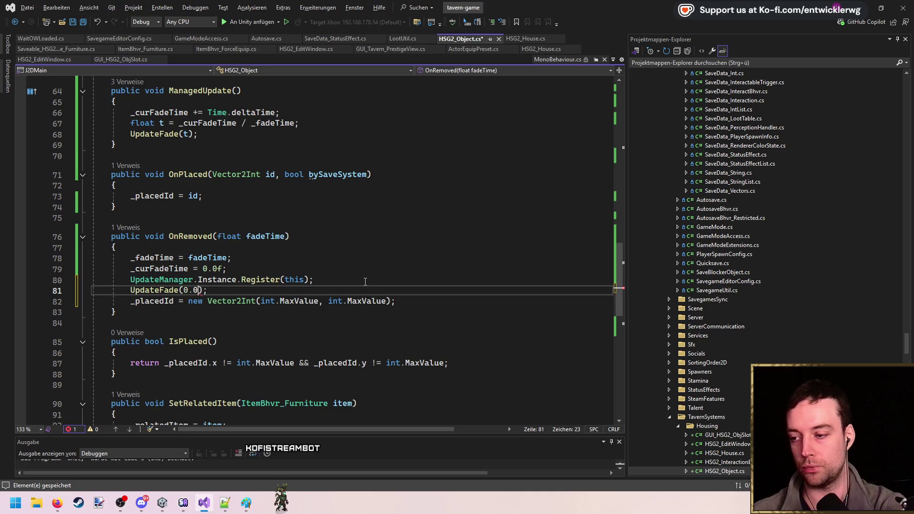
left_click(361, 290)
key("ctrl+s")
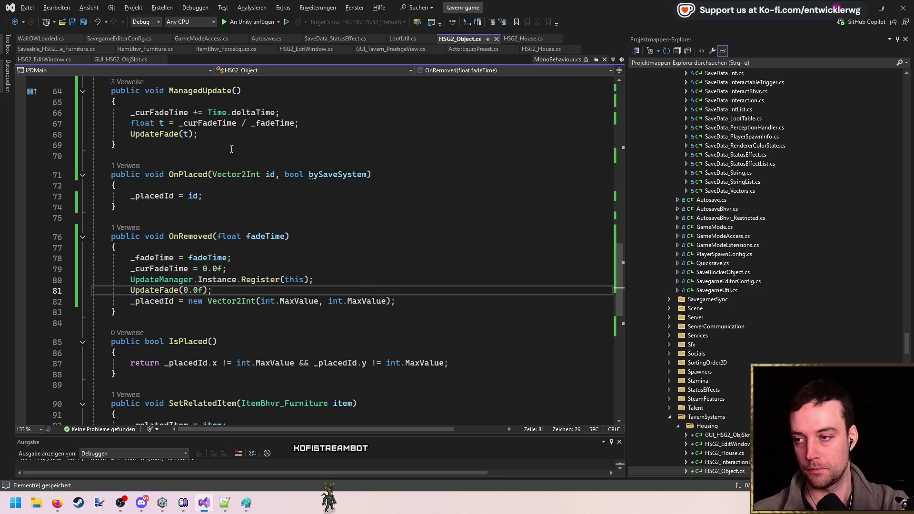
scroll(232, 149, "up", 3)
left_click(209, 231)
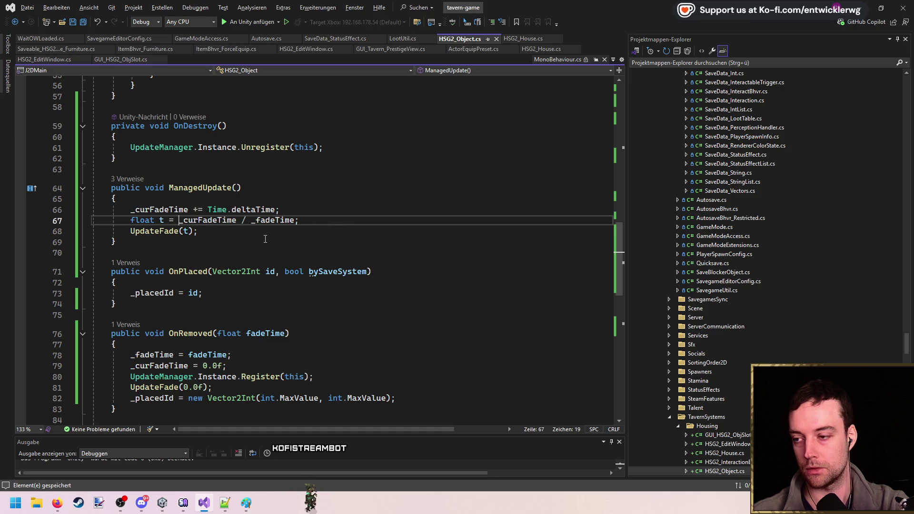
- Wrap the fade ratio as Mathf.Clamp01(_curFadeTime / _fadeTime) and tidy the blank lines
left_click(179, 220)
type("Mathf.clamp01(")
key("End")
key("Left")
type(")")
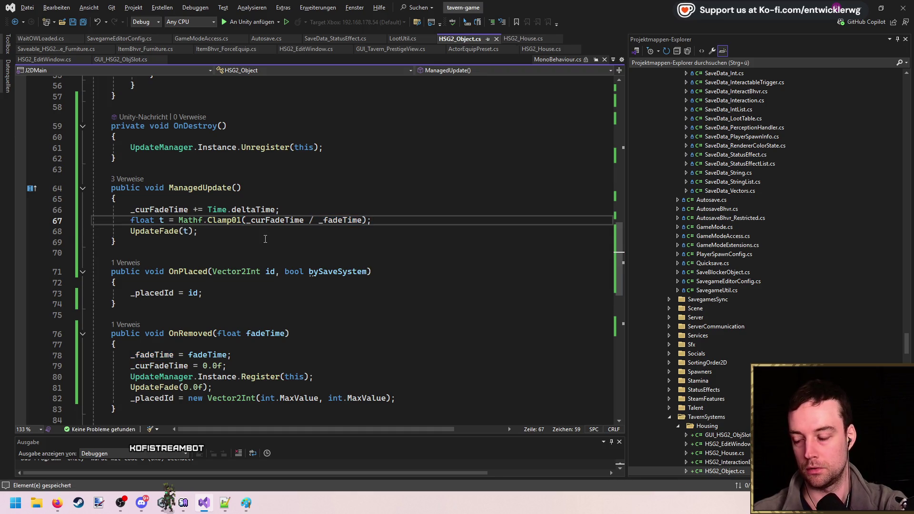
key("Return")
key("Return")
key("Return")
key("Up")
key("Escape")
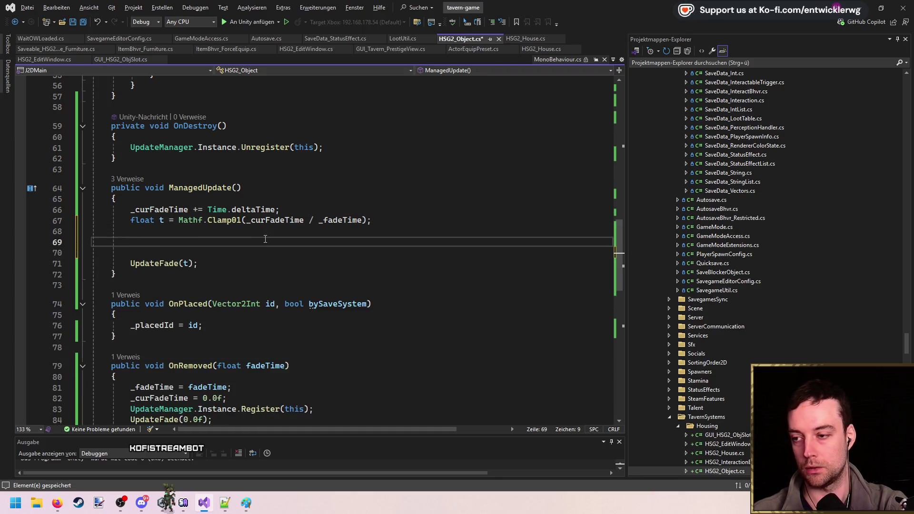
key("Up")
key("Delete")
key("Delete")
key("Delete")
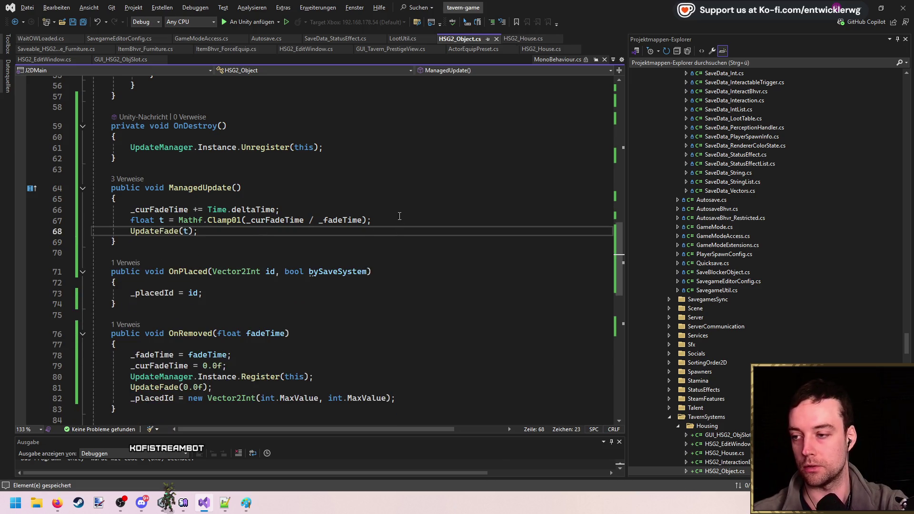
- In UpdateFade, loop i to _renderers.Count, assigning 'var renderer = _renderers[i];'
key("F12")
left_click(245, 294)
type("for")
key("Tab")
key("Tab")
key("Tab")
type("_renderers.Co")
key("Tab")
key("Return")
type("var = _ren[i];")
- In the loop, copy each renderer's color, set color.a = t, and assign it back
key("Return")
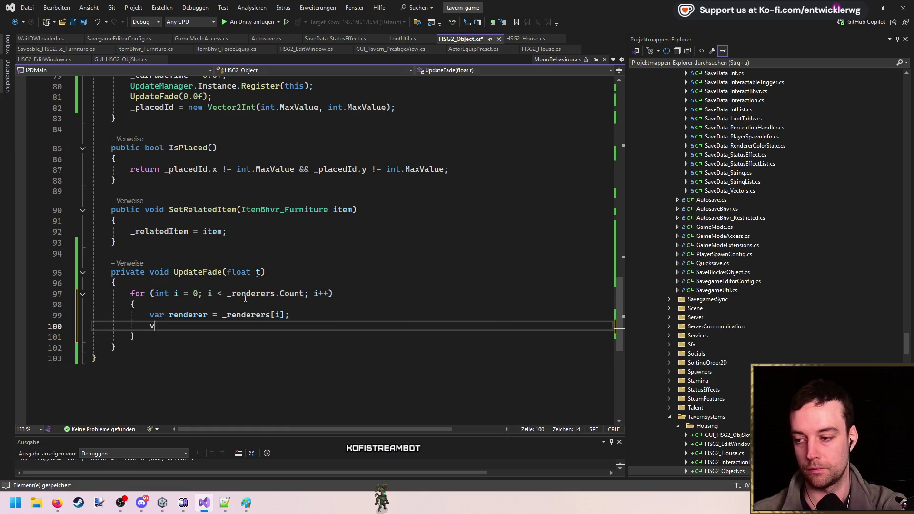
type("var color = re")
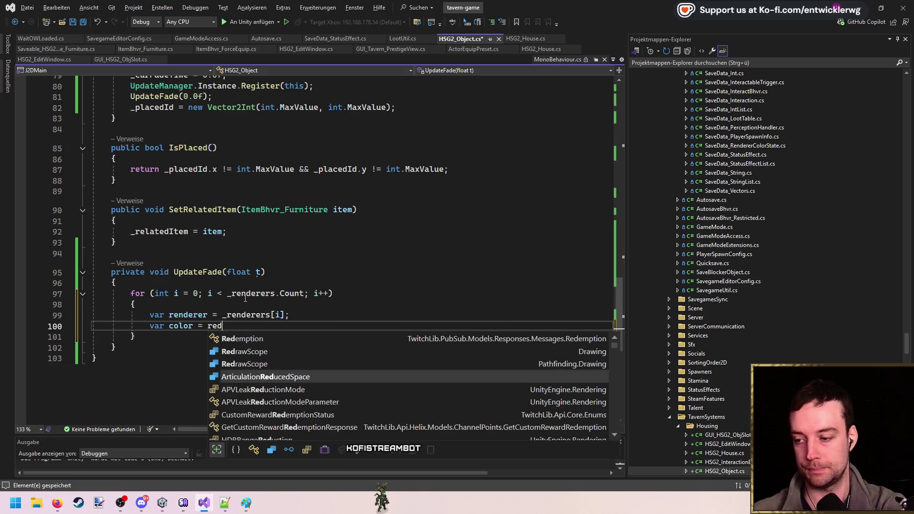
type("nderer.color;")
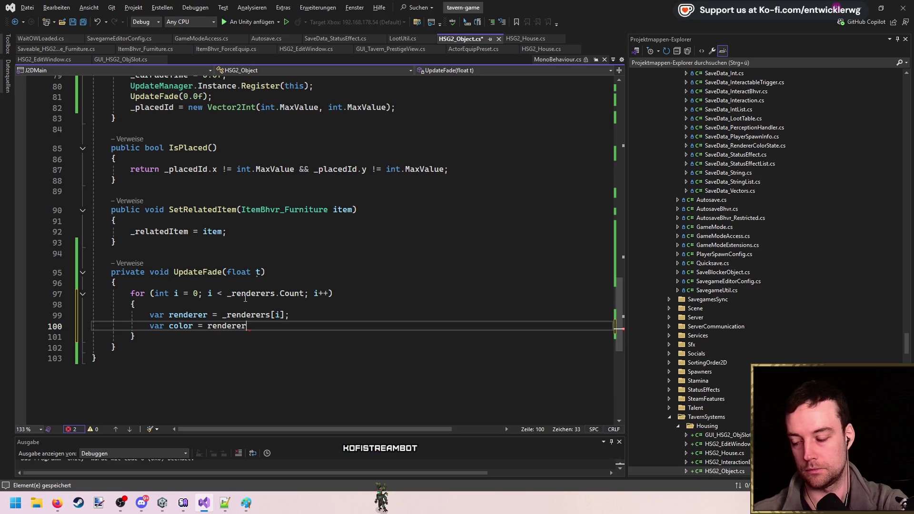
key("Return")
type("co")
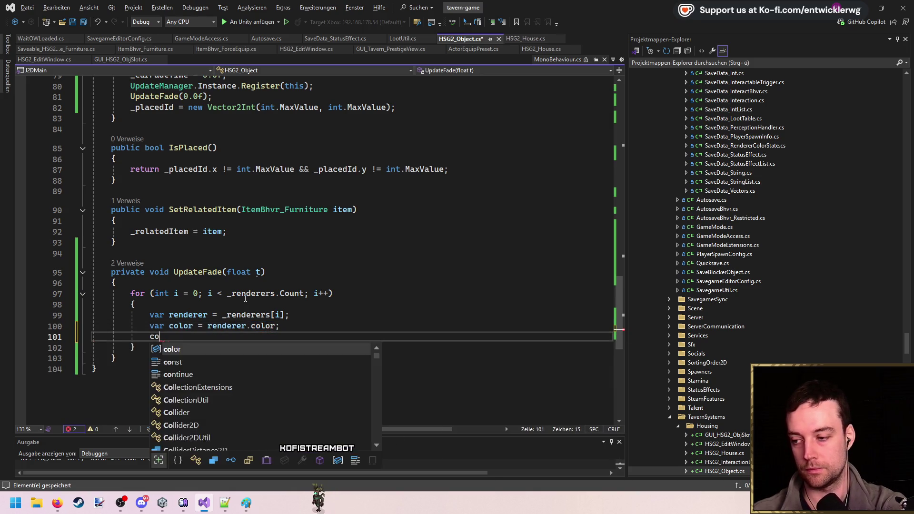
type("lor.a = t;")
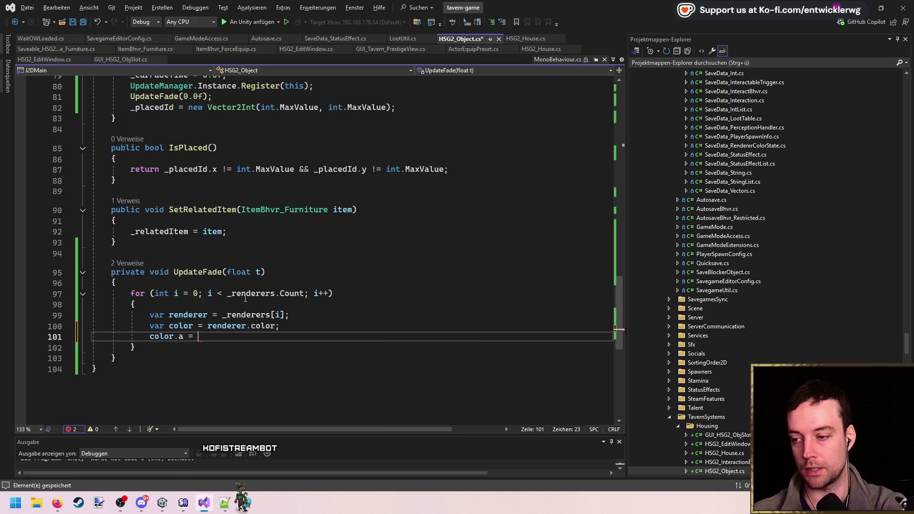
key("Return")
type("renderer.color = co")
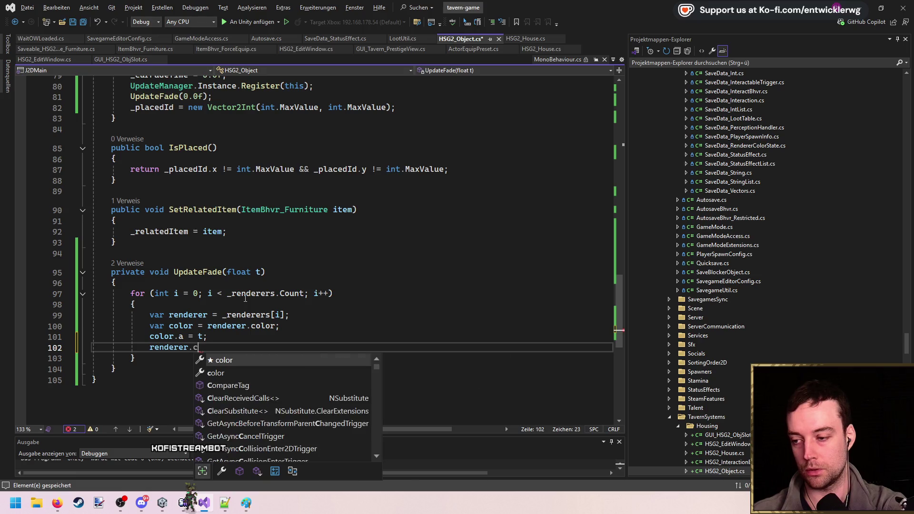
type("lor;")
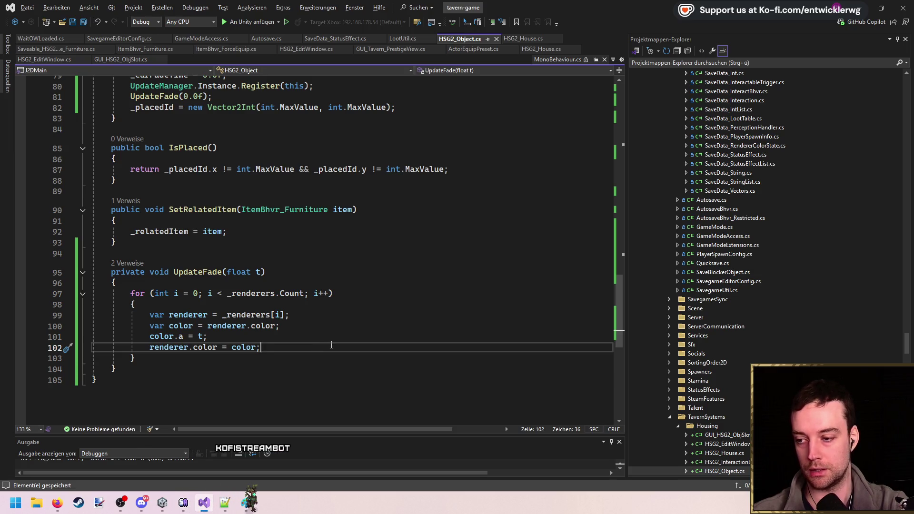
- Change the alpha assignment to color.a = 1.0f - t, then switch back to Unity
left_click(196, 336)
type("1.0f -")
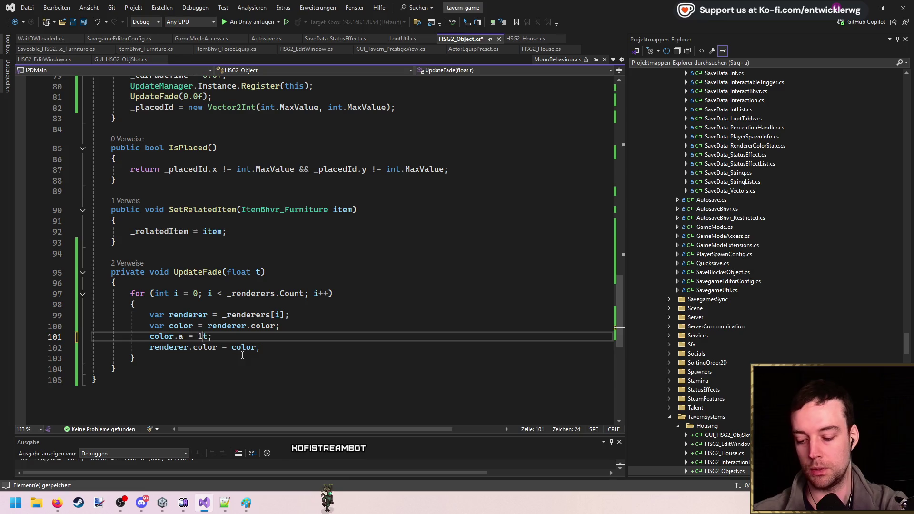
left_click(344, 329)
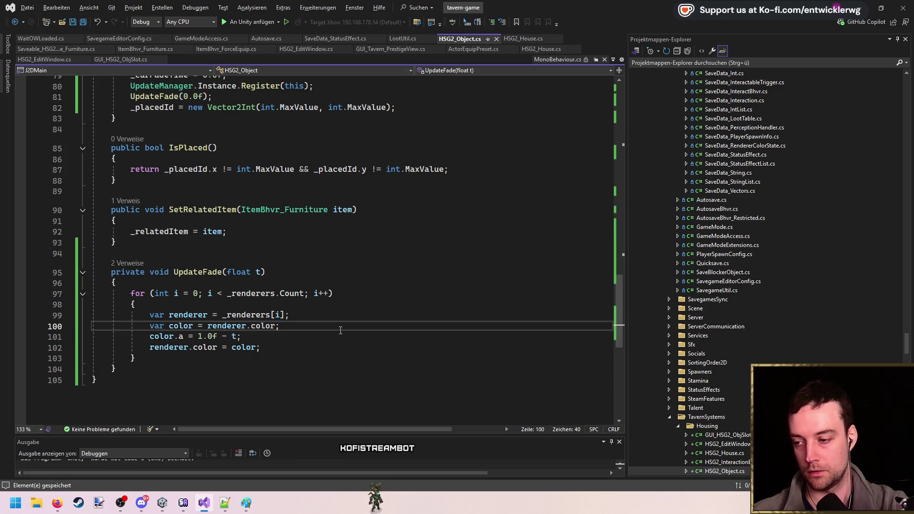
scroll(210, 188, "up", 3)
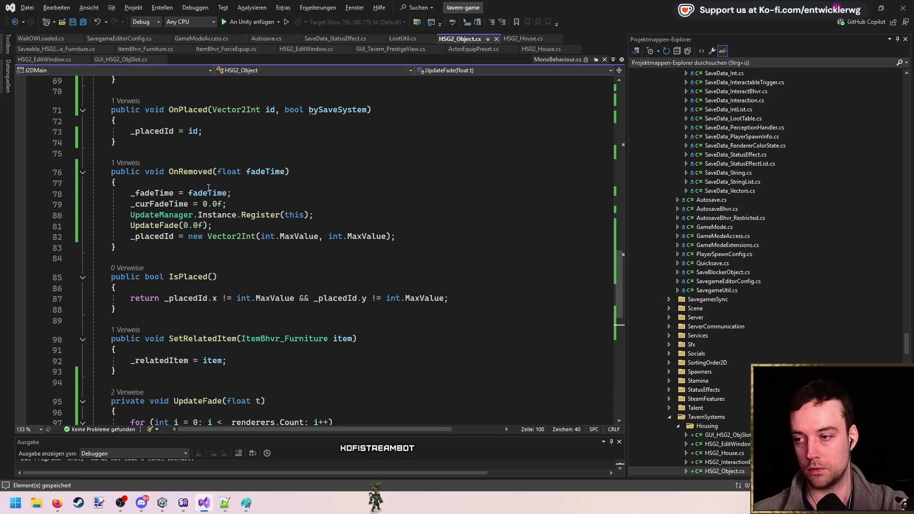
scroll(286, 238, "down", 6)
left_click(323, 280)
scroll(462, 197, "up", 6)
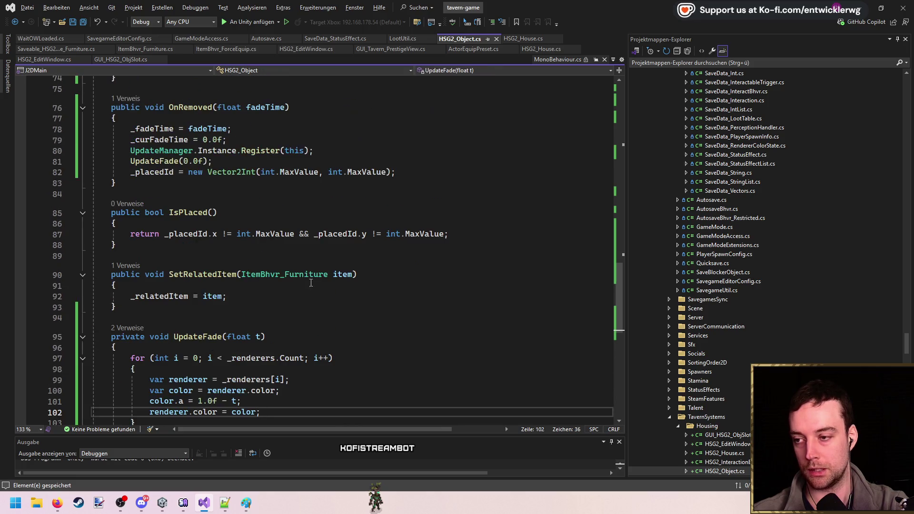
left_click(436, 224)
key("alt+Tab")
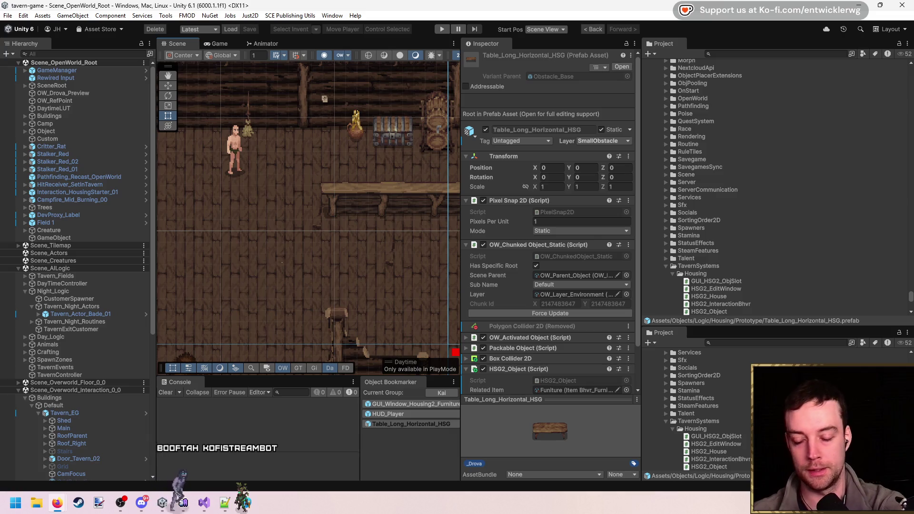
- Clear the Console and ping the HSG2_Object script in the project files
left_click(174, 391)
scroll(592, 334, "down", 3)
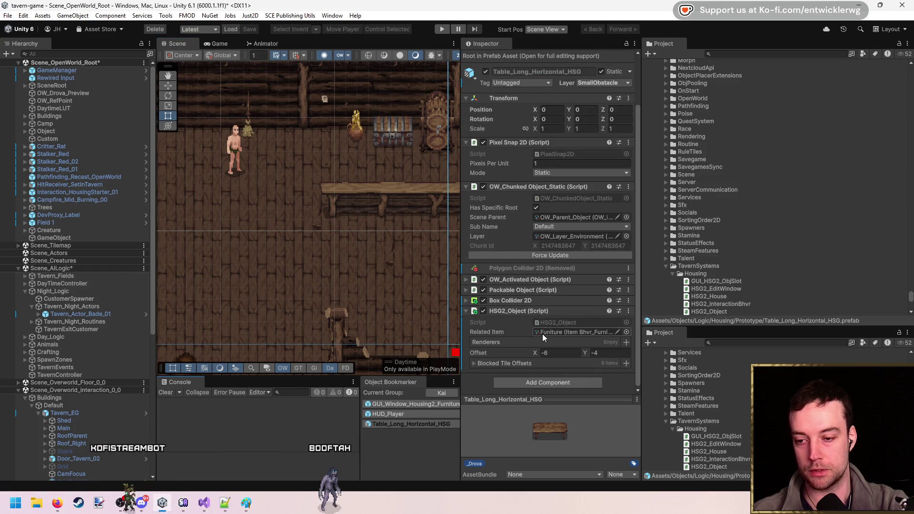
left_click(558, 323)
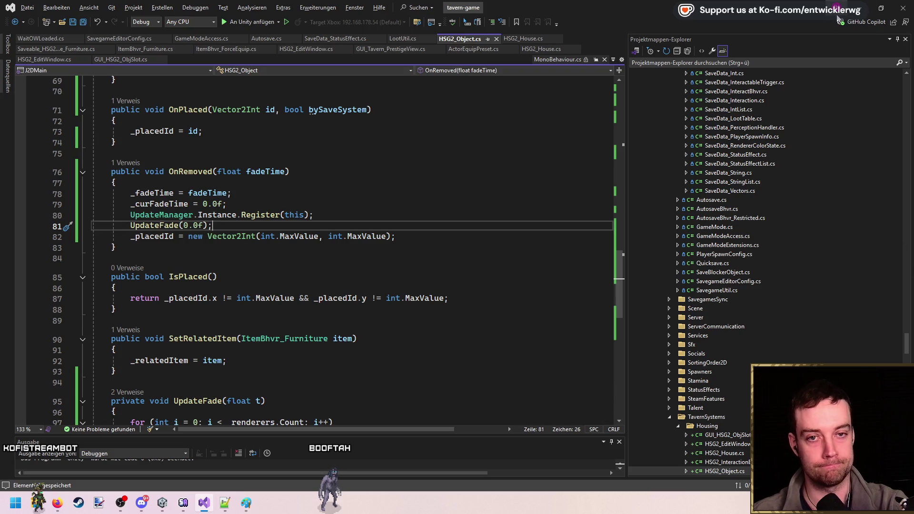
key("alt+Tab")
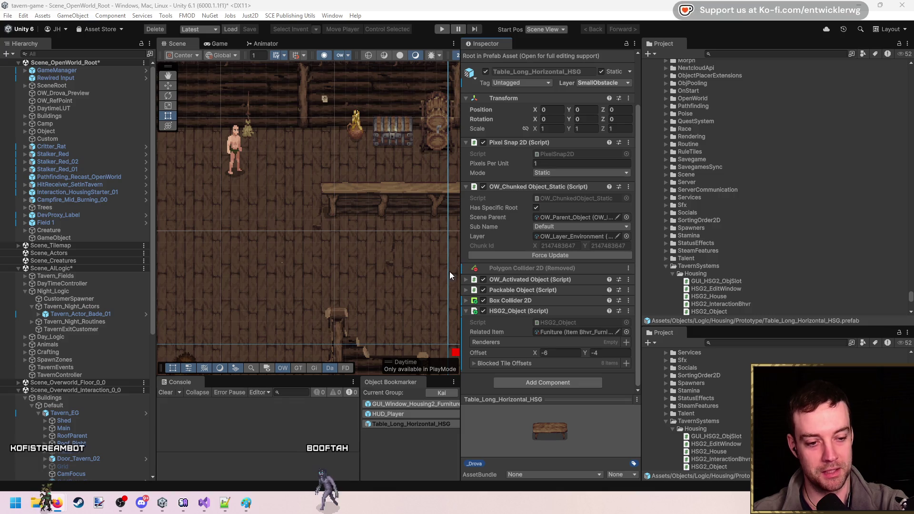
- Pan and zoom the Scene view to the long table and open its prefab
mouse_move(334, 248)
left_mouse_down()
mouse_move(344, 257)
mouse_move(347, 237)
left_mouse_up()
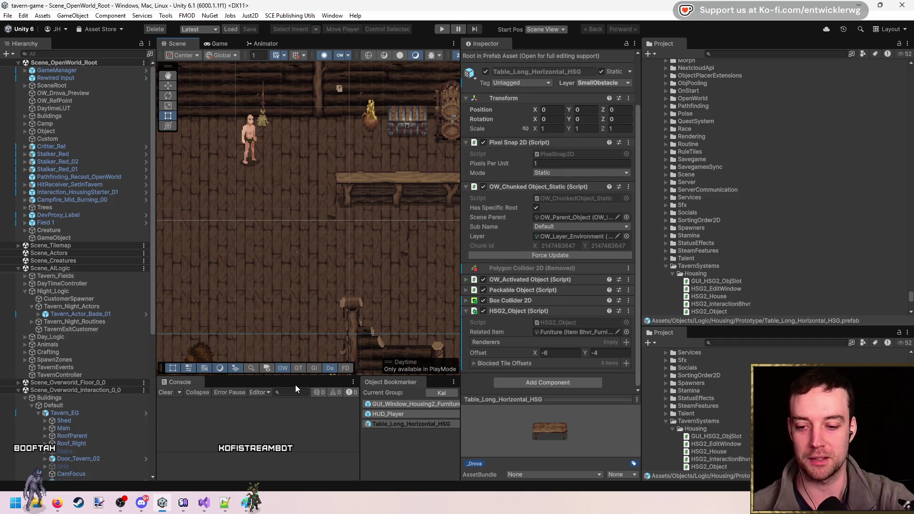
mouse_move(316, 241)
left_mouse_down()
mouse_move(330, 258)
mouse_move(336, 232)
left_mouse_up()
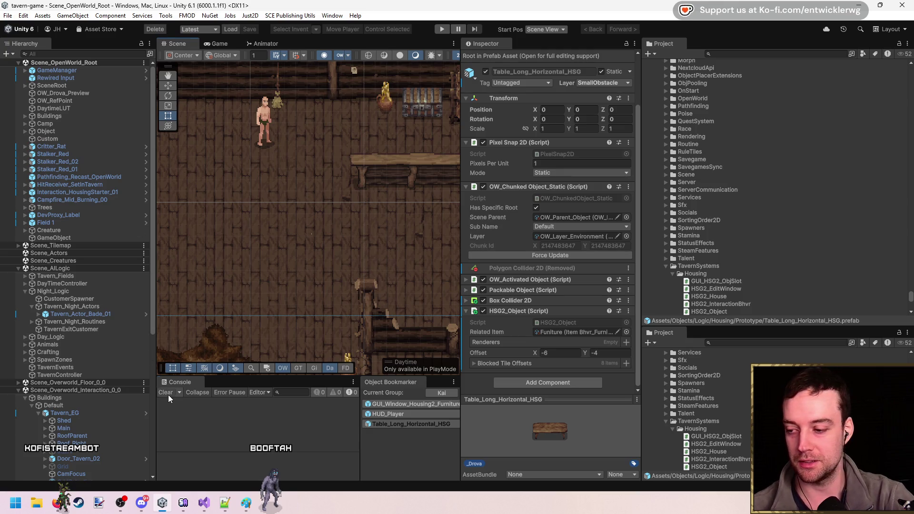
scroll(285, 225, "up", 1)
scroll(352, 221, "up", 1)
scroll(343, 225, "up", 2)
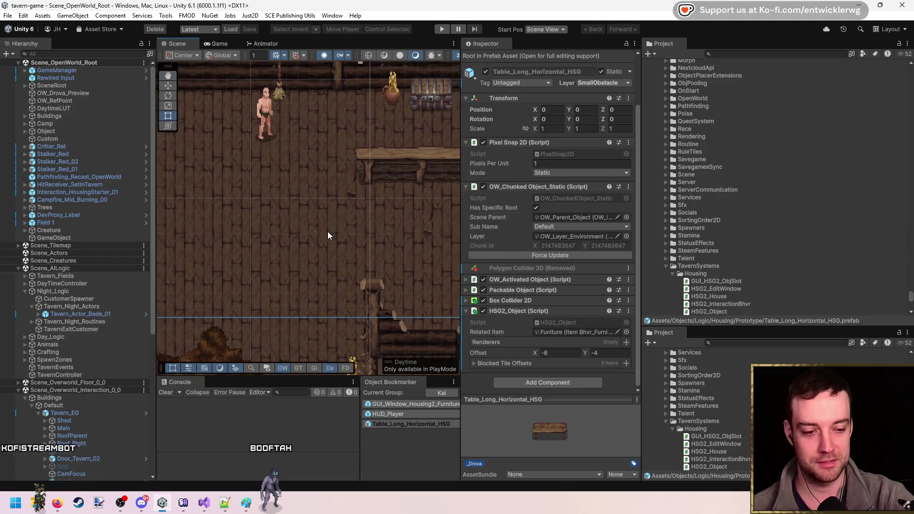
scroll(376, 246, "up", 1)
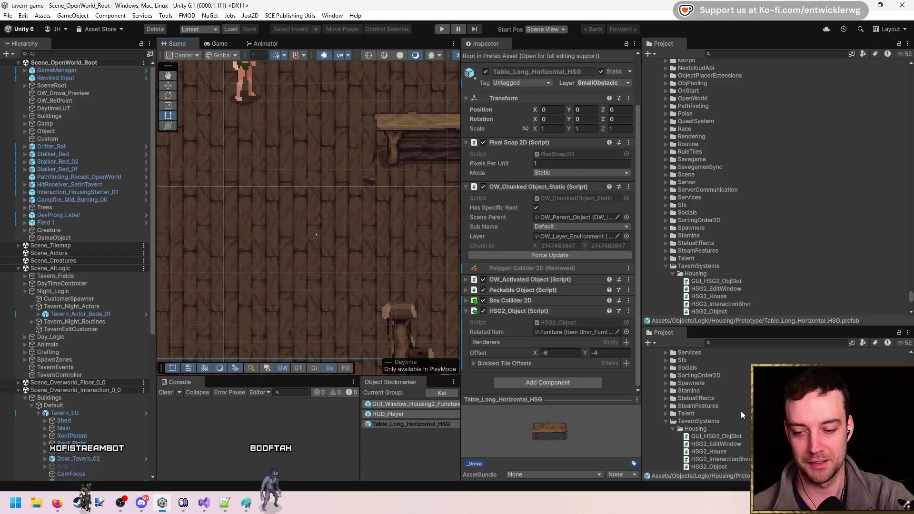
double_click(438, 423)
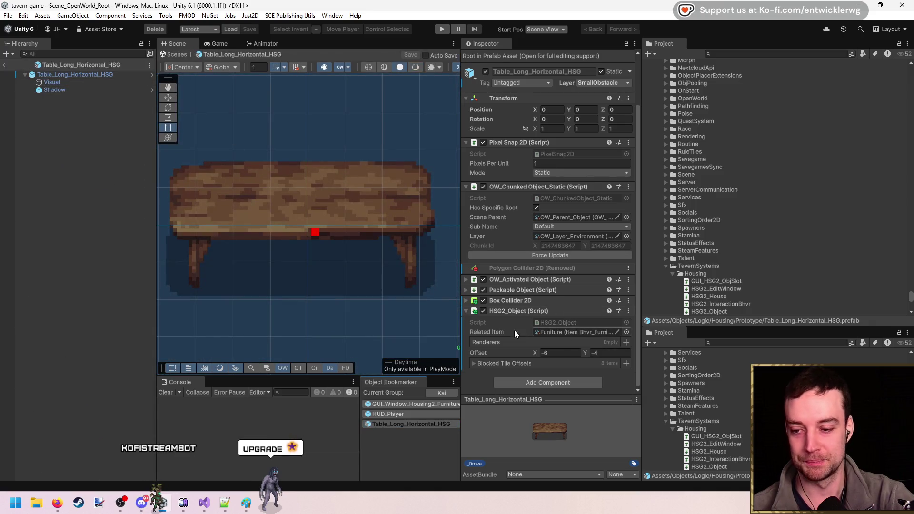
- Try dragging the Shadow and Visual children into HSG2_Object's Renderers list and inspect their sprites
left_click_drag(308, 229, 493, 343)
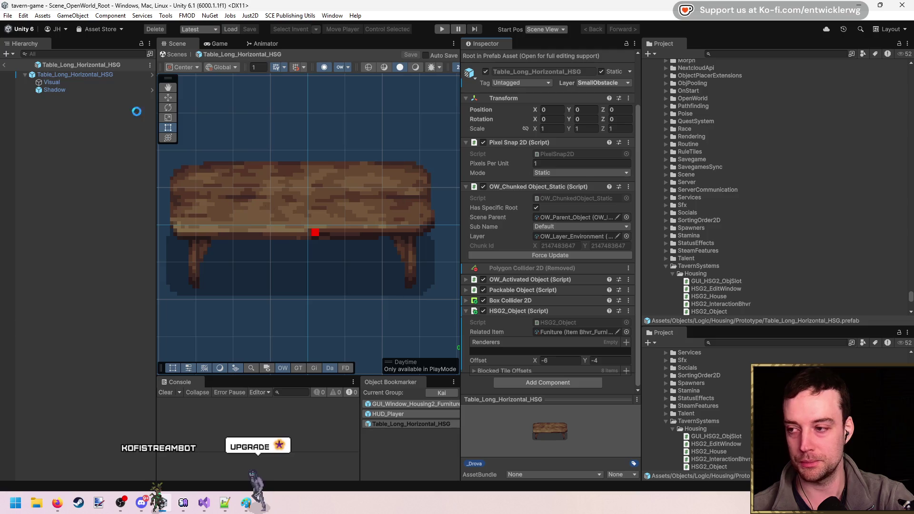
left_click_drag(68, 91, 511, 358)
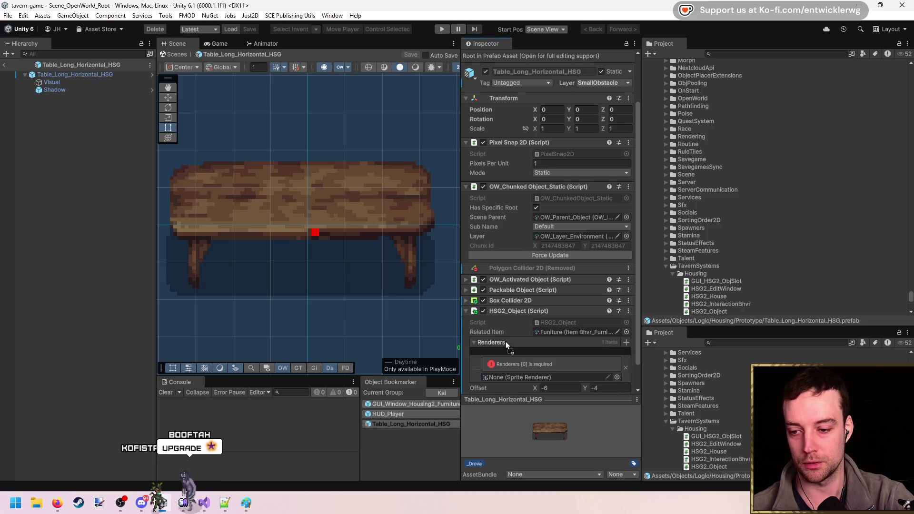
left_click_drag(64, 80, 518, 305)
scroll(530, 340, "down", 2)
left_click_drag(55, 83, 510, 315)
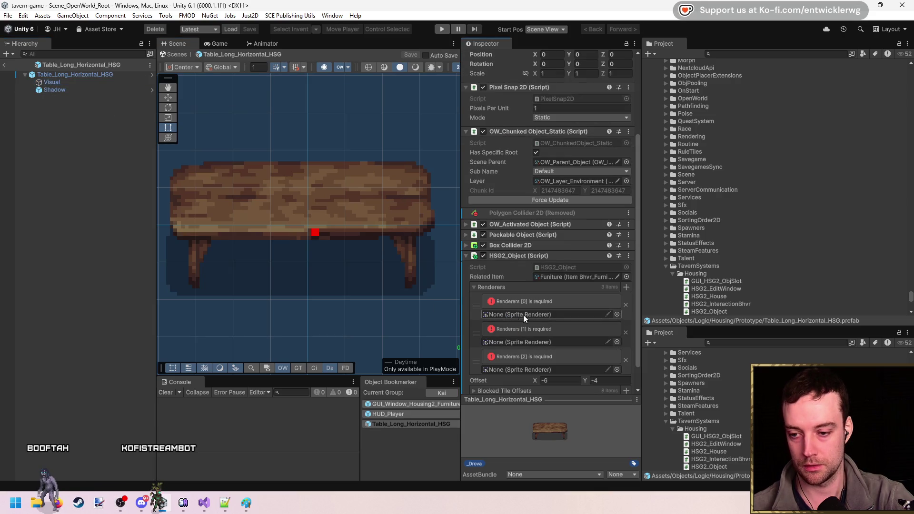
left_click_drag(98, 83, 100, 89)
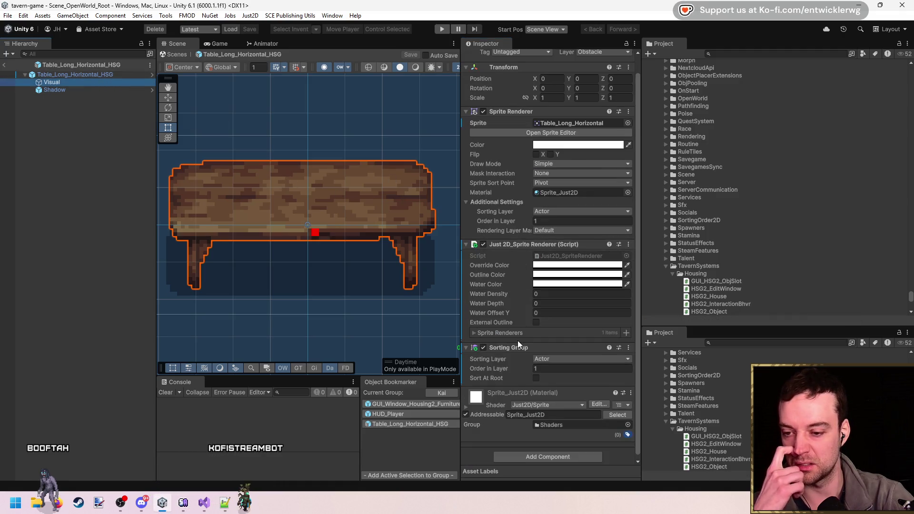
left_click(413, 275)
left_click(107, 91)
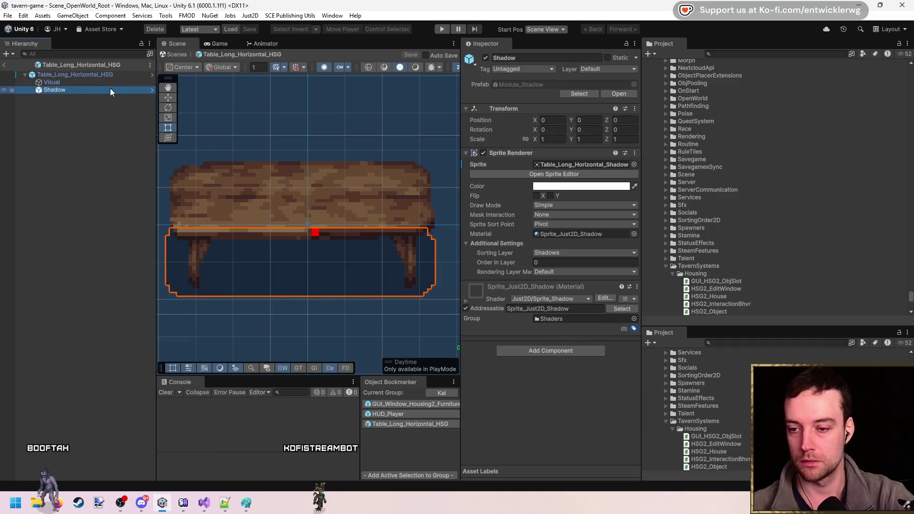
left_click(109, 75)
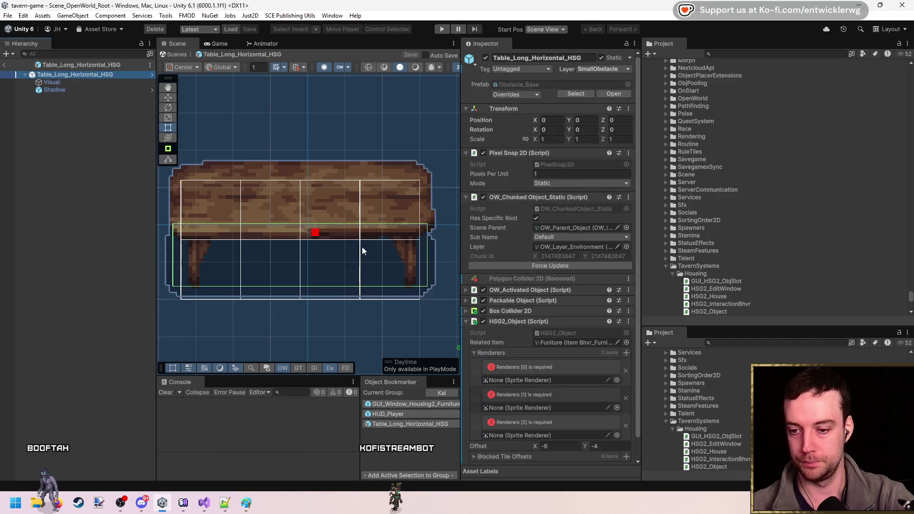
- Remove the three empty Renderers entries and add the Visual and Shadow sprite renderers
left_click(626, 349)
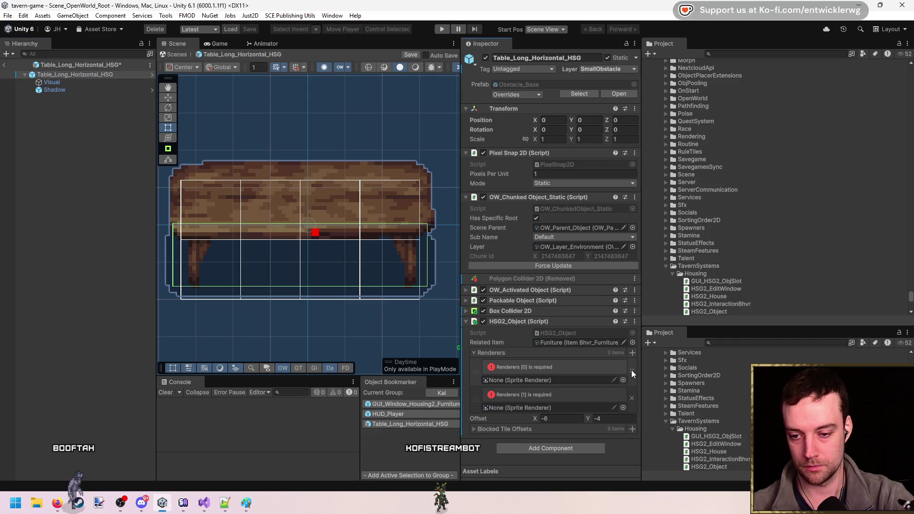
left_click(631, 371)
left_click(632, 371)
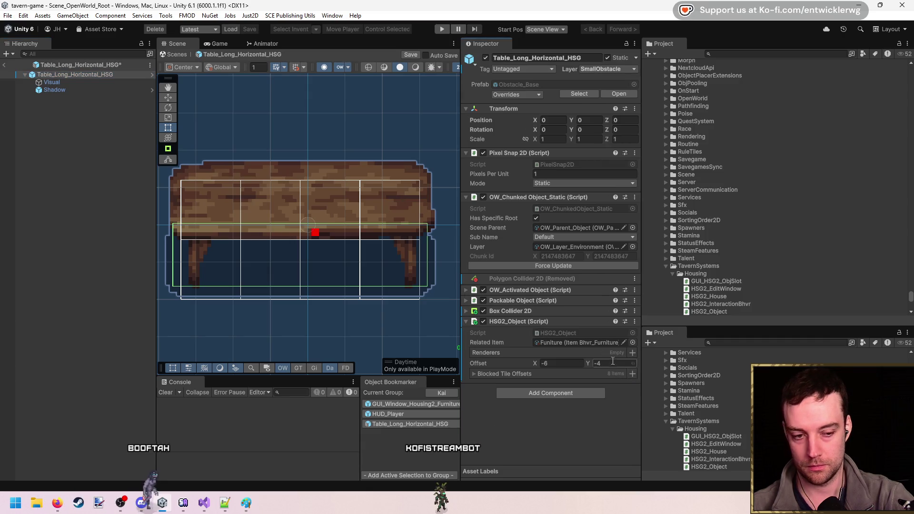
left_click_drag(85, 83, 545, 354)
left_click_drag(54, 90, 507, 354)
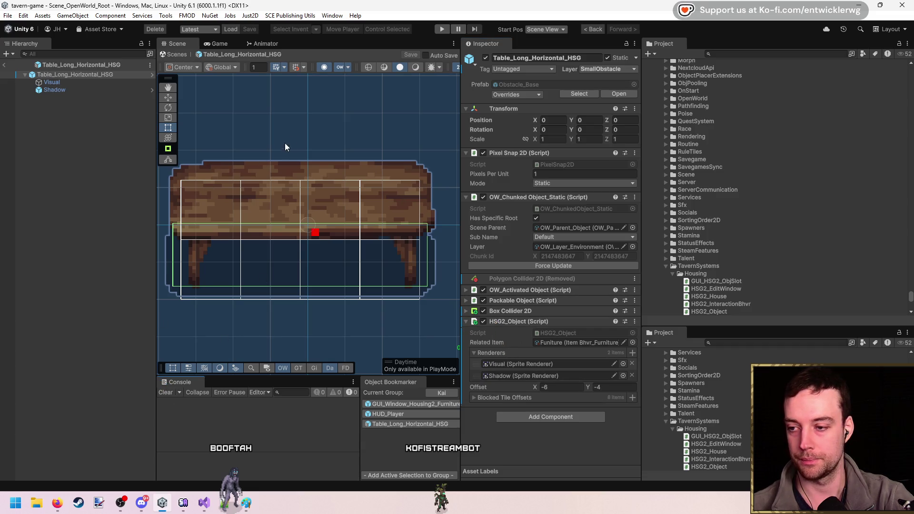
- Check the Shadow sprite's colour, then leave prefab mode and start Play mode
key("f")
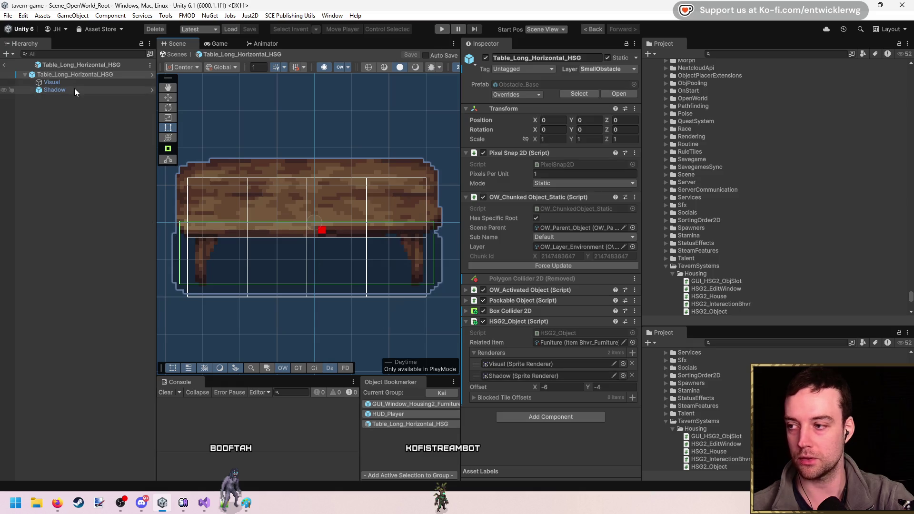
left_click(75, 90)
left_click(586, 187)
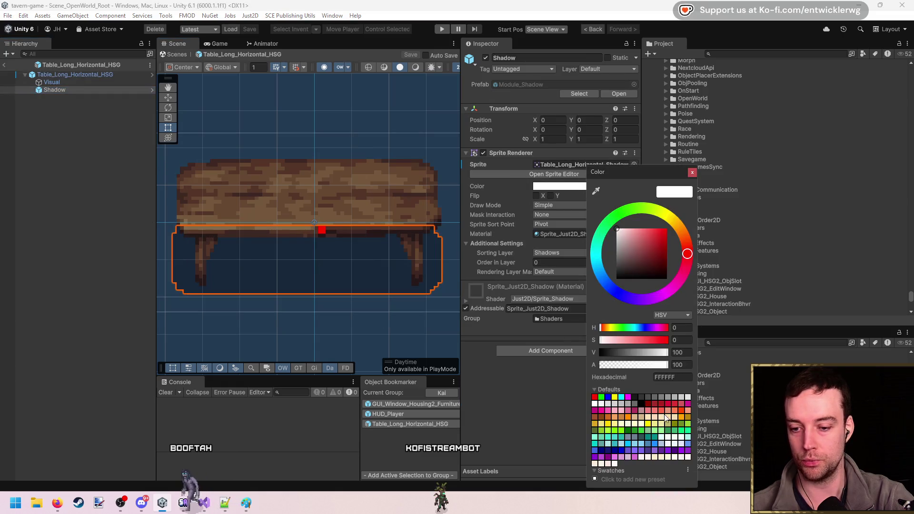
left_click(692, 172)
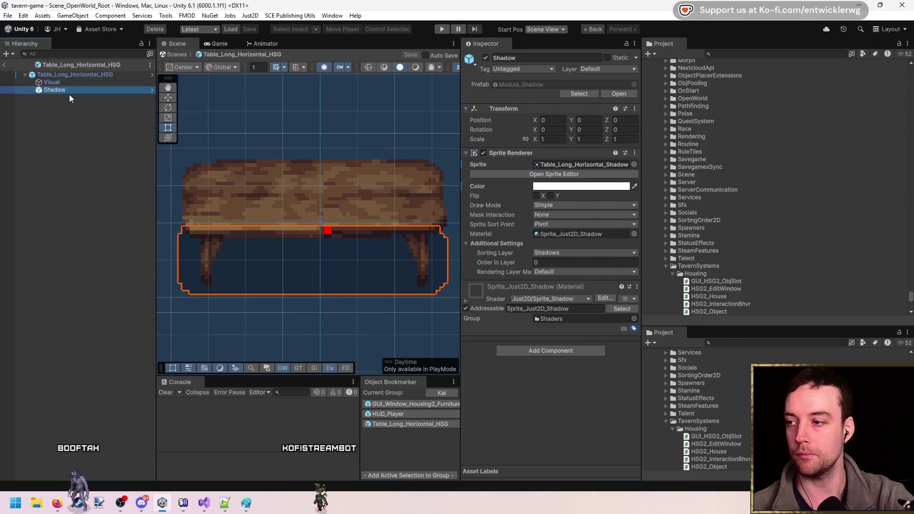
left_click(176, 54)
left_click(437, 28)
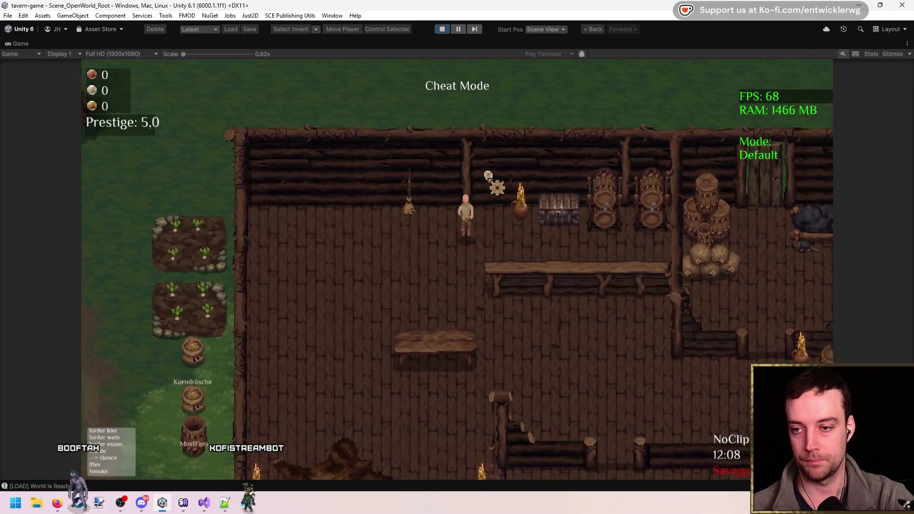
- Take the long table back into the furniture inventory (1/1), then return to Visual Studio
left_click(467, 284)
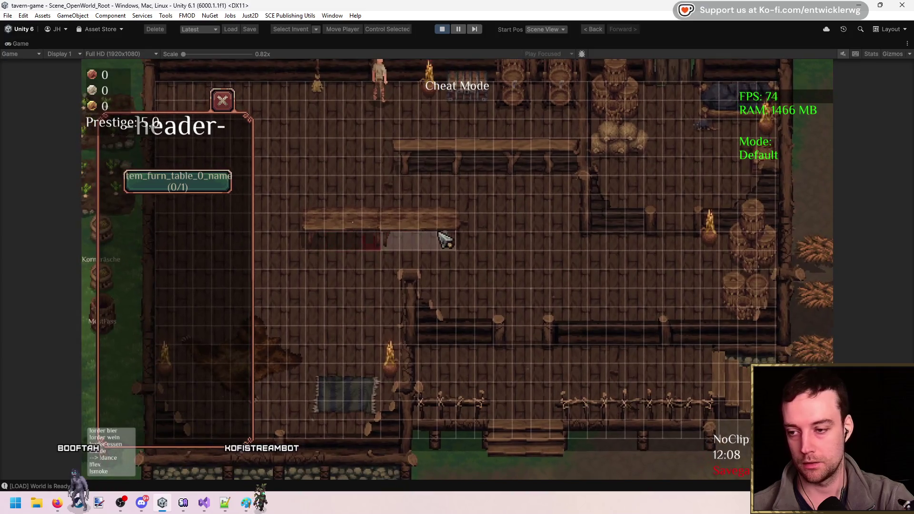
mouse_move(446, 240)
left_mouse_down()
mouse_move(420, 238)
mouse_move(514, 245)
mouse_move(476, 236)
left_mouse_up()
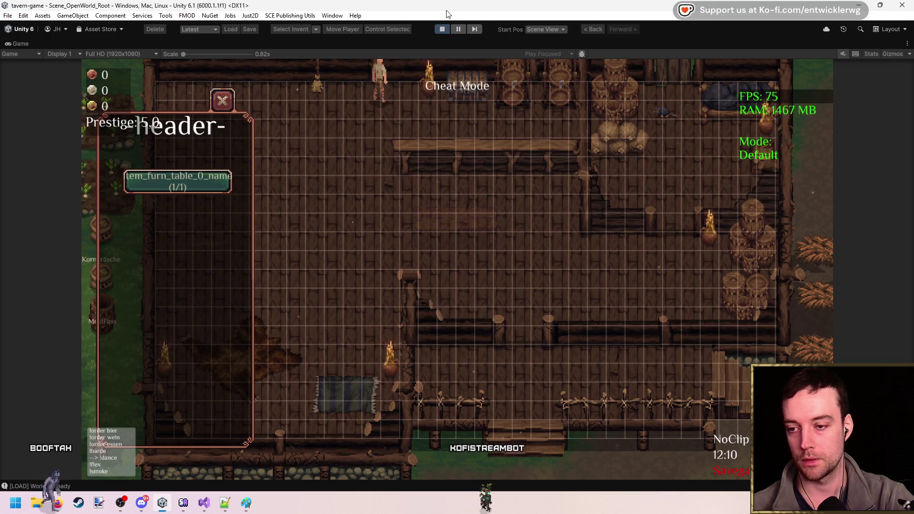
left_click(204, 503)
left_click(426, 214)
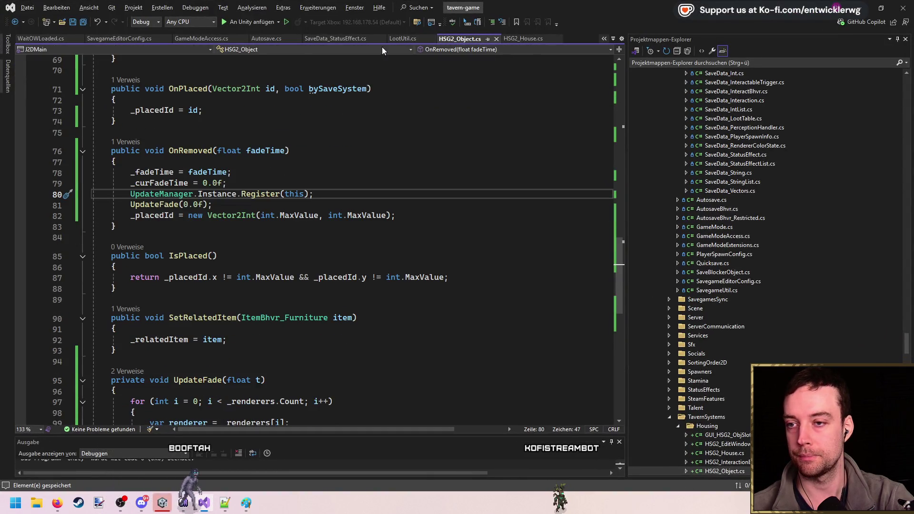
- Follow OnRemoved's CodeLens reference to its call in HSG2_House.cs
scroll(286, 211, "down", 2)
scroll(276, 218, "up", 4)
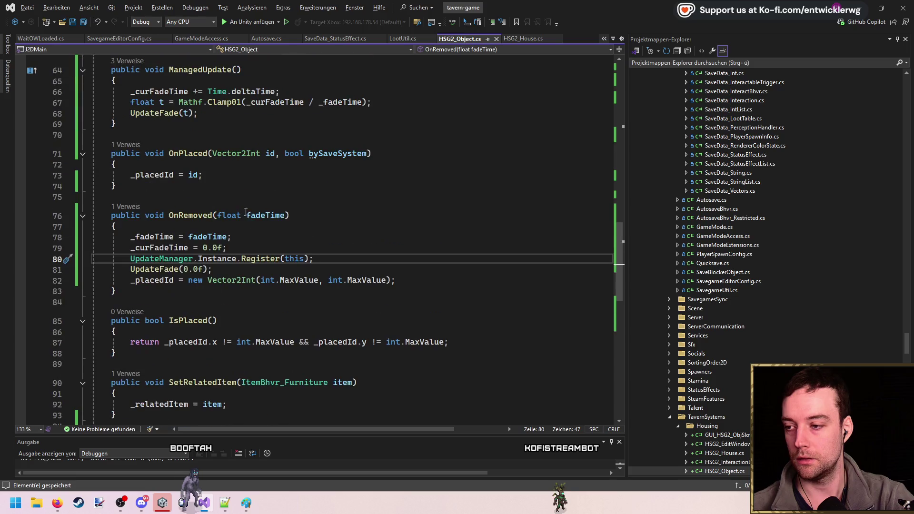
scroll(266, 225, "down", 5)
scroll(149, 244, "up", 10)
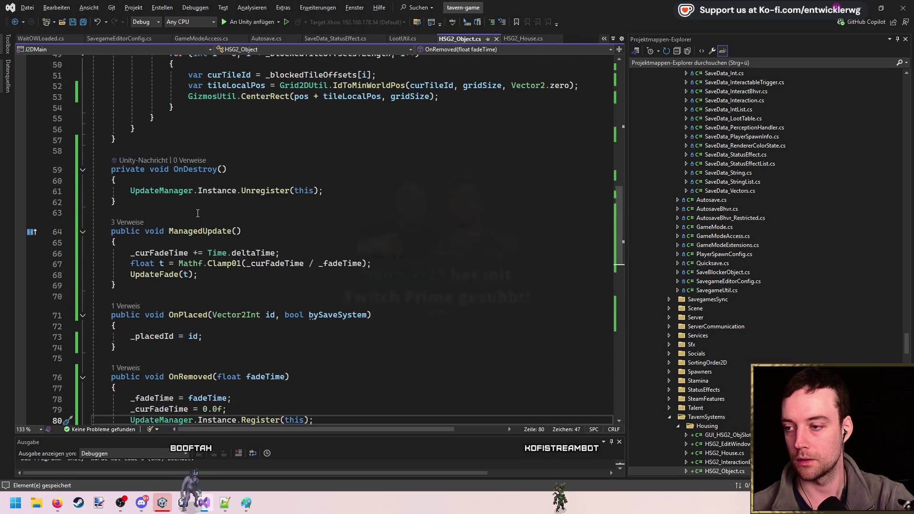
scroll(261, 240, "up", 3)
scroll(190, 276, "down", 3)
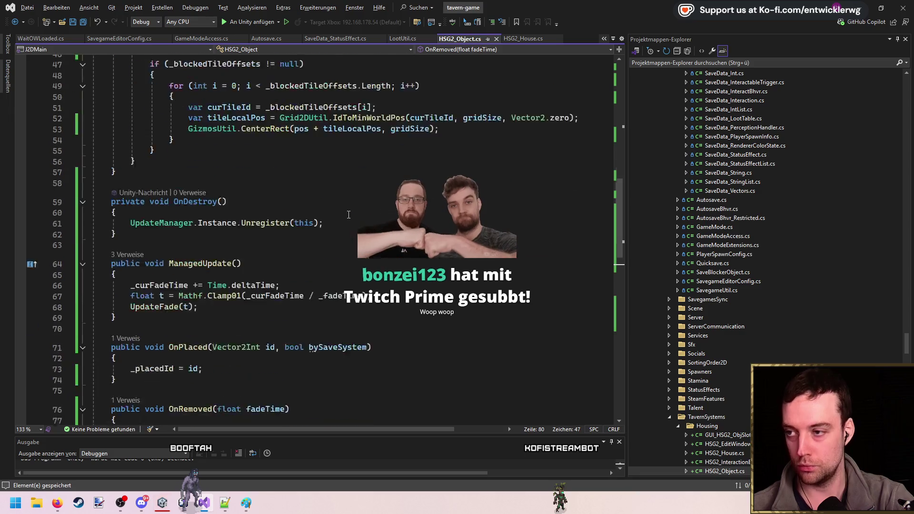
scroll(122, 314, "down", 3)
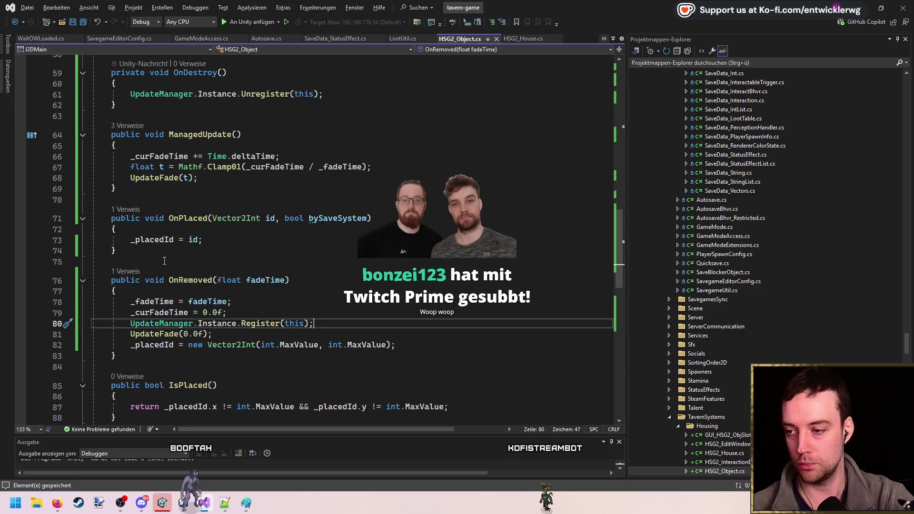
left_click(124, 271)
double_click(209, 247)
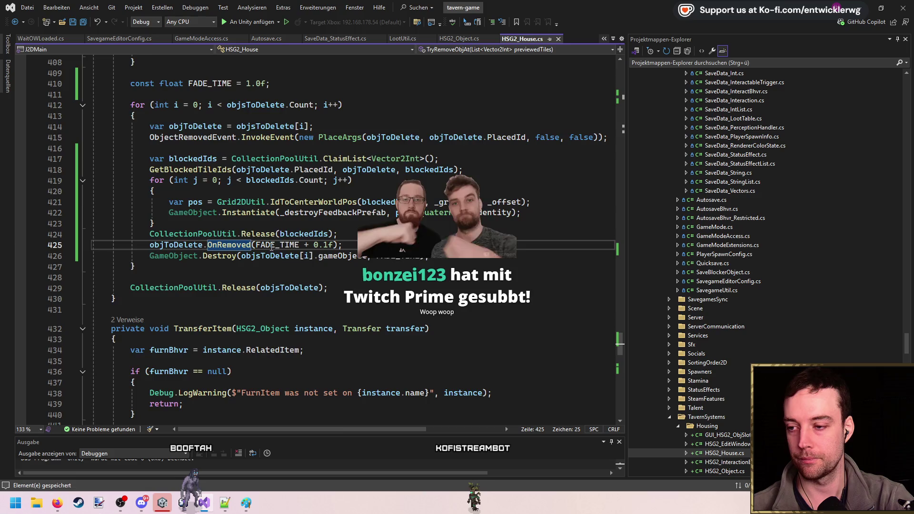
- Change FADE_TIME from 1.0f to 0.6f, save, and switch back to Unity
scroll(254, 143, "up", 1)
left_click(250, 116)
key("BackSpace")
key("Delete")
key("Delete")
type("0.6")
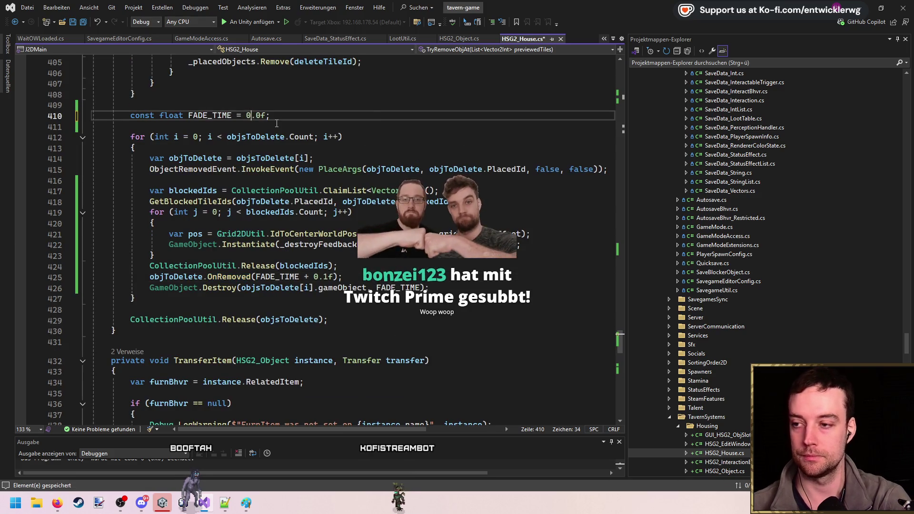
key("ctrl+s")
key("Down")
key("Down")
key("Down")
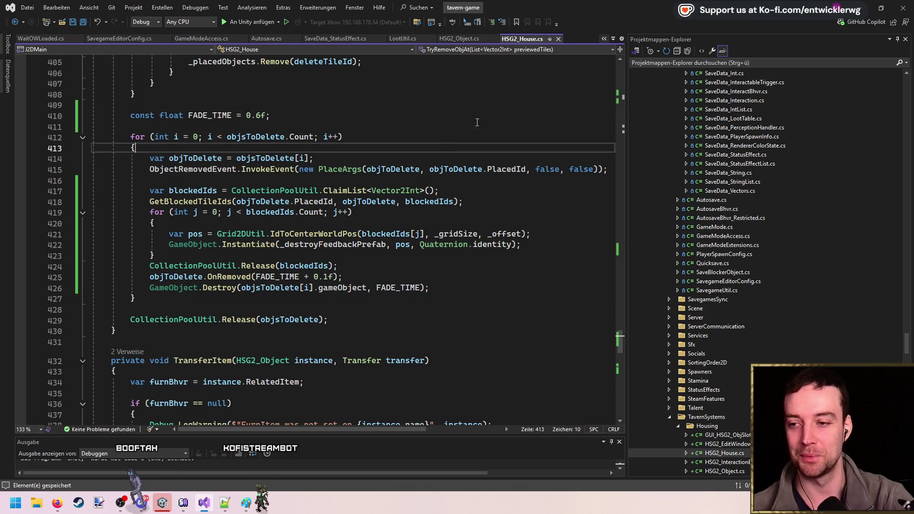
key("alt+Tab")
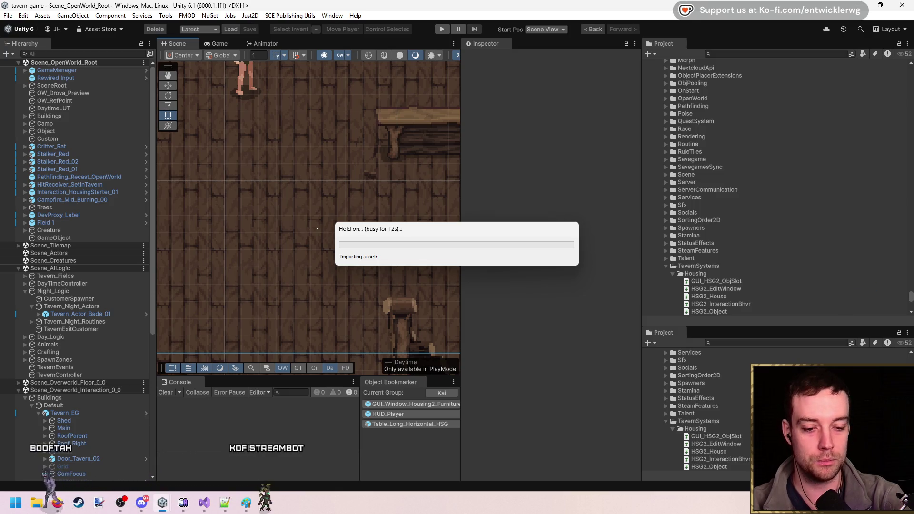
- Delete the stray white square sprite from the tavern scene, clear the Console, and press Play
key("alt+Tab")
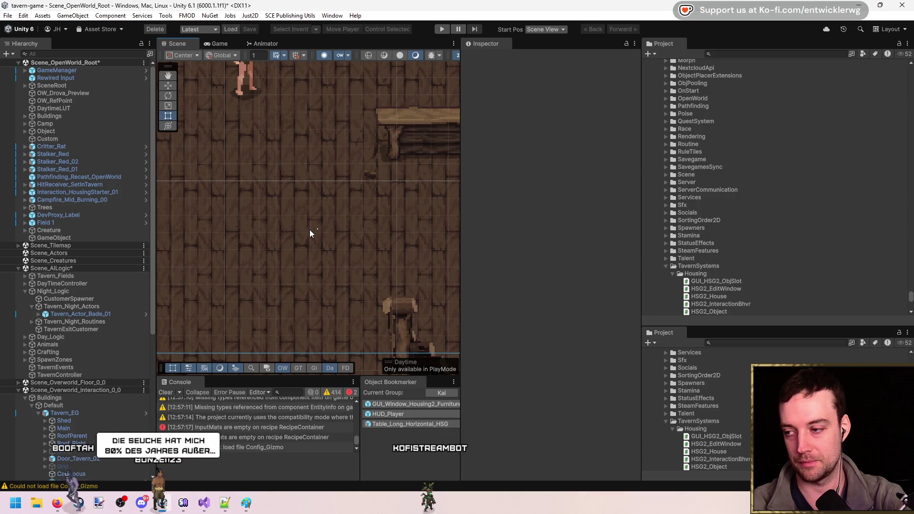
left_click(312, 231)
scroll(314, 230, "up", 10)
left_click(316, 232)
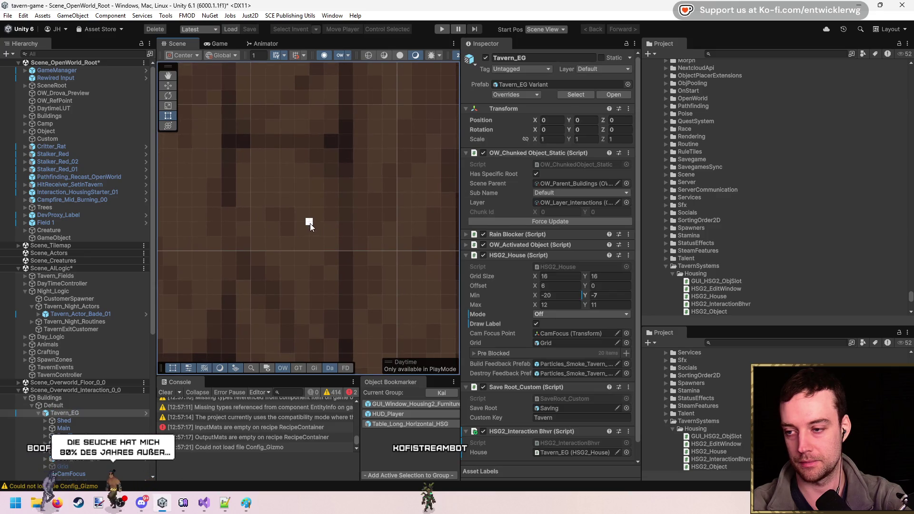
key("Delete")
scroll(324, 228, "down", 5)
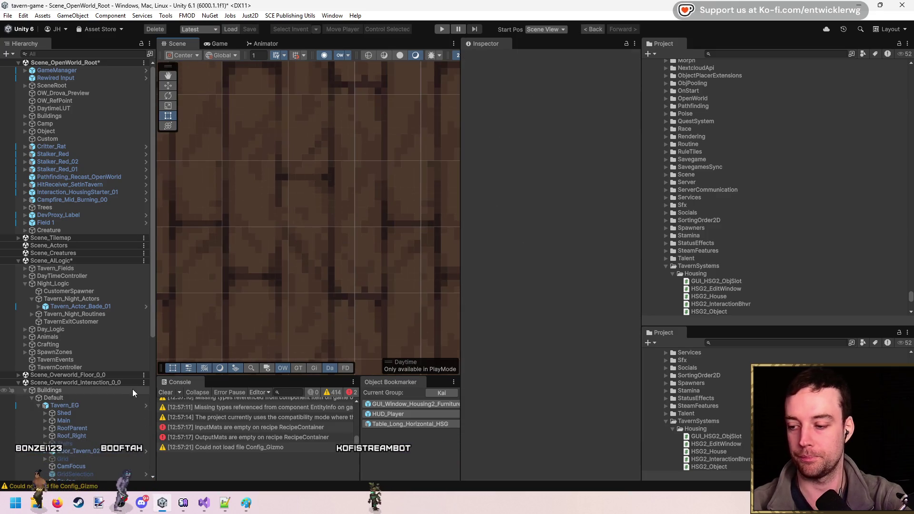
left_click(165, 392)
left_click(443, 29)
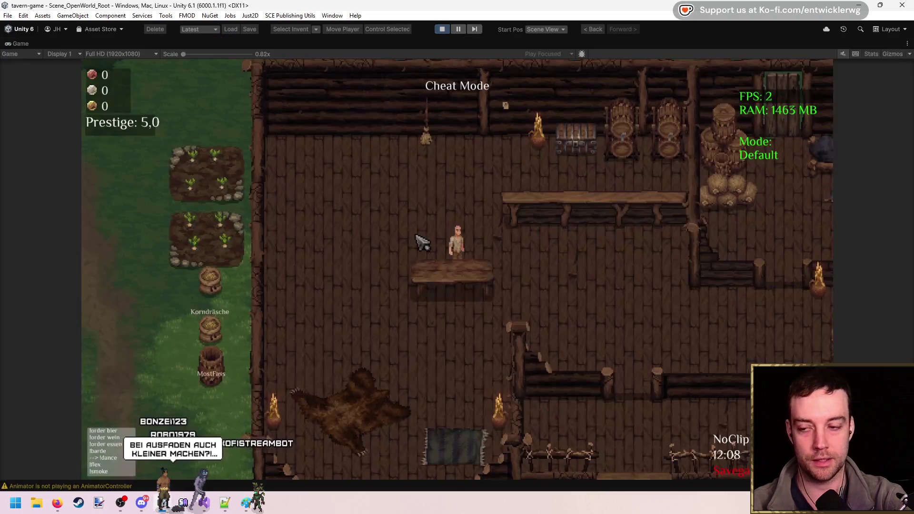
- In build mode, pick up and place the long table twice, then return to Visual Studio
key("b")
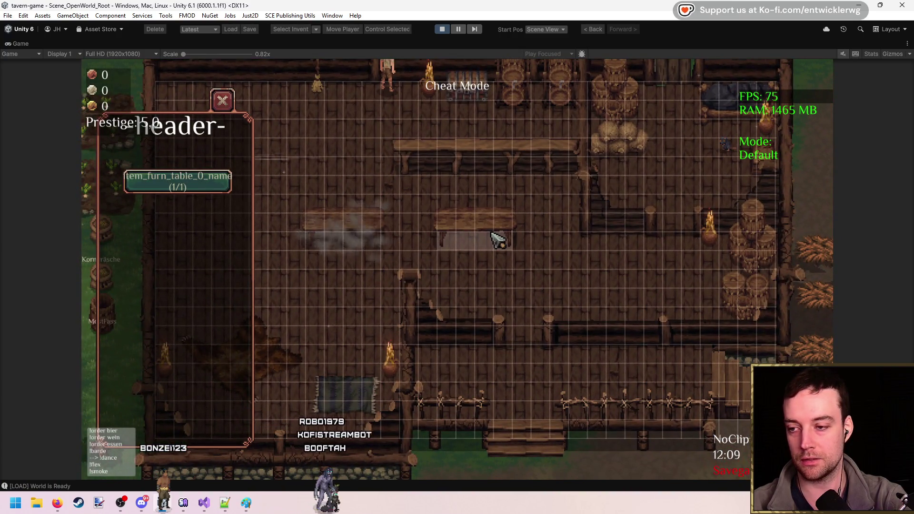
left_click(496, 239)
left_click(436, 239)
left_click(495, 260)
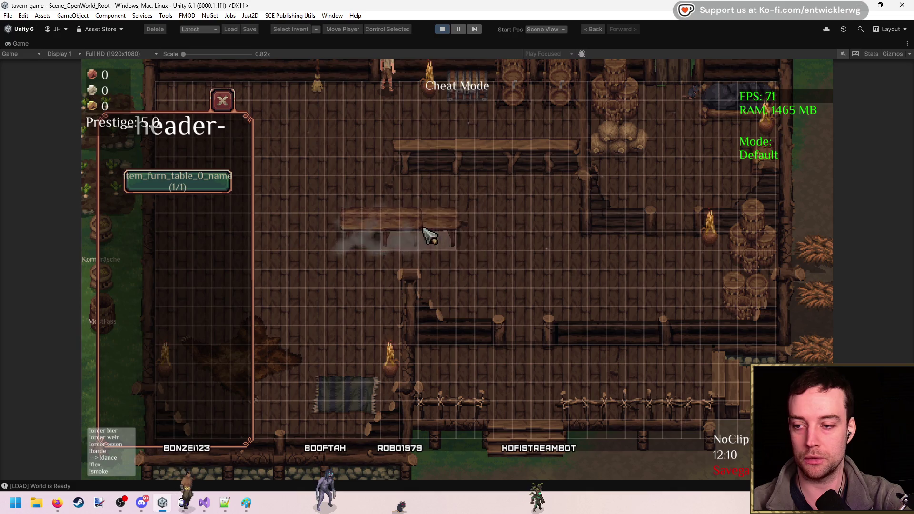
left_click(204, 503)
left_click(392, 268)
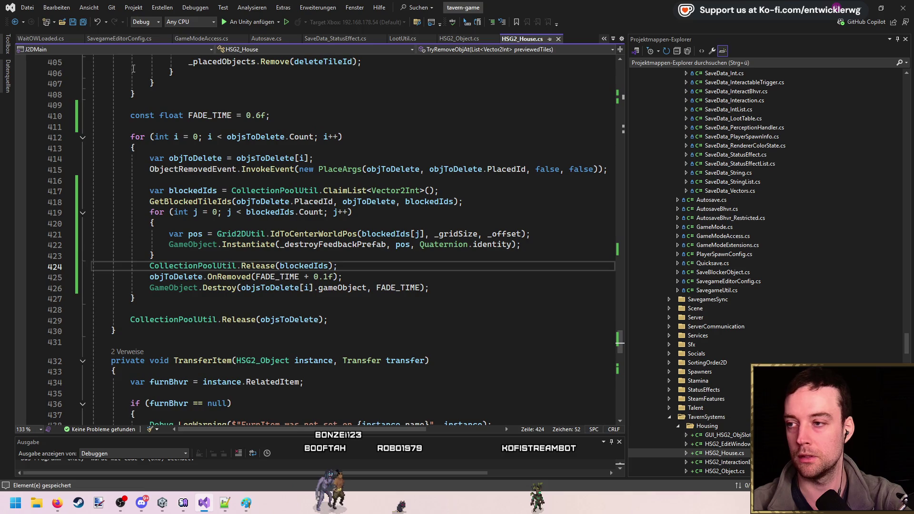
- In HSG2_Object.cs, add a local 'trans' variable holding the transform at the top of UpdateFade
scroll(476, 95, "down", 13)
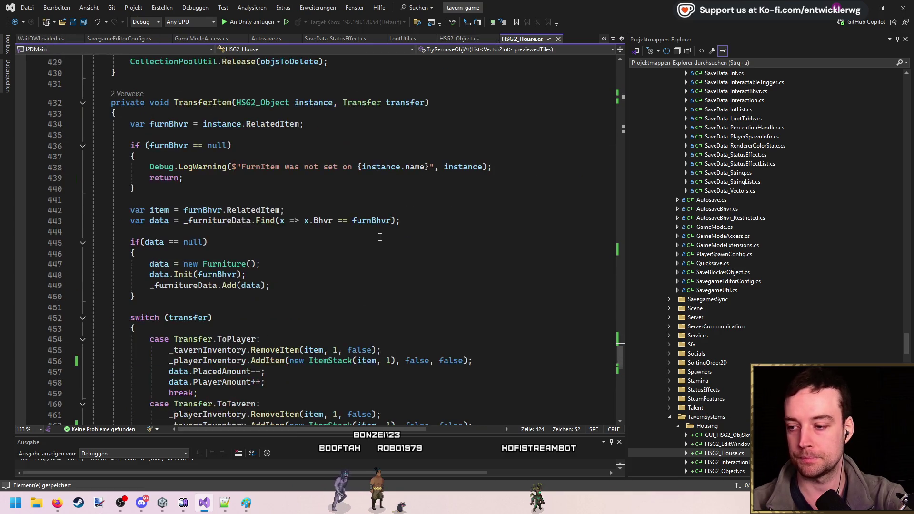
scroll(476, 71, "up", 8)
left_click(464, 39)
scroll(362, 238, "down", 4)
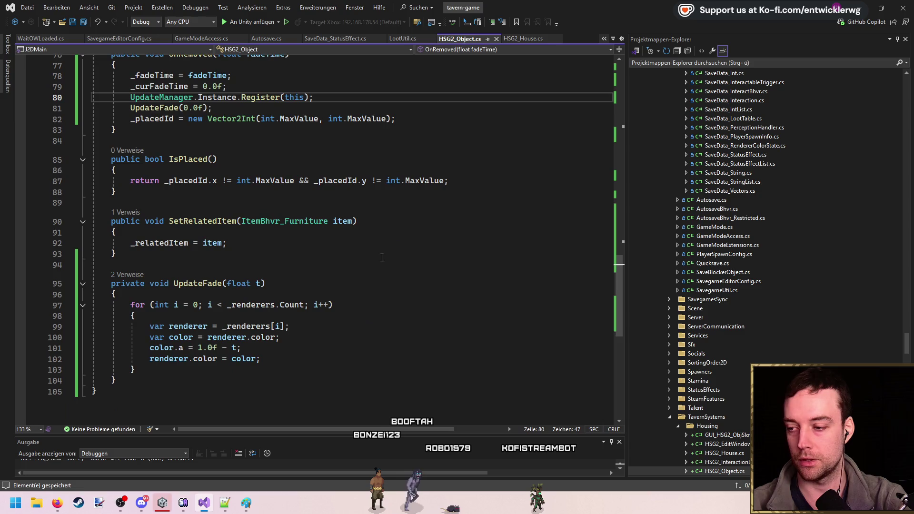
scroll(286, 243, "down", 2)
left_click(317, 197)
key("Return")
key("Return")
key("Up")
type("va")
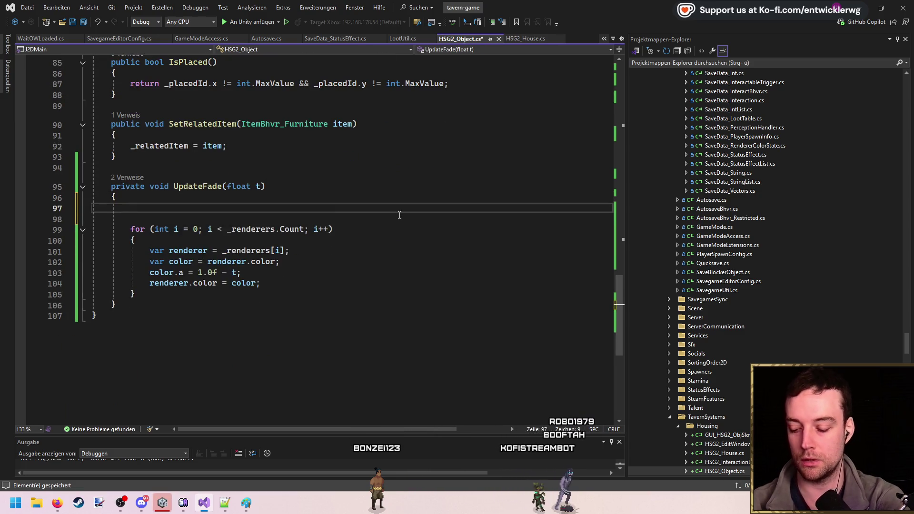
type("r t")
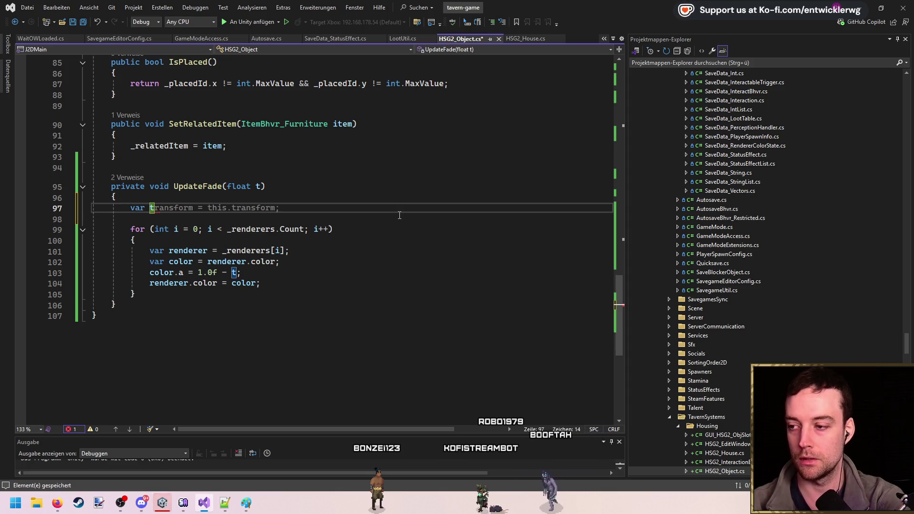
type("ransform")
key("Tab")
key("End")
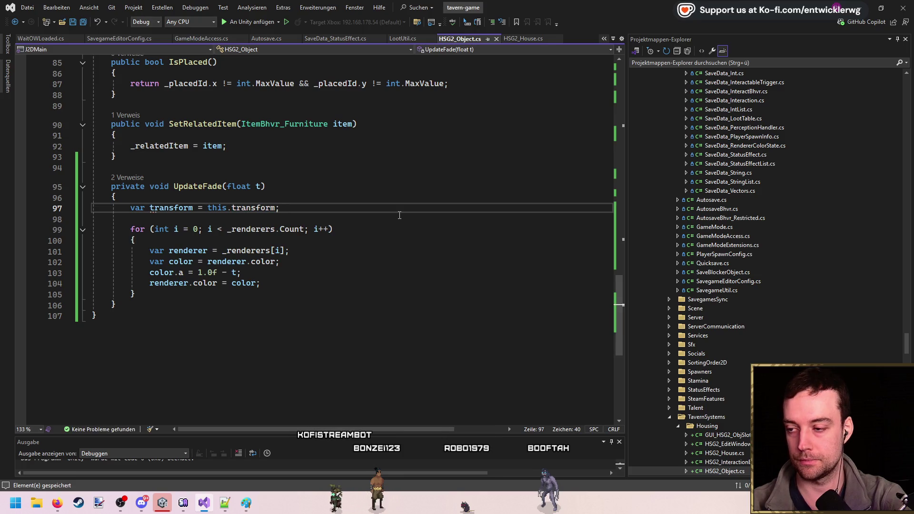
key("Return")
key("Return")
key("Up")
key("Up")
key("Left")
key("BackSpace")
key("BackSpace")
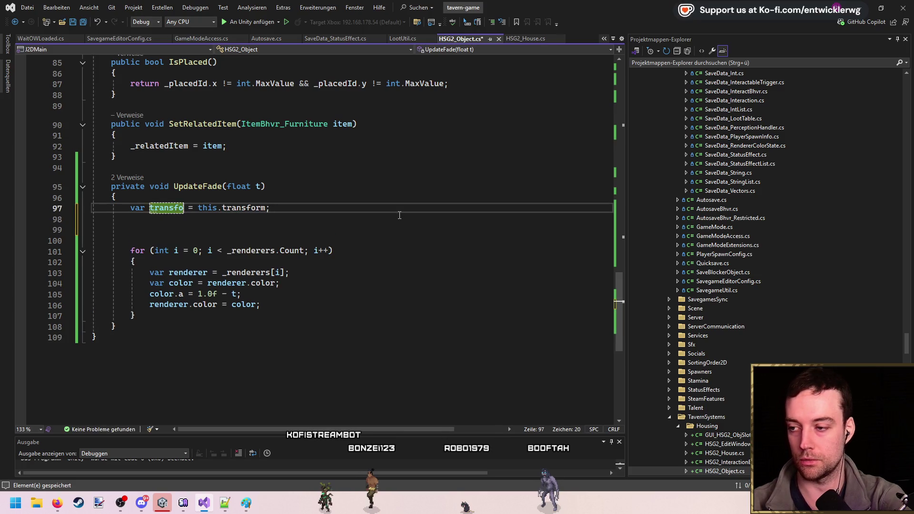
key("Delete")
key("Down")
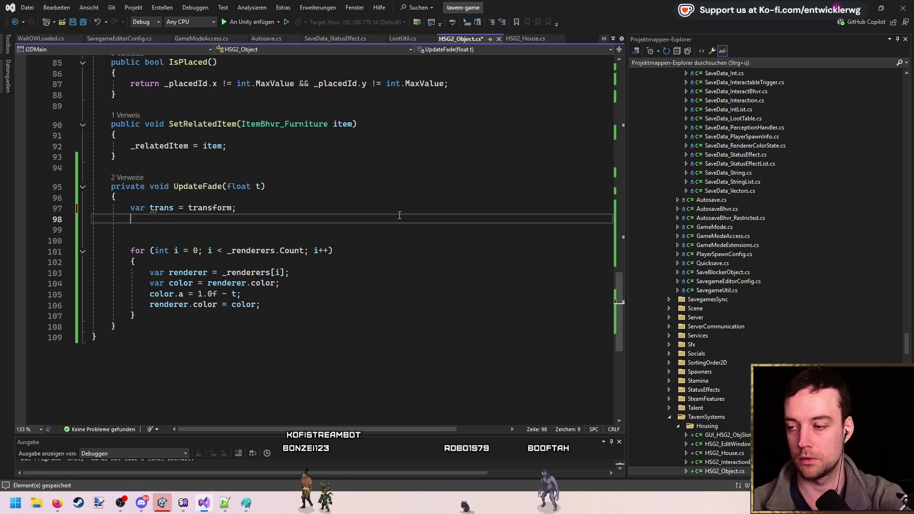
key("Return")
- Add a trans.localScale = new Vector3() statement below it and save
type("trans")
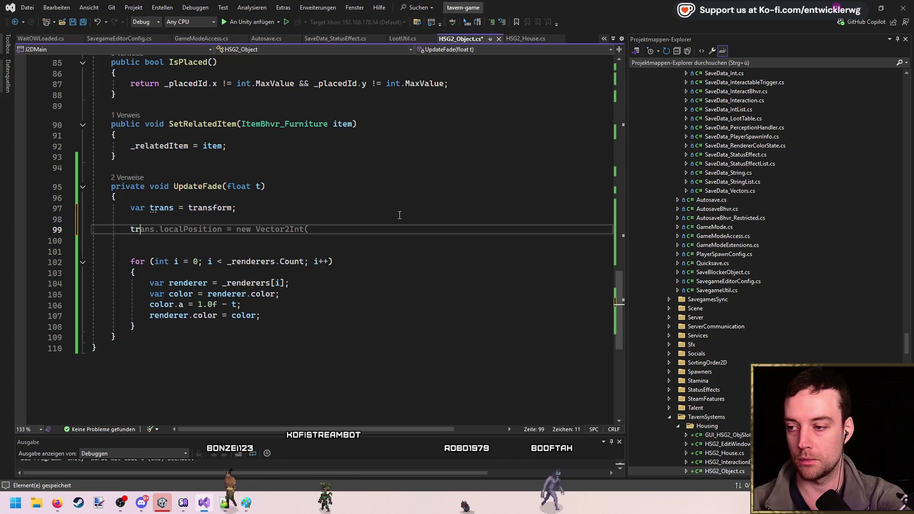
key("Tab")
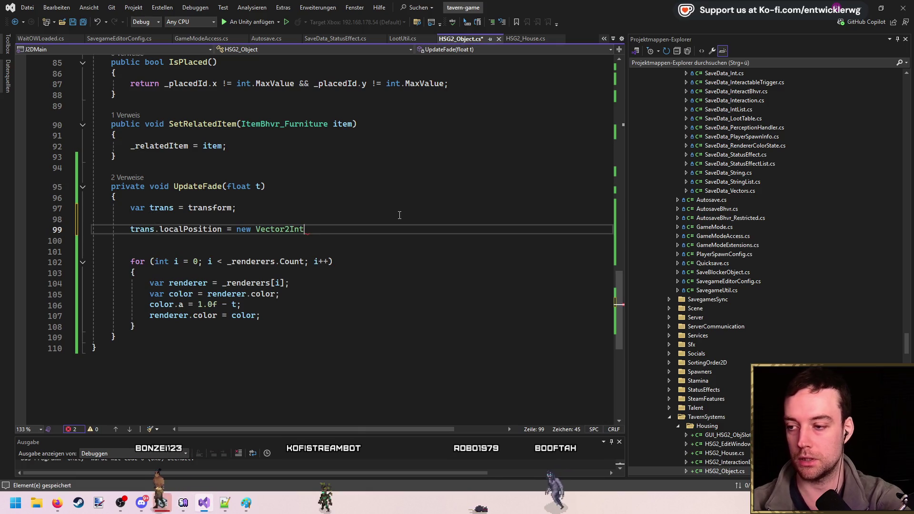
key("BackSpace")
key("BackSpace")
key("BackSpace")
type("s.localS")
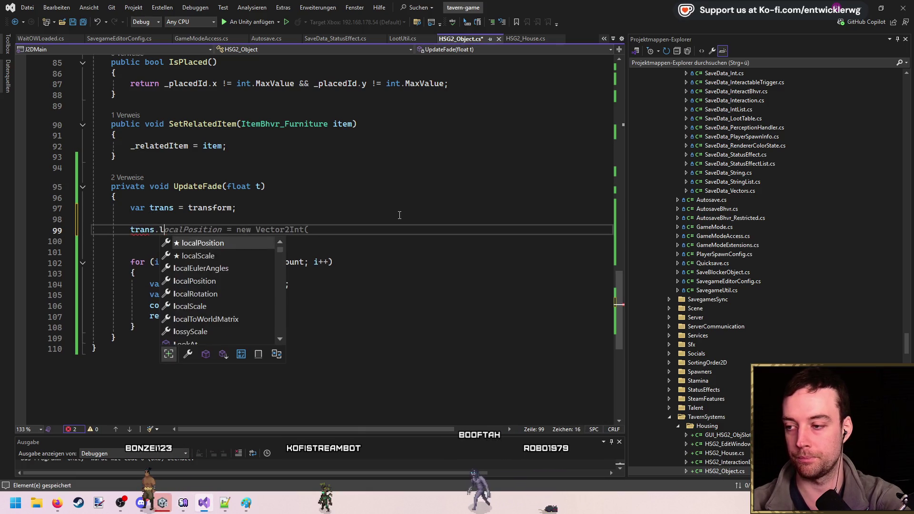
key("Tab")
type("(")
key("BackSpace")
key("Delete")
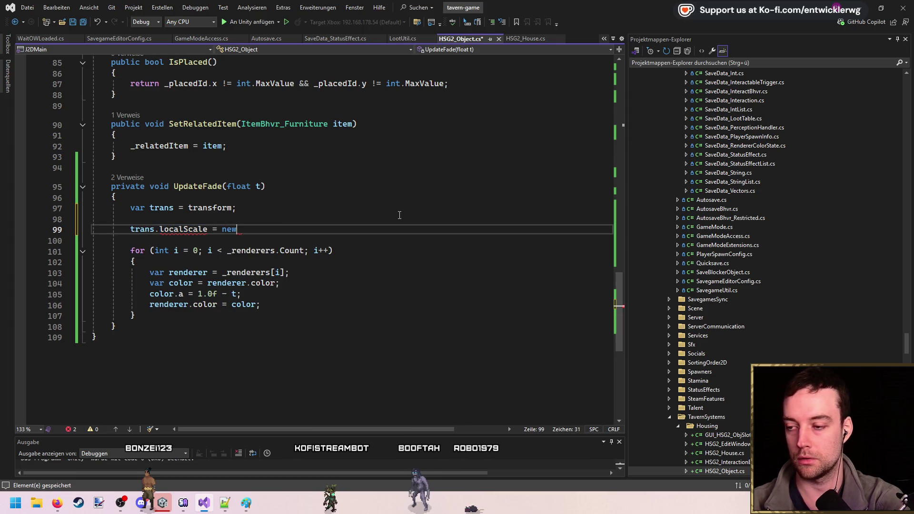
type("();")
key("ctrl+x")
key("Up")
key("ctrl+v")
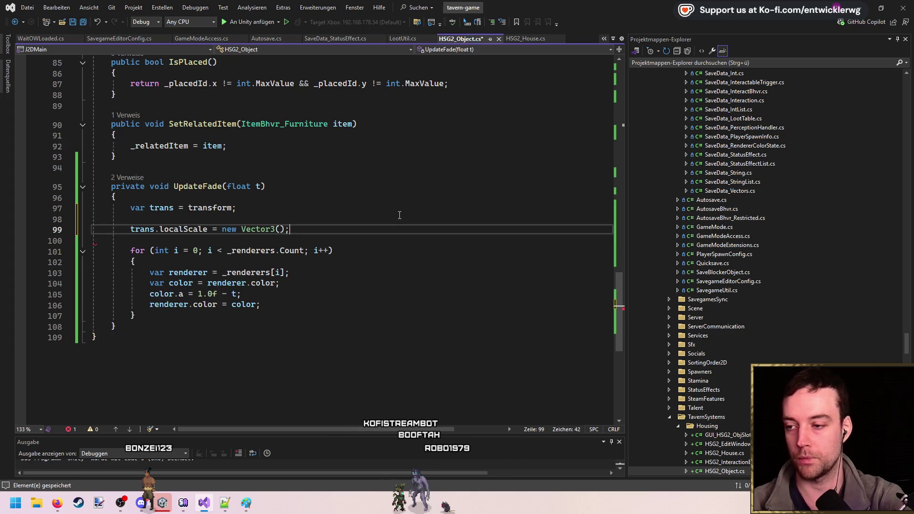
key("ctrl+s")
- Move the 1.0f - t expression into a new 'float alpha = 1.0f - t;' line and save
left_click(306, 197)
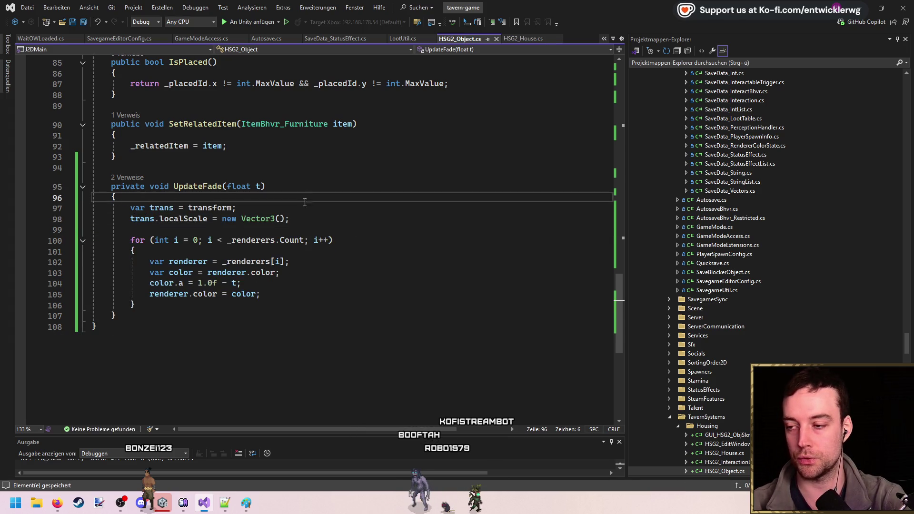
left_click_drag(237, 282, 198, 283)
key("ctrl+x")
left_click(304, 201)
key("Return")
key("Return")
key("Up")
type("fl")
key("Tab")
key("Tab")
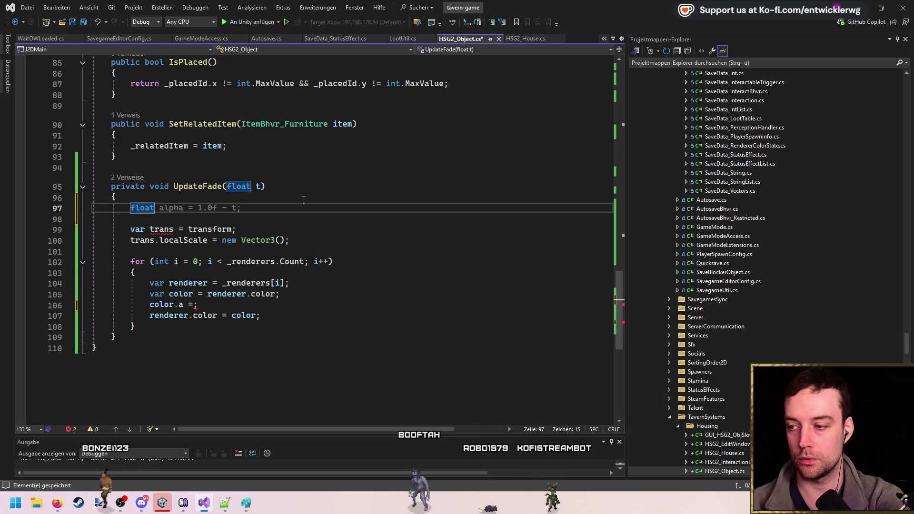
key("ctrl+s")
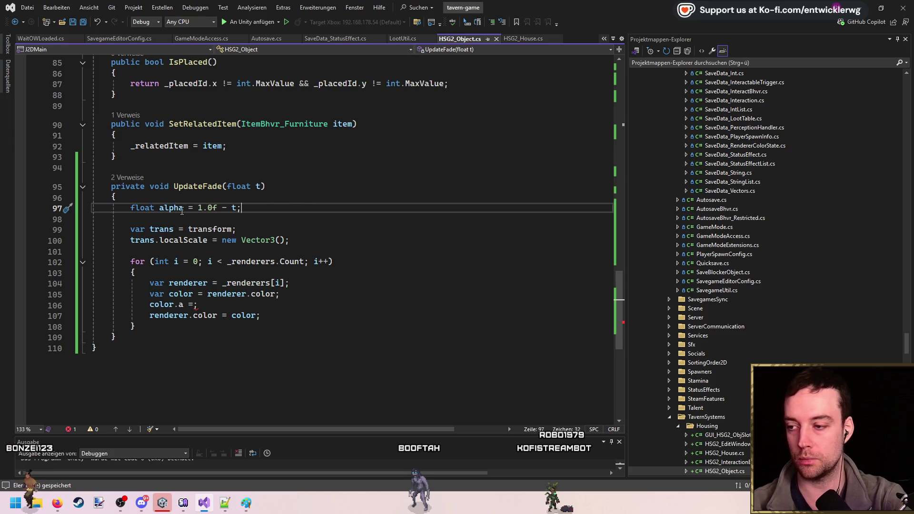
- Set color.a = alpha and localScale to new Vector3(alpha, alpha, alpha), then minimise Visual Studio
key("ctrl+minus")
type("alpha")
key("ctrl+s")
key("ctrl+minus")
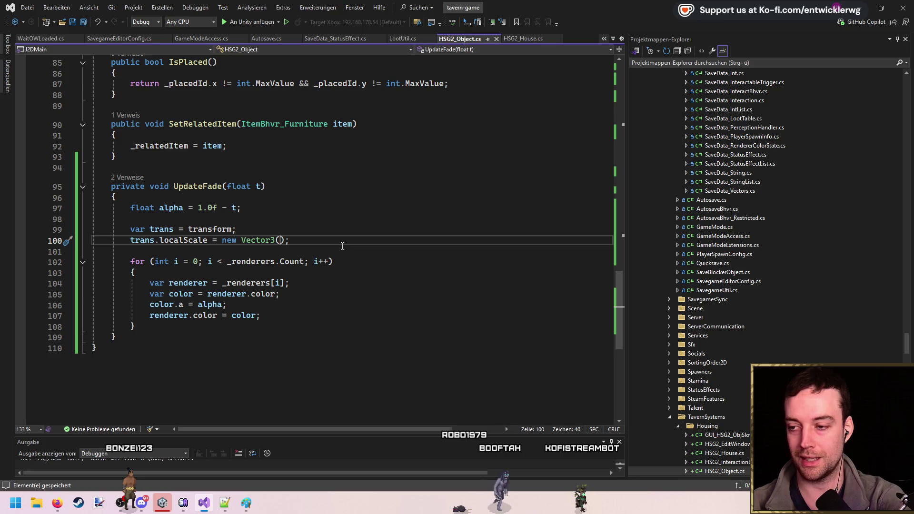
type("alpha, Vector3, alpha")
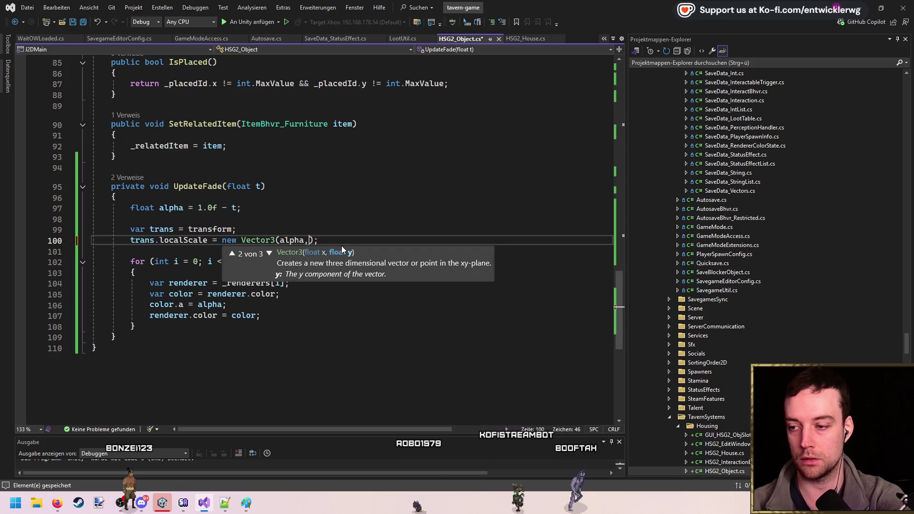
key("BackSpace")
key("BackSpace")
key("BackSpace")
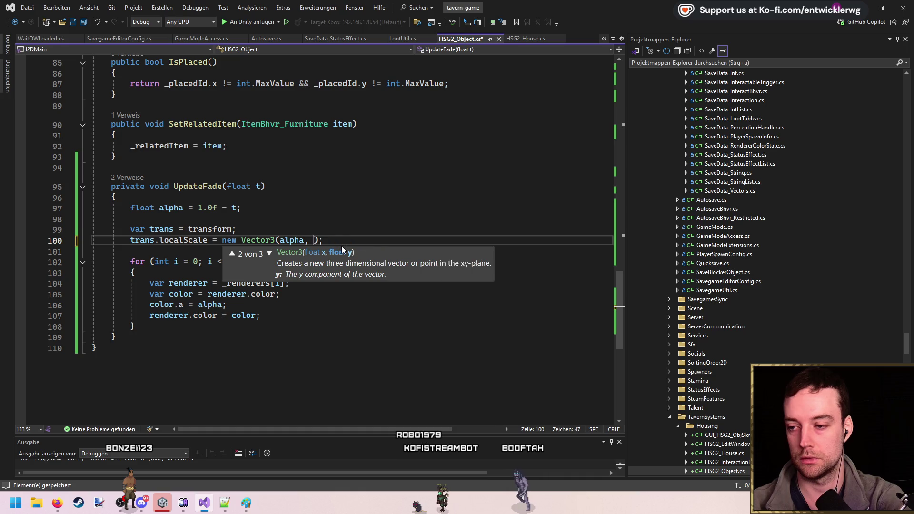
type("alpha, alpha")
left_click(496, 236)
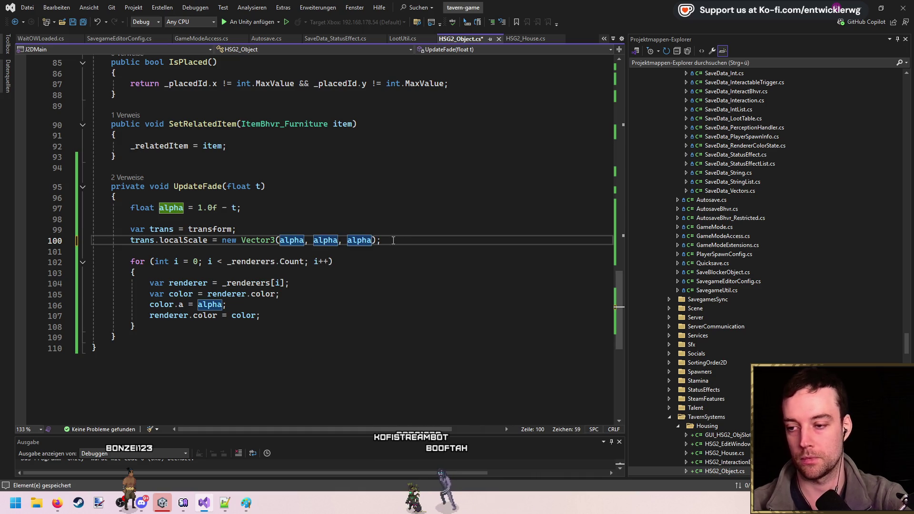
left_click(866, 8)
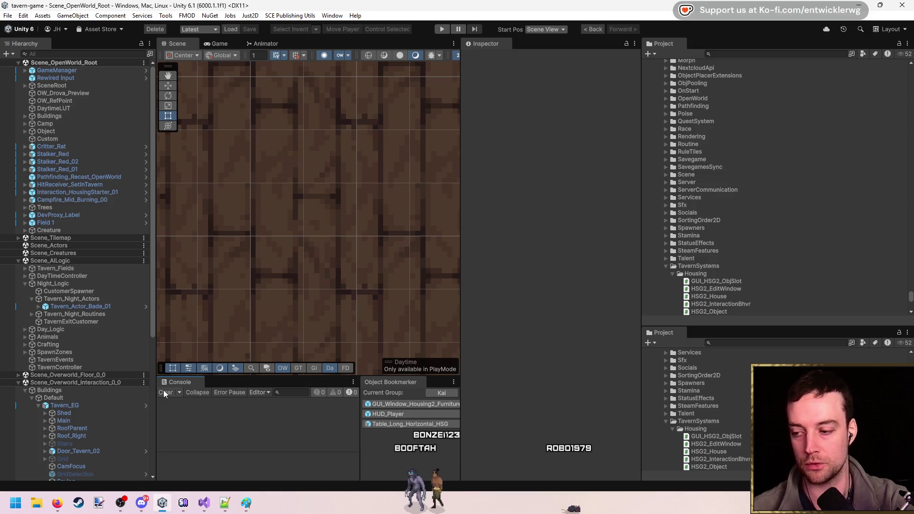
- After the domain reload and import finish, clear the Console and start Play mode with Ctrl+P
left_click_drag(358, 219, 347, 222)
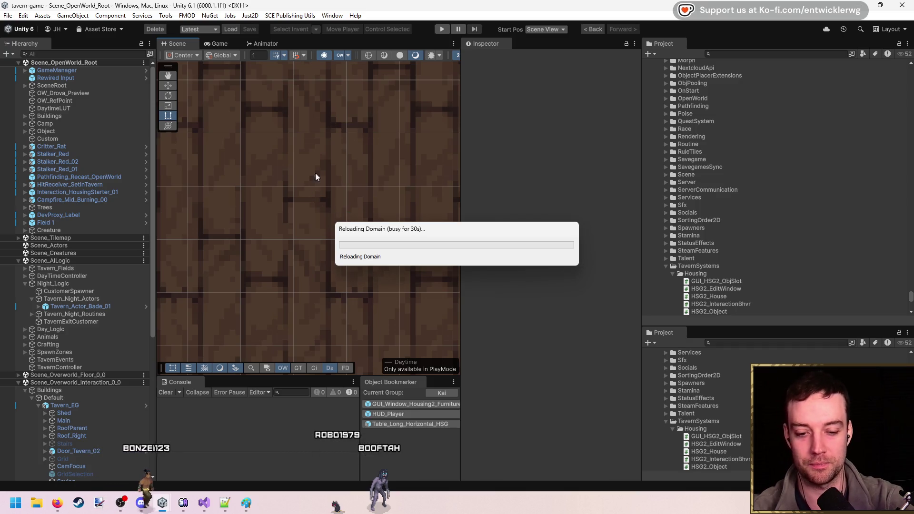
left_click_drag(451, 238, 287, 181)
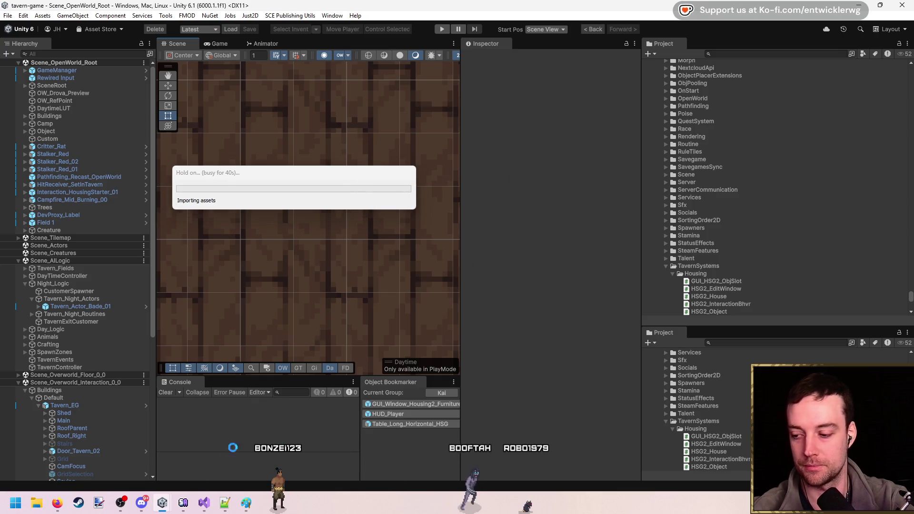
key("alt+Tab")
key("alt+Tab")
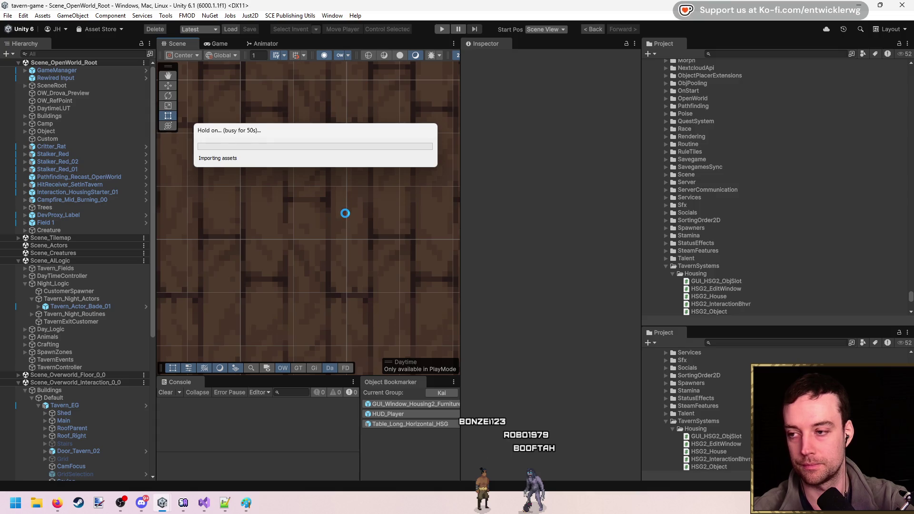
left_click(166, 392)
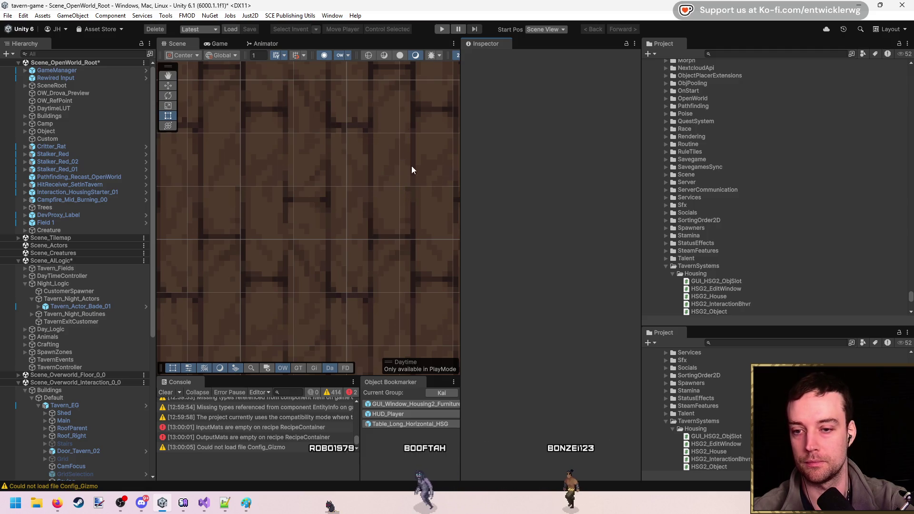
key("ctrl+p")
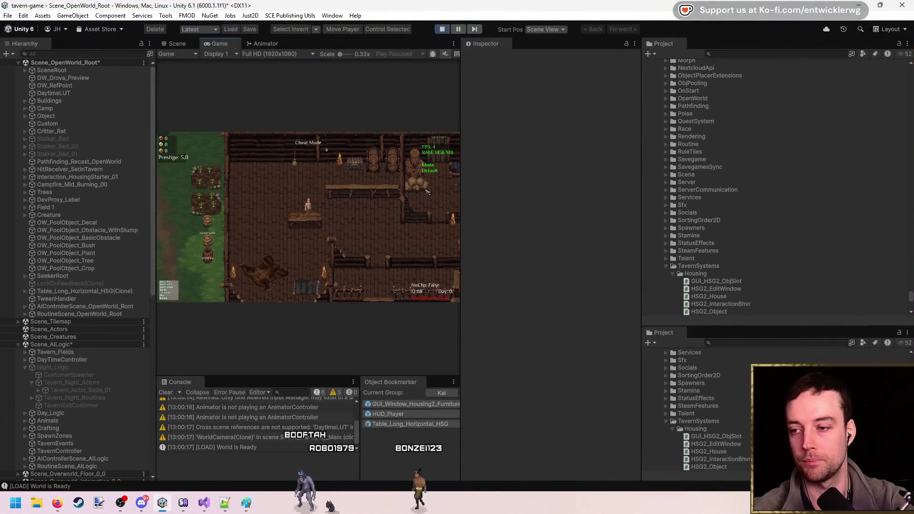
- Maximize the Game view, enter build mode with B, and place the long table on the tavern floor
double_click(372, 41)
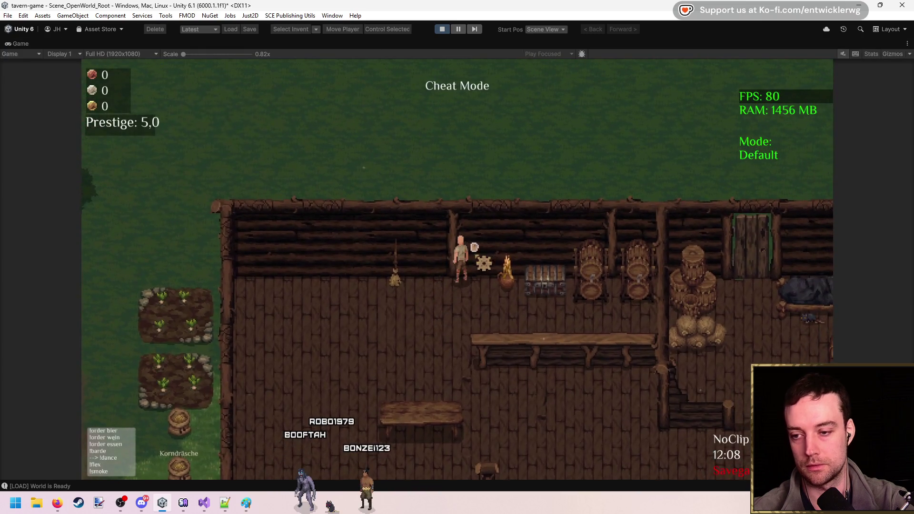
key("b")
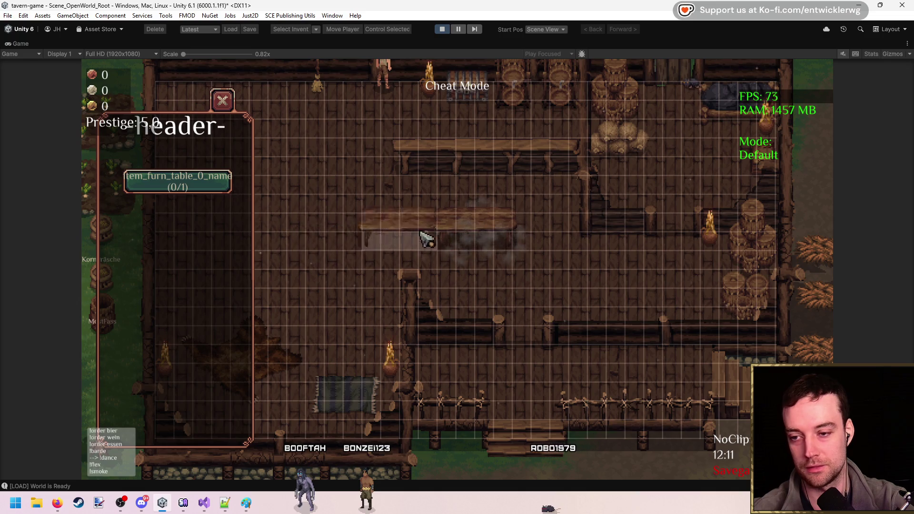
left_click(380, 225)
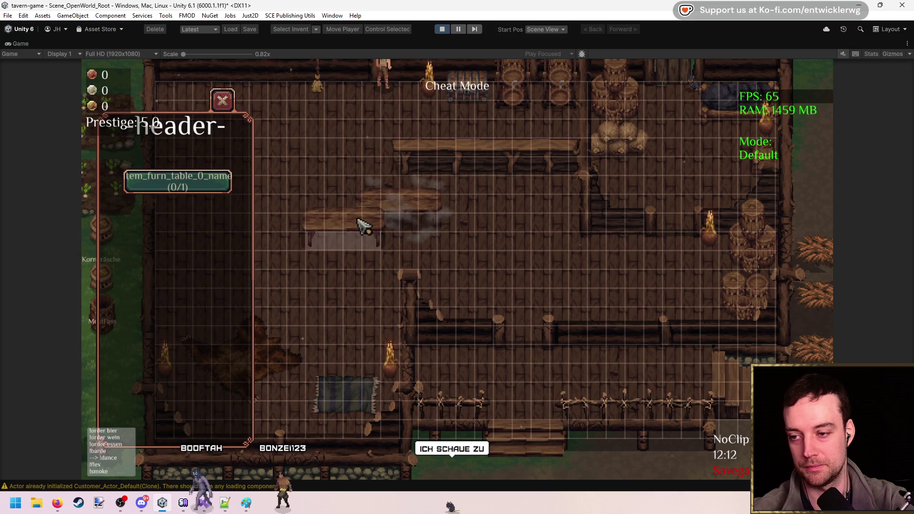
left_click(473, 237)
left_click(414, 237)
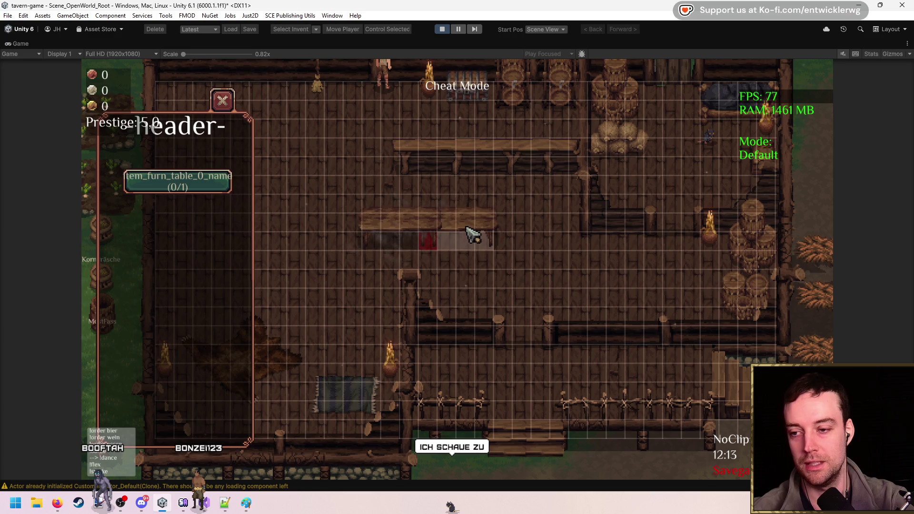
left_click(428, 228)
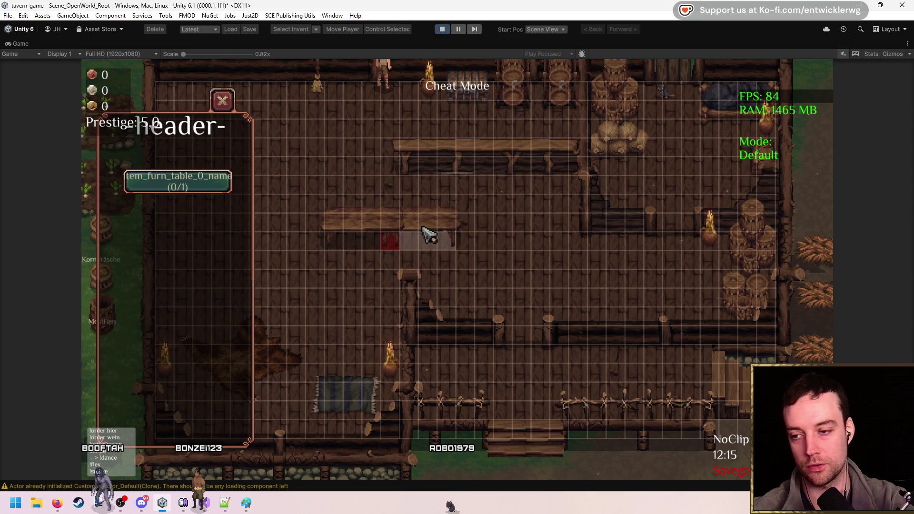
- Move the table left and right across the room, pick it back up, and stop the game
left_click(445, 233)
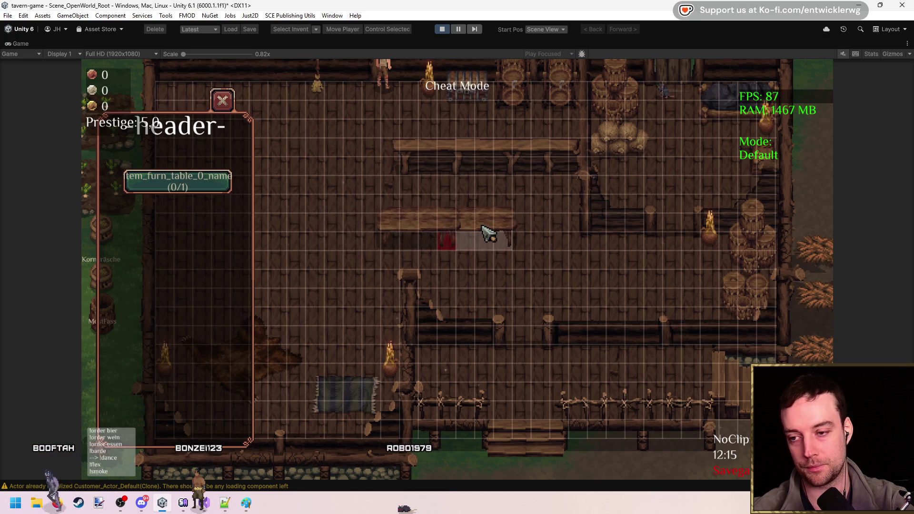
left_click(383, 233)
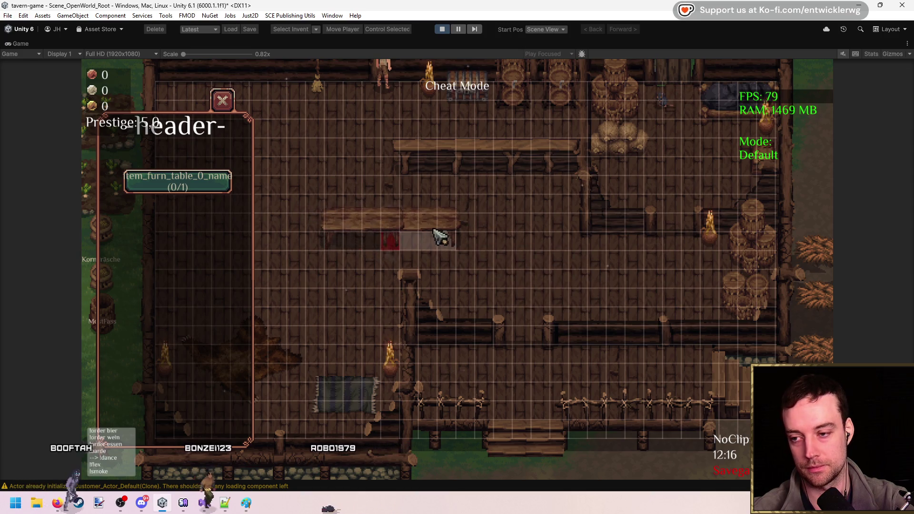
left_click(455, 231)
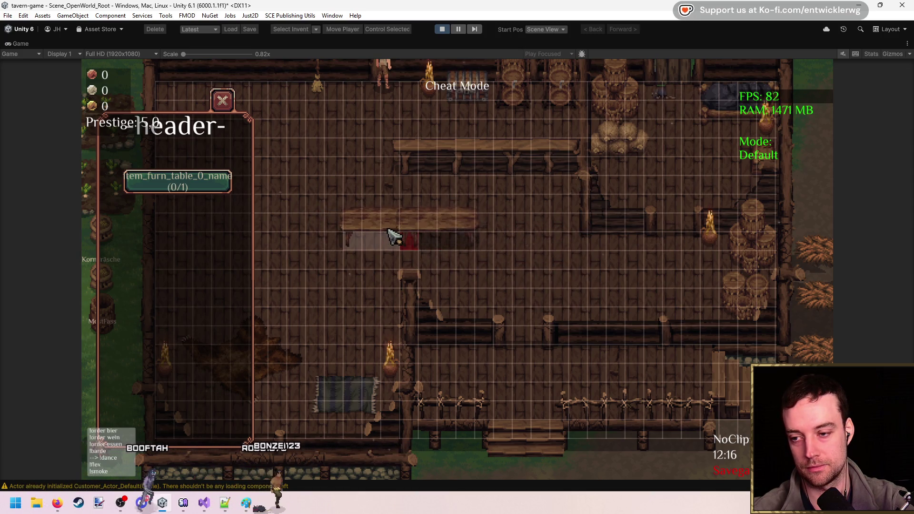
left_click(390, 235)
left_click(443, 231)
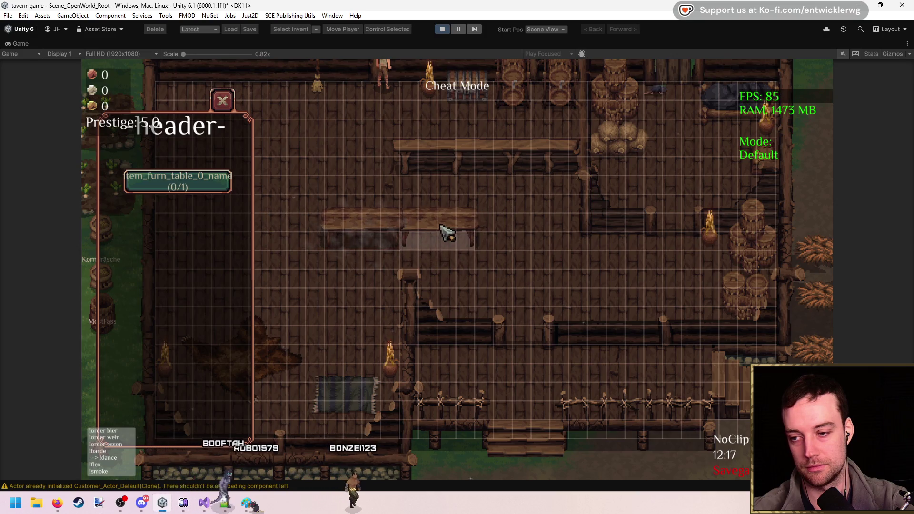
left_click(441, 30)
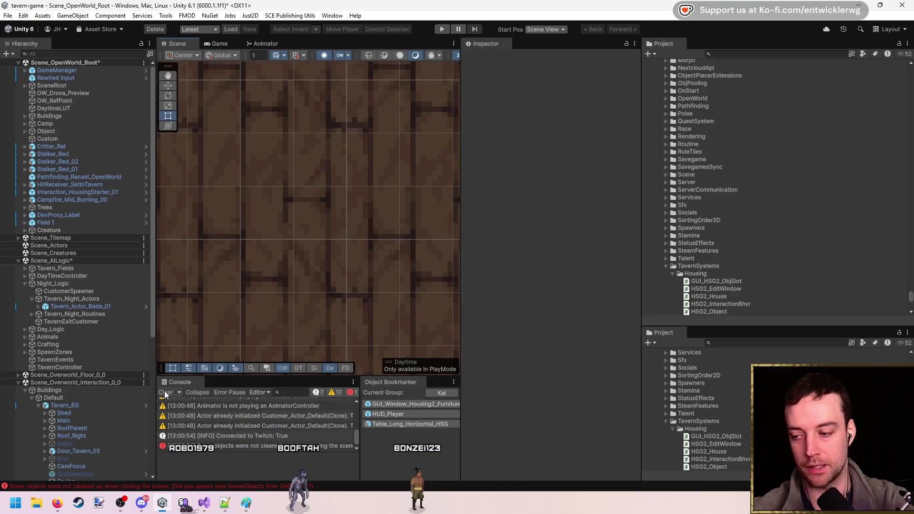
- Clear the Unity console, return to Visual Studio and look over the scale lines below alpha
left_click(166, 393)
left_click(204, 504)
left_click(451, 220)
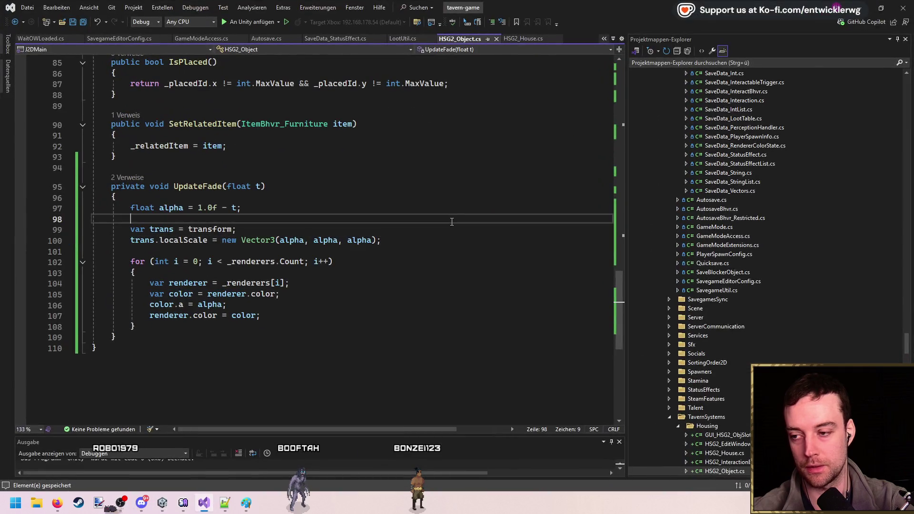
left_click_drag(380, 240, 92, 230)
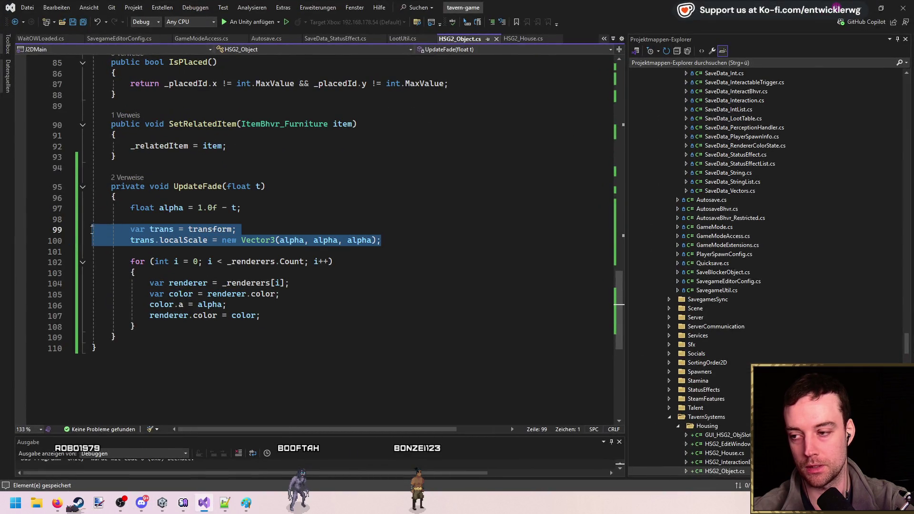
left_click(424, 242)
- Check the uses of alpha, then move up to after the _curFadeTime field declaration
left_click(281, 240)
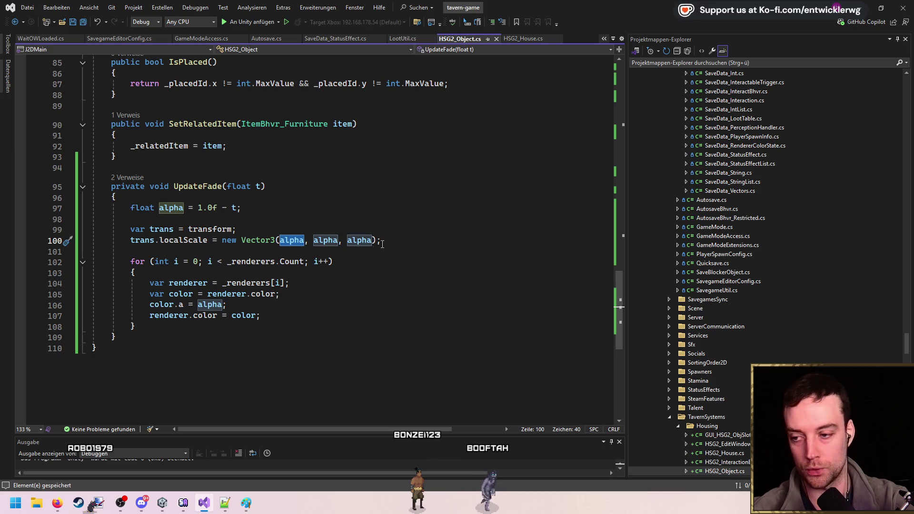
left_click(417, 240)
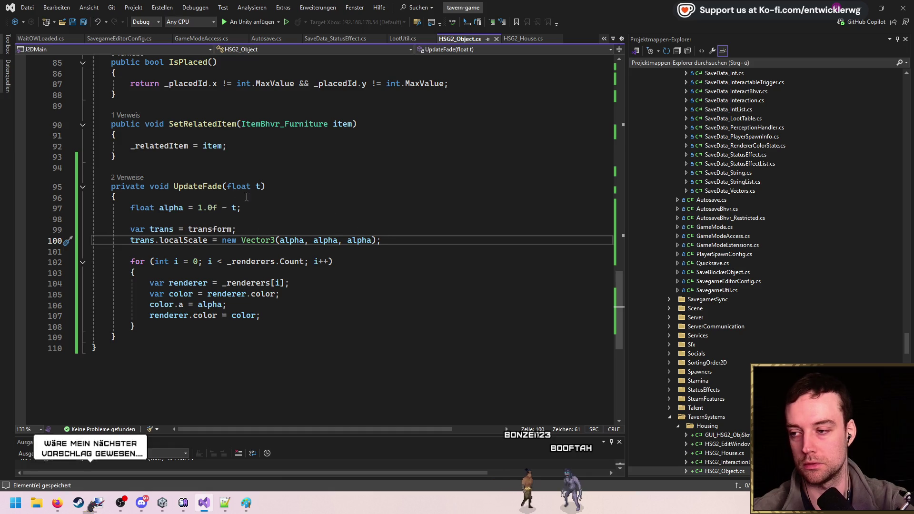
scroll(347, 222, "up", 10)
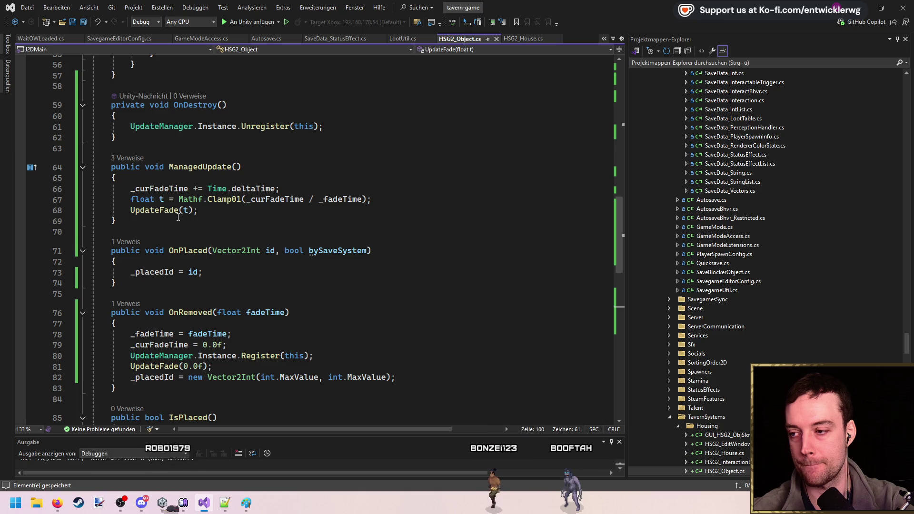
scroll(344, 222, "up", 13)
left_click(265, 231)
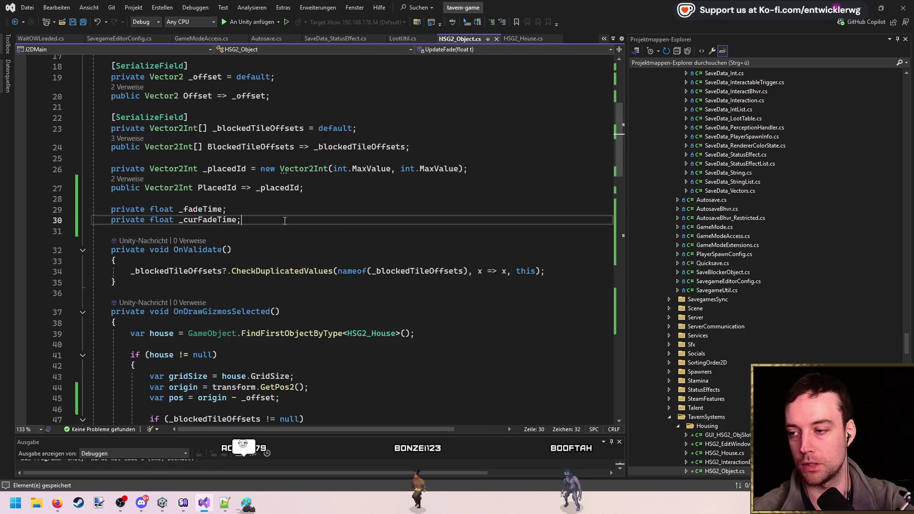
- Declare a private bool _fadeOut field and set _fadeOut = true in OnRemoved
key("Return")
type("private bool _fade")
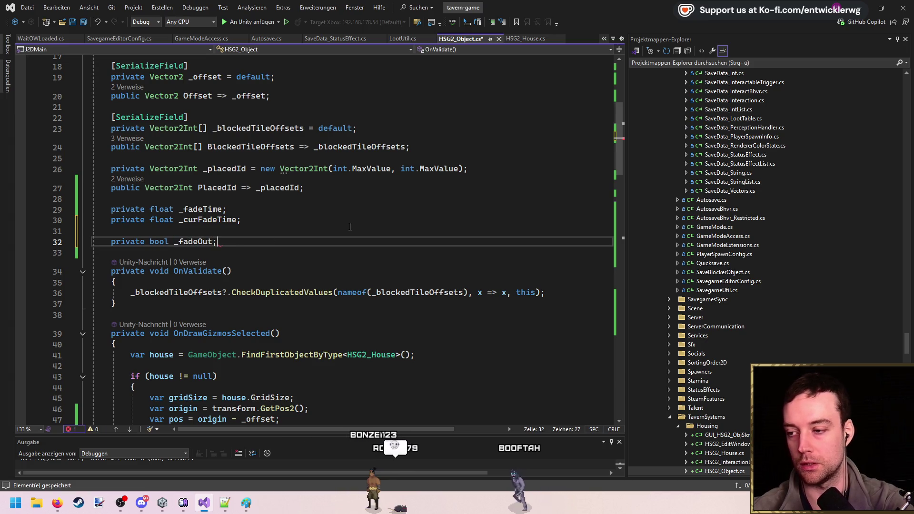
type("Out;")
key("alt+Up")
double_click(193, 232)
key("ctrl+c")
scroll(193, 233, "down", 17)
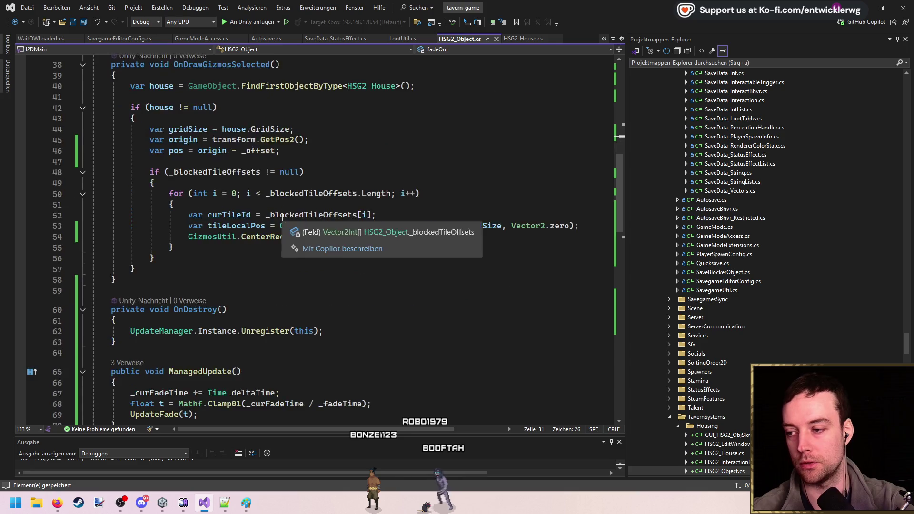
left_click(312, 173)
key("Return")
key("ctrl+v")
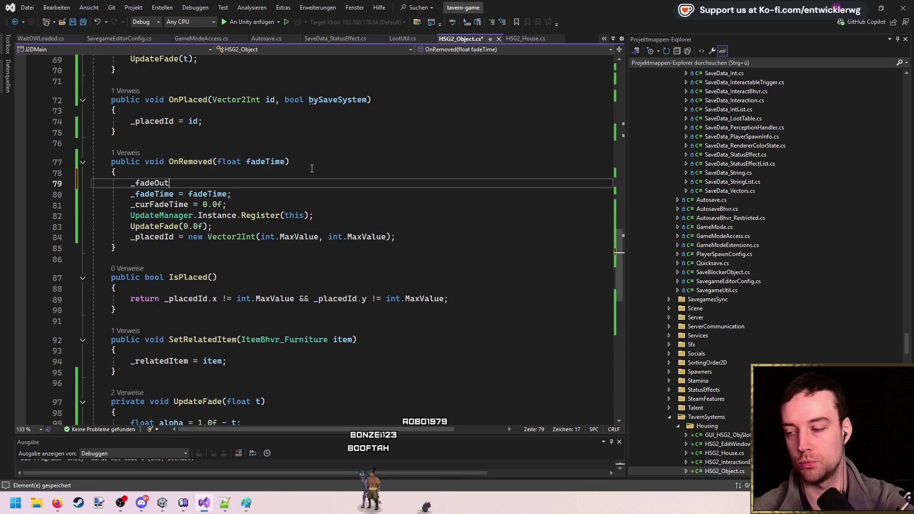
type("rue;")
- In OnPlaced, set _fadeOut = false and reset _curFadeTime
left_click(250, 120)
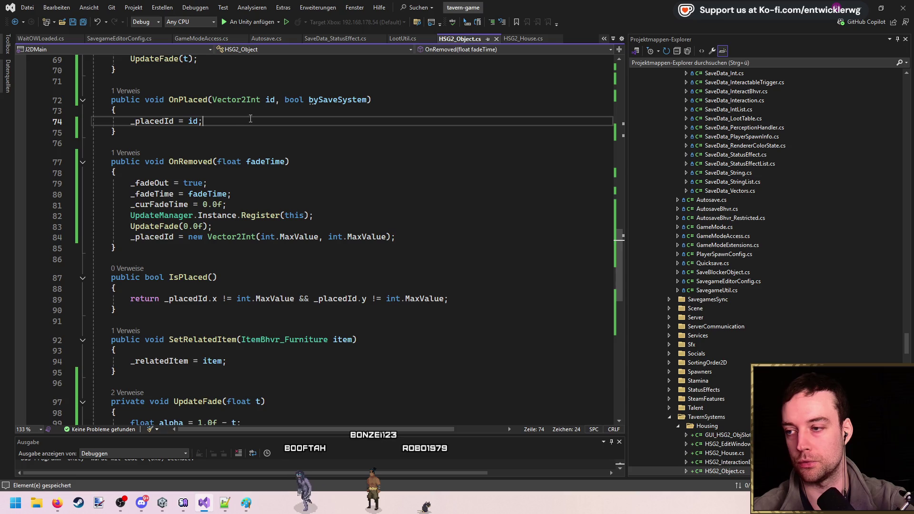
key("Return")
type("_fadeOut = true")
type("alse;")
left_click(252, 217)
left_click(273, 133)
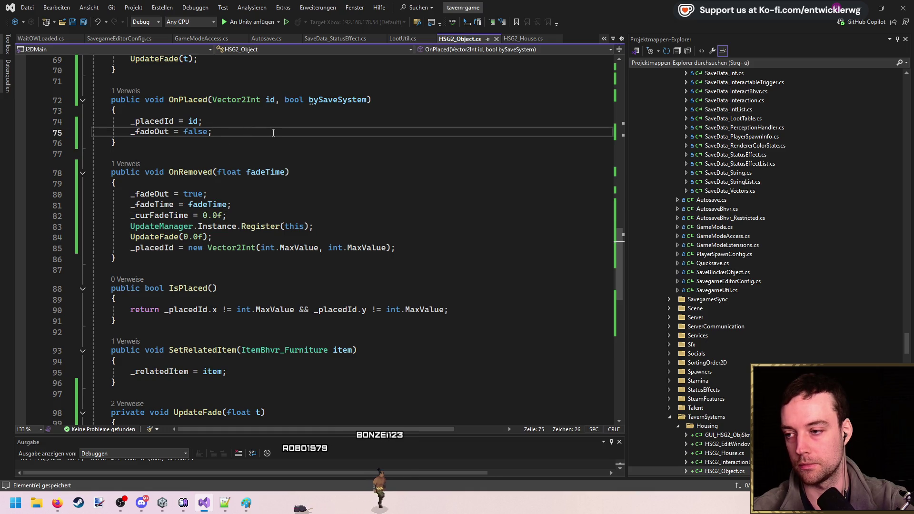
key("Return")
key("Tab")
key("Down")
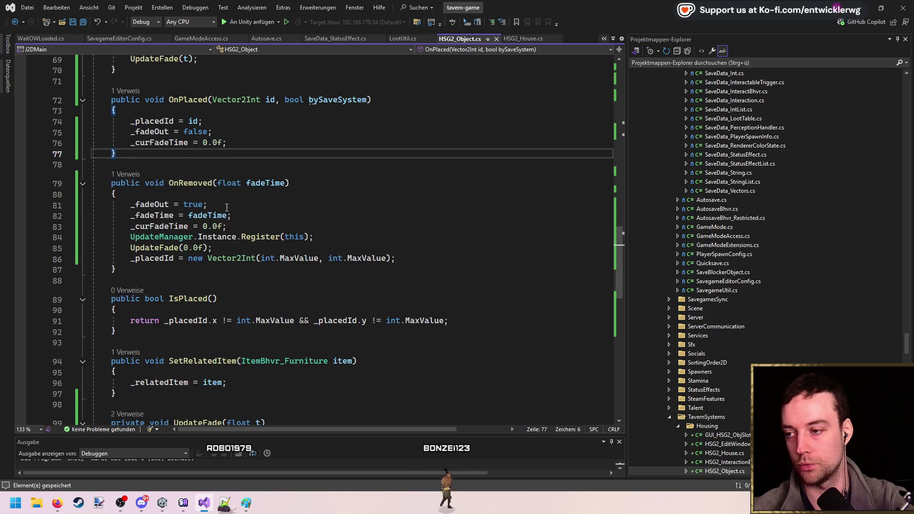
- Copy the UpdateManager Register call and UpdateFade(0.0f) from OnRemoved into OnPlaced
left_click(334, 236)
key("ctrl+c")
left_click(255, 142)
key("Down")
key("ctrl+v")
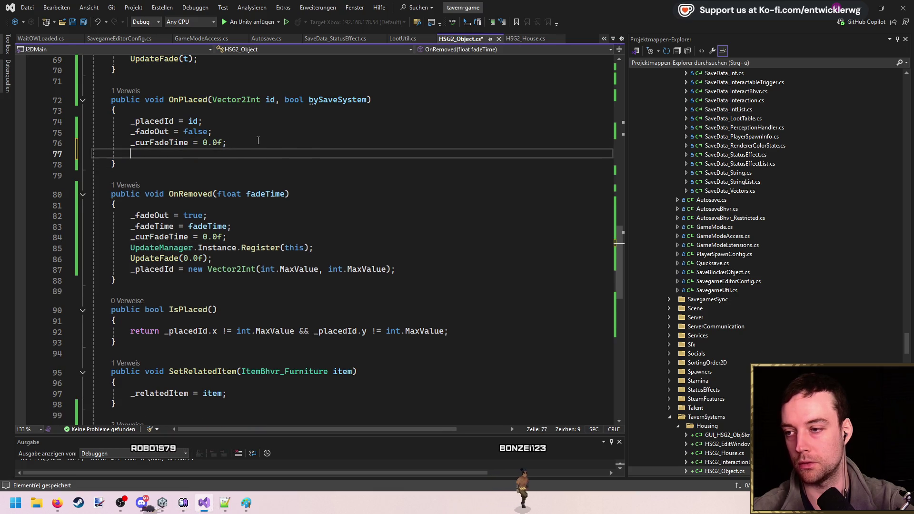
left_click(224, 258)
key("ctrl+c")
left_click(248, 154)
key("Down")
key("ctrl+v")
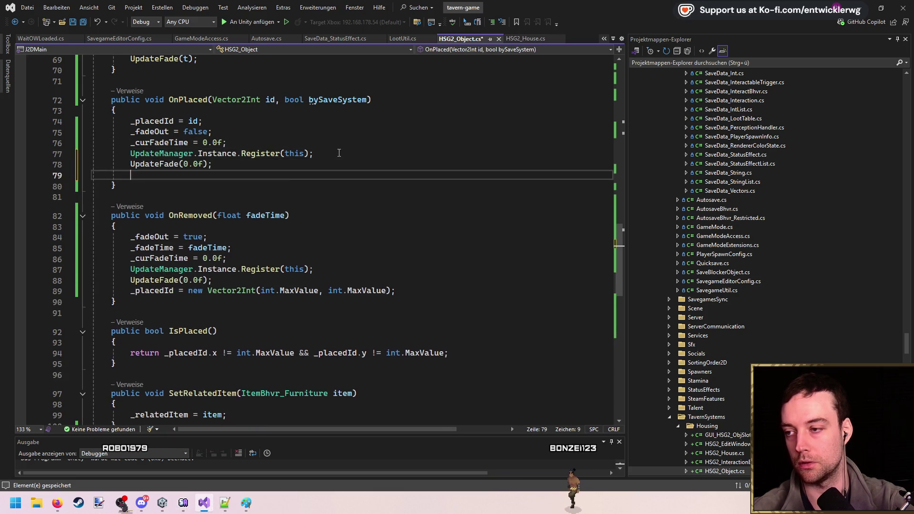
left_click(164, 291)
key("Return")
key("Return")
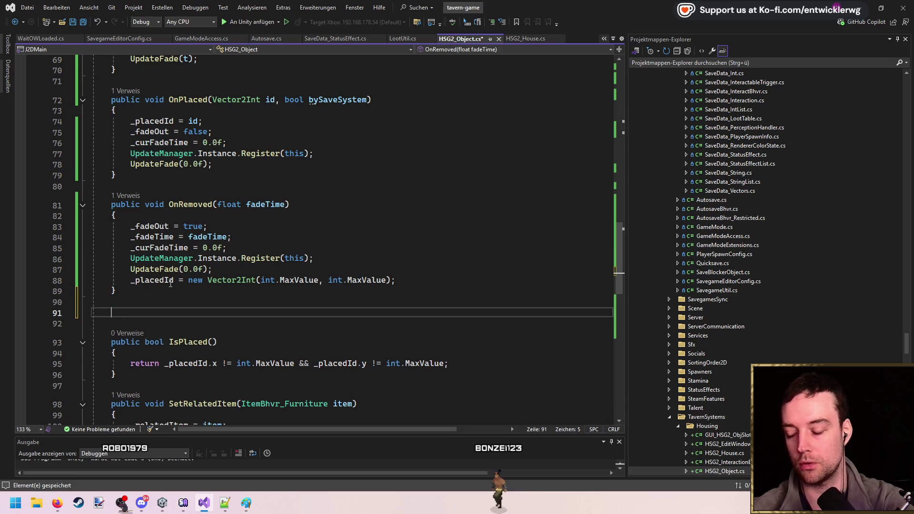
- Create a private void PrepareFade method and move OnRemoved's fade setup lines into it
type("private void Prepar")
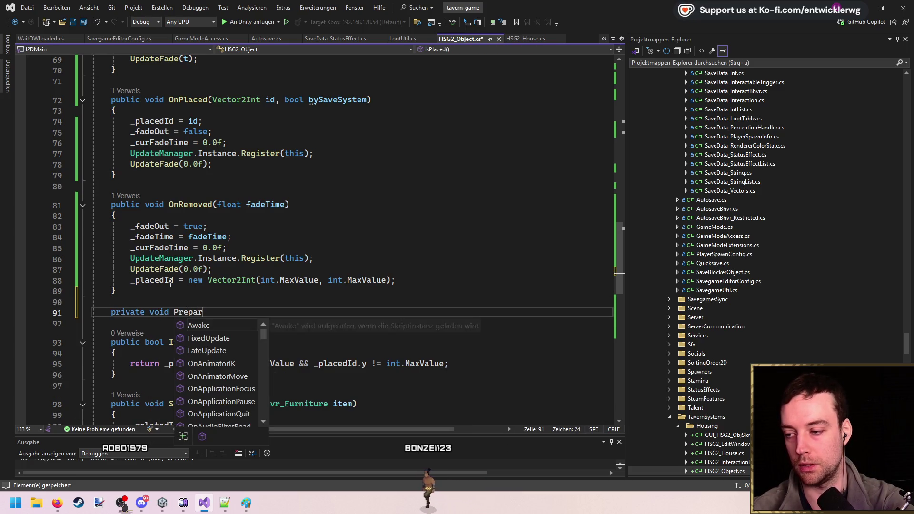
type("eFade(")
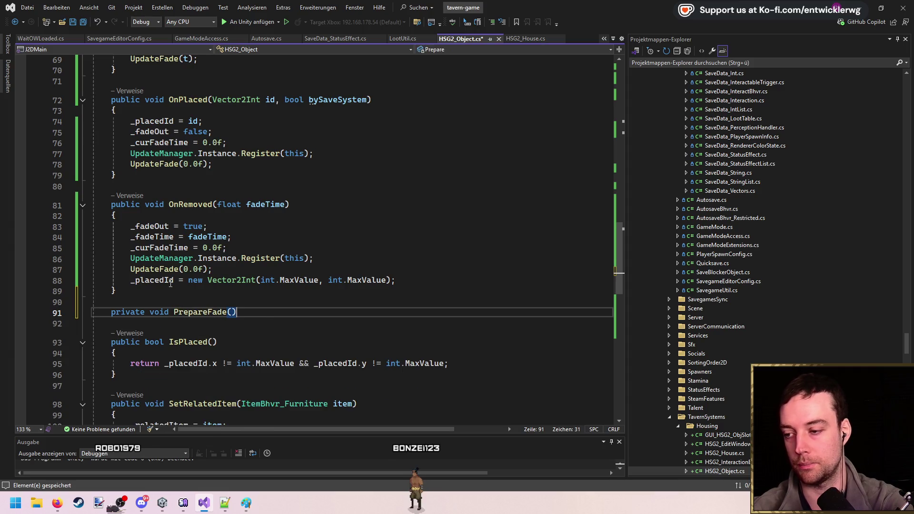
key("Return")
type("{")
key("Return")
left_click(346, 256)
left_click_drag(346, 256, 130, 226)
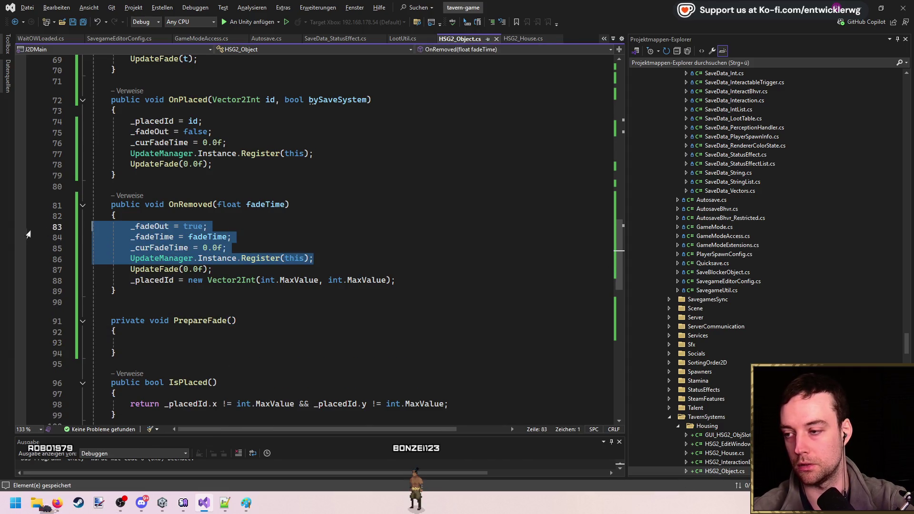
key("ctrl+x")
left_click(247, 309)
key("ctrl+v")
- Keep _fadeOut = true in OnRemoved and have it call PrepareFade(fadeTime)
left_click(214, 310)
key("ctrl+x")
left_click(244, 227)
key("ctrl+v")
double_click(200, 288)
key("ctrl+c")
left_click(246, 226)
key("Return")
key("ctrl+v")
type("();")
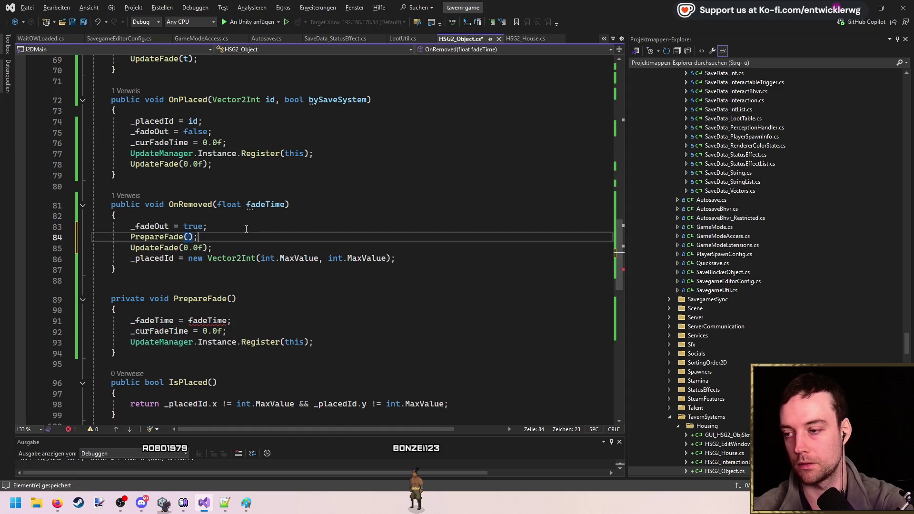
key("Tab")
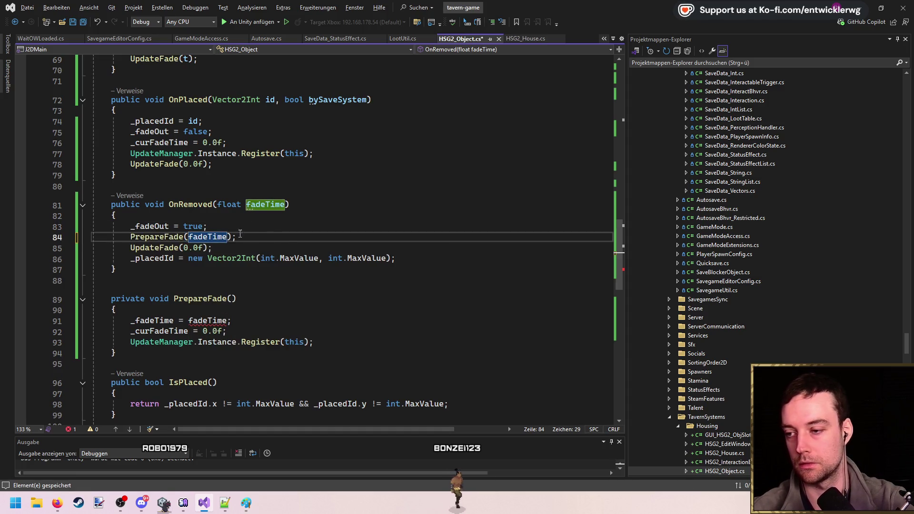
- Move the remaining UpdateFade(0.0f) line from OnRemoved to the end of PrepareFade
left_click(286, 248)
scroll(286, 248, "down", 1)
key("ctrl+x")
left_click(357, 300)
key("Down")
key("ctrl+v")
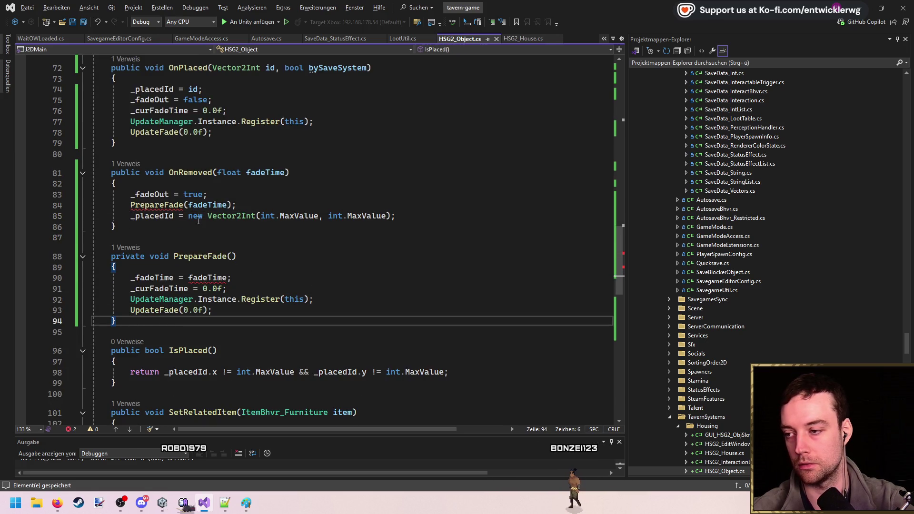
- Give PrepareFade a float fadeTime parameter, then select OnPlaced's duplicated fade setup lines
left_click(224, 173)
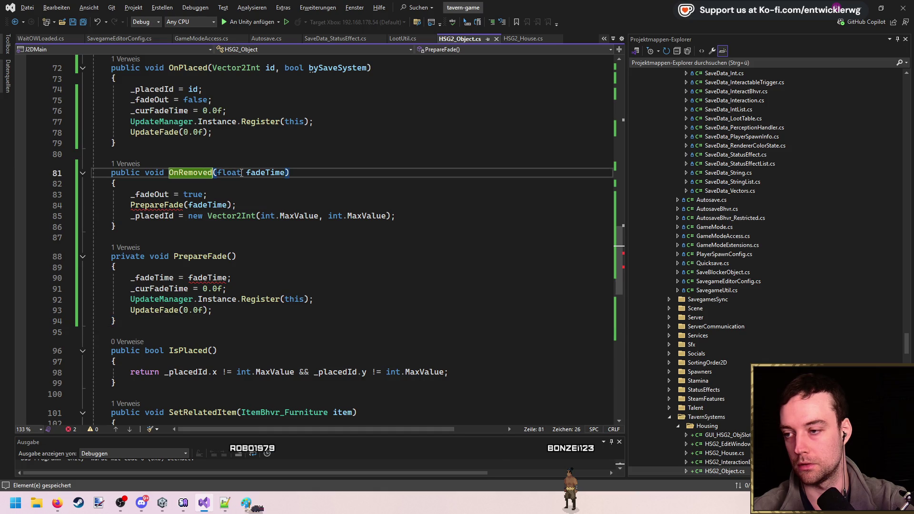
left_click(286, 173, "shift")
key("ctrl+c")
left_click(233, 256)
key("ctrl+v")
left_click(227, 256)
scroll(238, 214, "up", 2)
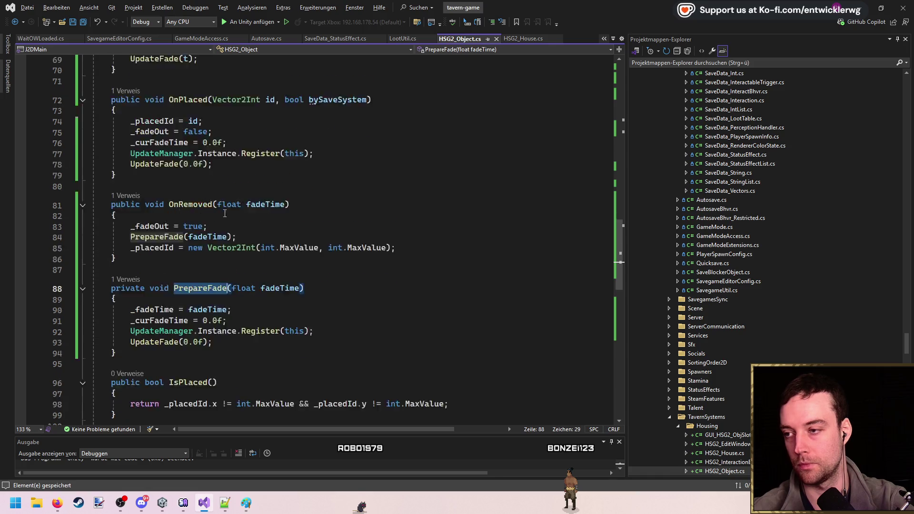
mouse_move(350, 185)
left_mouse_down()
mouse_move(138, 165)
mouse_move(131, 153)
left_mouse_up()
left_click_drag(214, 197, 142, 175)
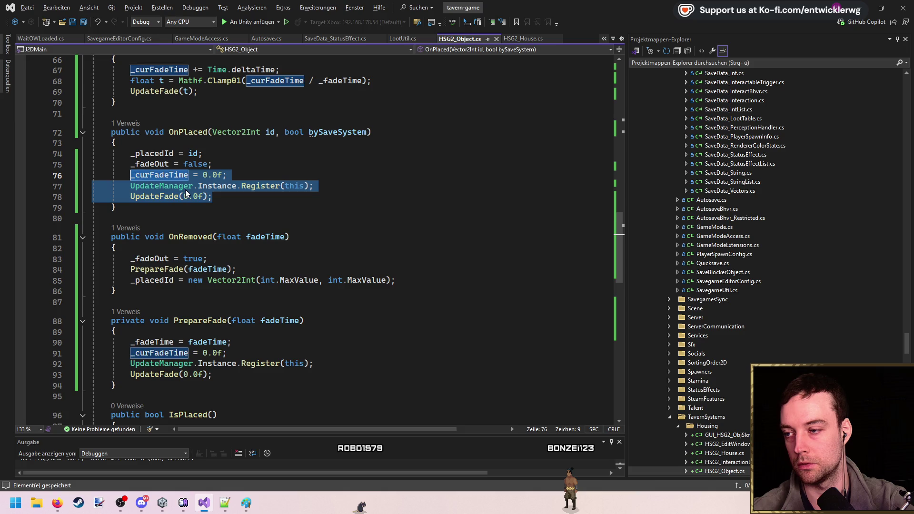
- Replace OnPlaced's duplicated fade lines with a call to PrepareFade(0.5f)
key("BackSpace")
key("BackSpace")
type("PrepareFade(")
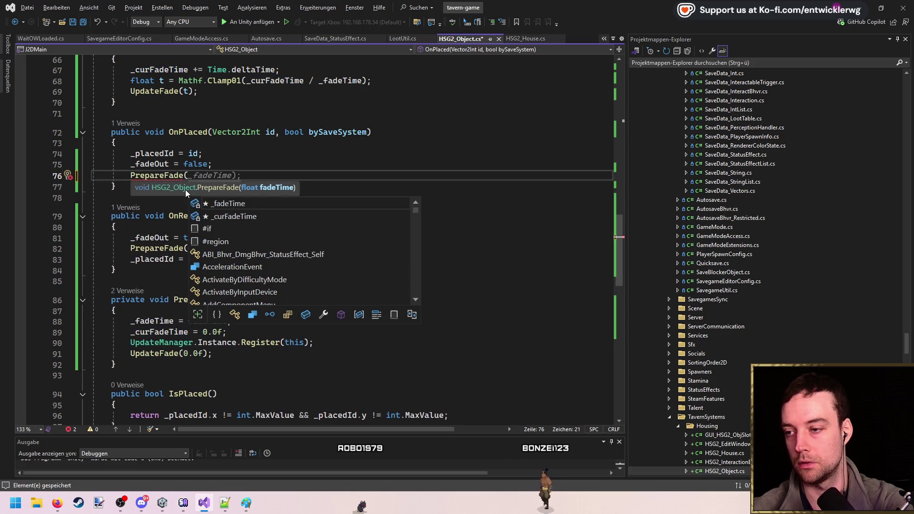
type(");")
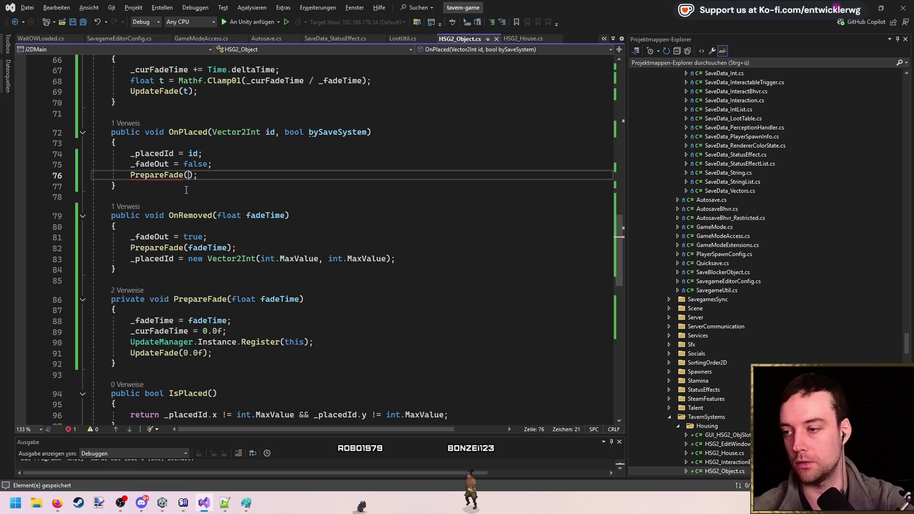
scroll(291, 243, "up", 1)
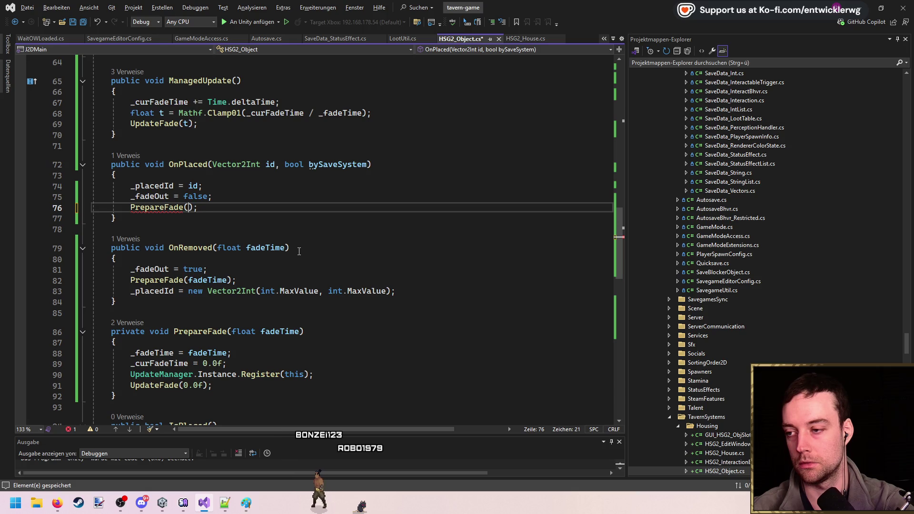
type("0.5f")
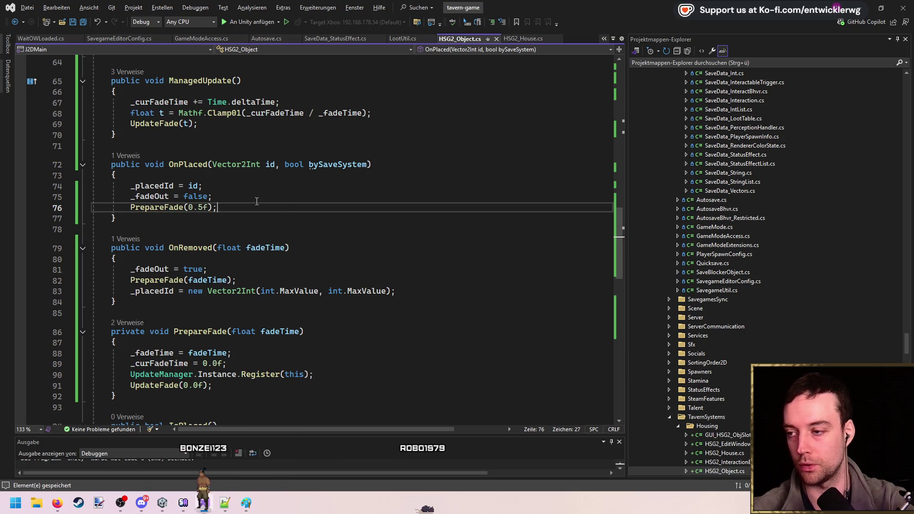
scroll(223, 202, "down", 1)
- Move the _placedId reset to the top of OnRemoved and review the edited methods
left_click(428, 259)
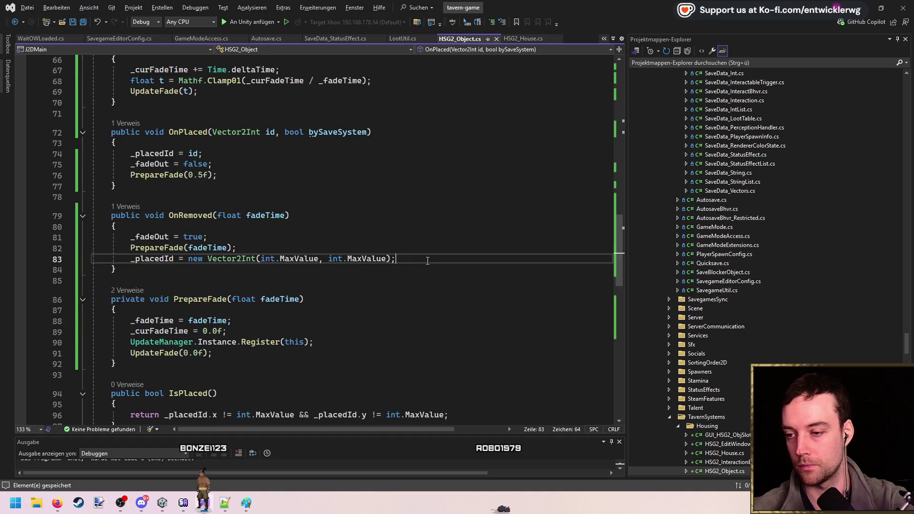
key("alt+Up")
key("alt+Up")
left_click(248, 167)
left_click(262, 157)
left_click(251, 243)
scroll(257, 234, "down", 1)
scroll(259, 225, "up", 1)
left_click(190, 259)
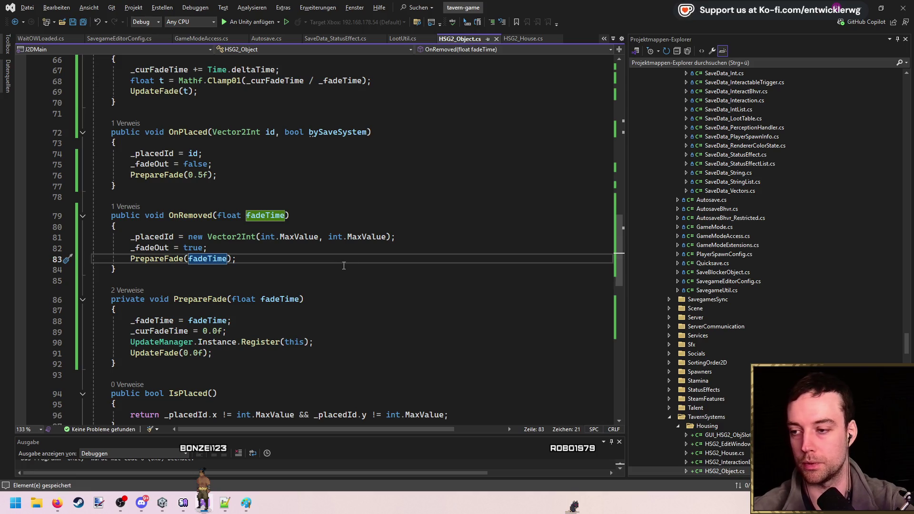
scroll(395, 241, "down", 2)
scroll(389, 236, "up", 4)
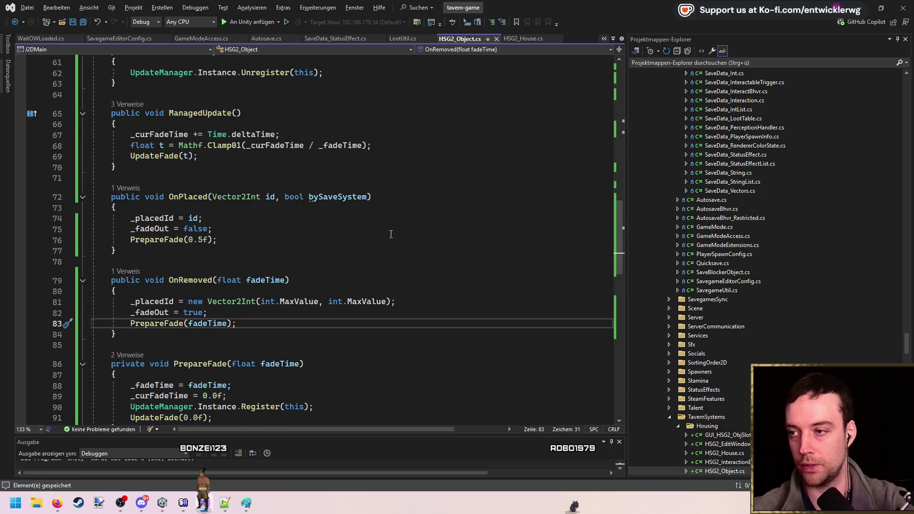
scroll(394, 232, "down", 1)
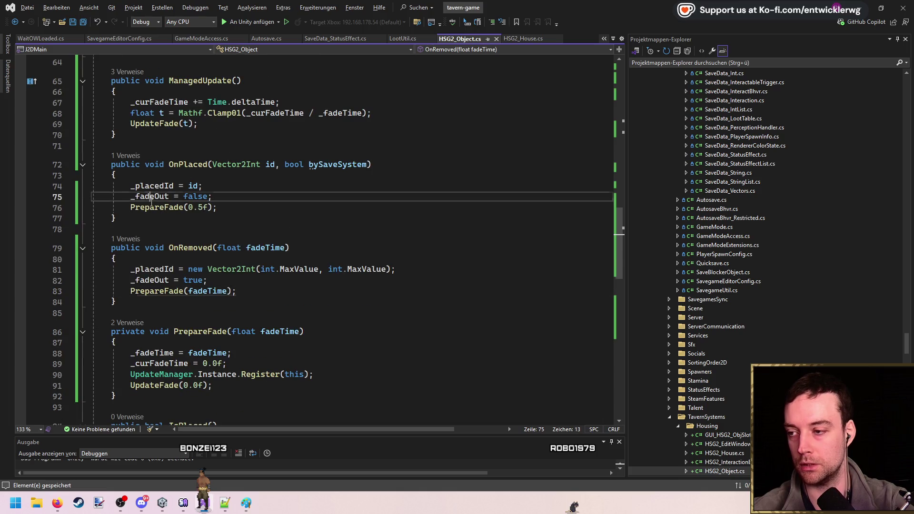
scroll(152, 203, "down", 10)
left_click(263, 179)
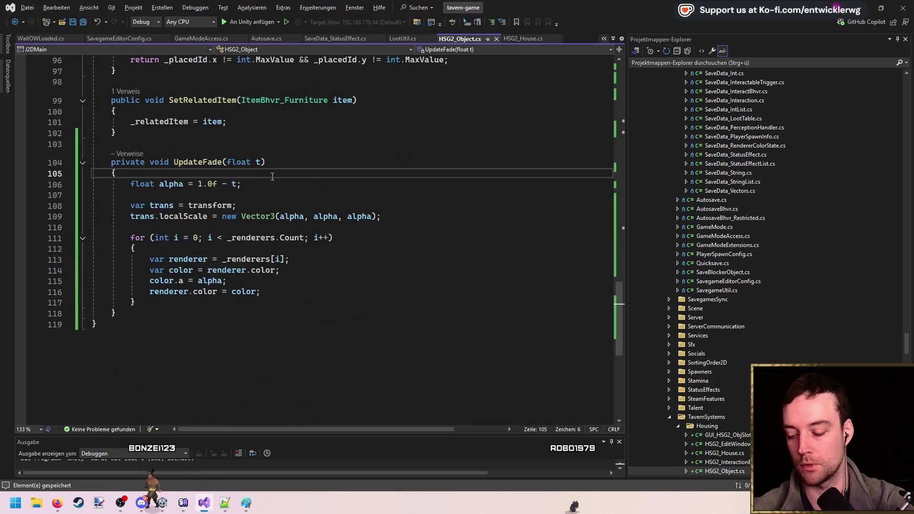
- Change the alpha assignment in UpdateFade to float alpha = t
key("Down")
key("Return")
key("Up")
key("Up")
type("t; //")
- Add an if (_fadeOut) check that sets alpha = 1.0f - t
key("Down")
key("Return")
type("if (_fadeOut) {")
key("Return")
type("t =")
key("BackSpace")
key("BackSpace")
key("BackSpace")
type("alpha = 1.0f -")
- Remove the leftover comment and empty line, save the script, and switch to Unity
key("Up")
key("Up")
key("Up")
key("End")
key("BackSpace")
key("BackSpace")
key("BackSpace")
key("Down")
key("Delete")
key("Up")
key("End")
key("ctrl+s")
left_click(865, 7)
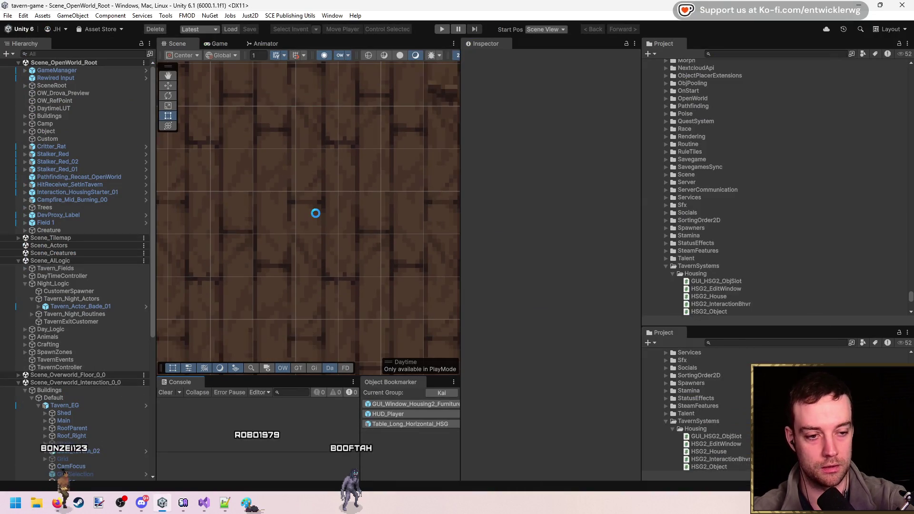
- Save the scenes with Ctrl+S, clear the Console, and enter Play Mode to test the fade
key("ctrl+s")
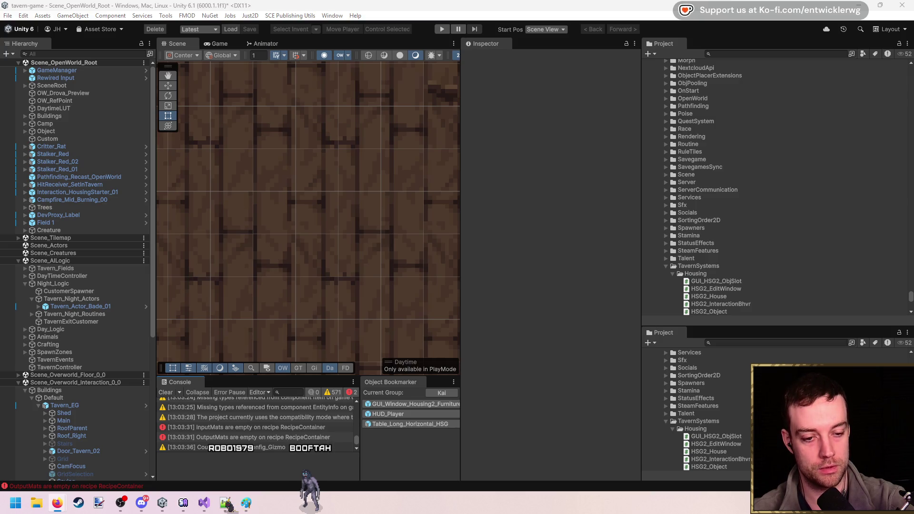
left_click(165, 392)
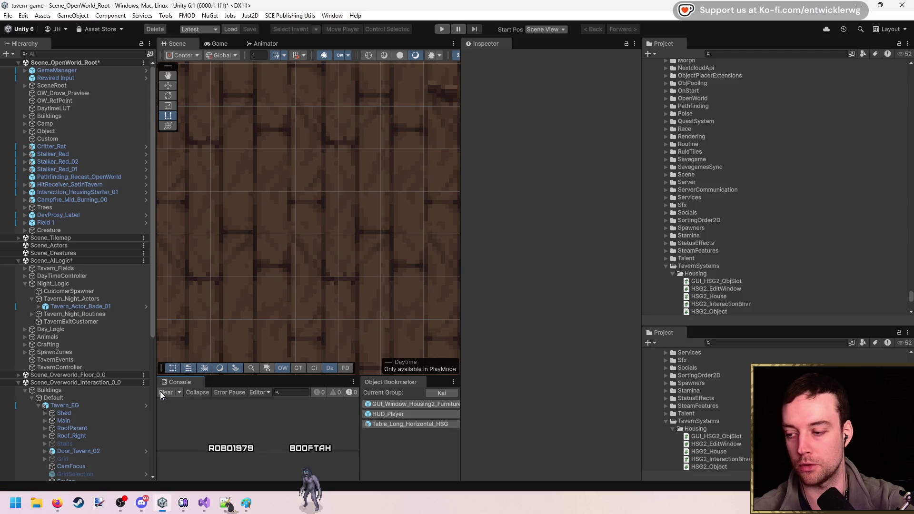
left_click(442, 29)
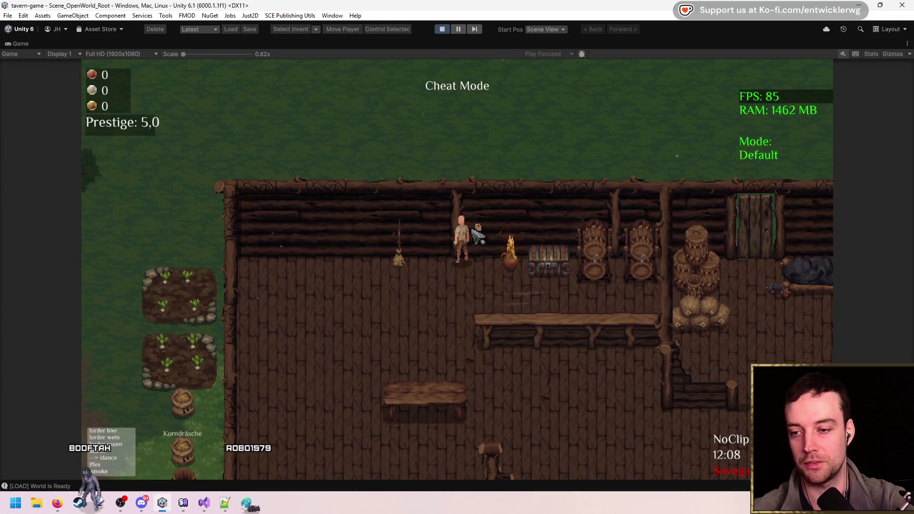
- Open the build panel with B and pick up and set down the tavern table several times
key("b")
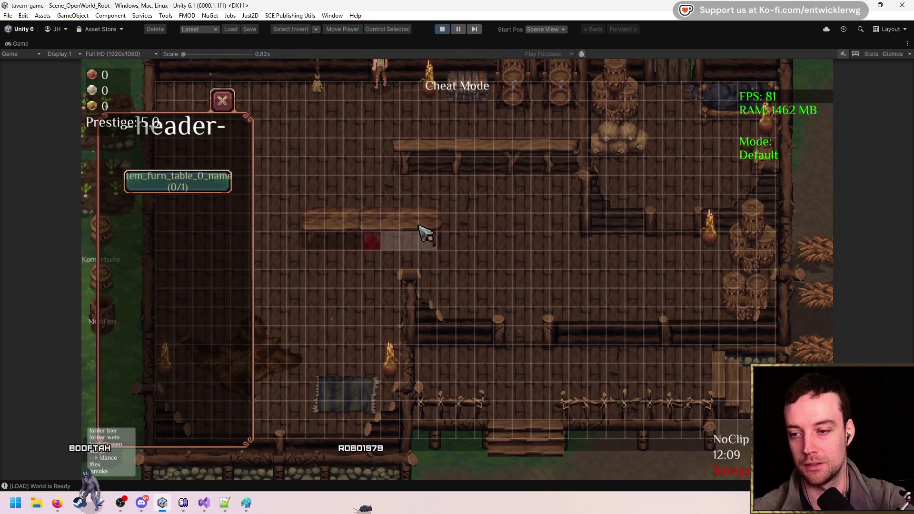
left_click(358, 225)
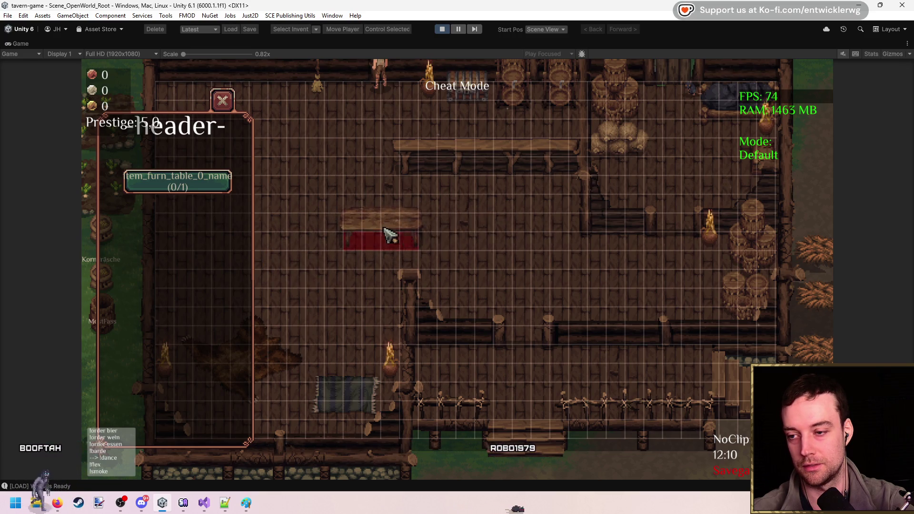
left_click(366, 250)
left_click(362, 238)
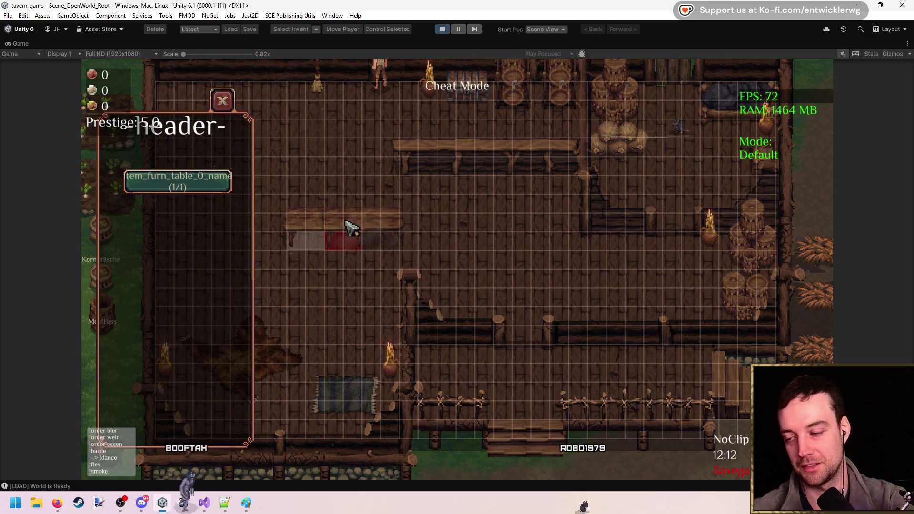
left_click(363, 232)
left_click_drag(363, 232, 380, 233)
left_click(421, 224)
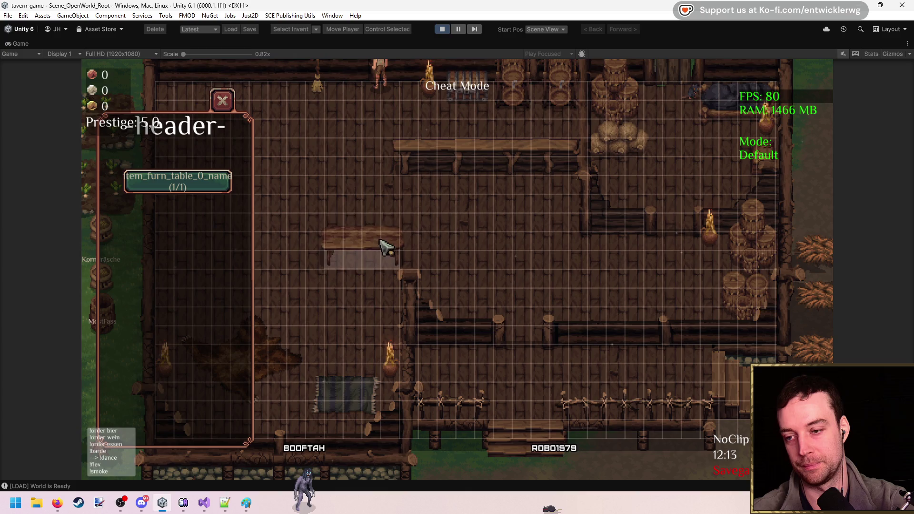
- Place and retake the tables again, stop the game, and bring up the Stardew Valley video
left_click(389, 250)
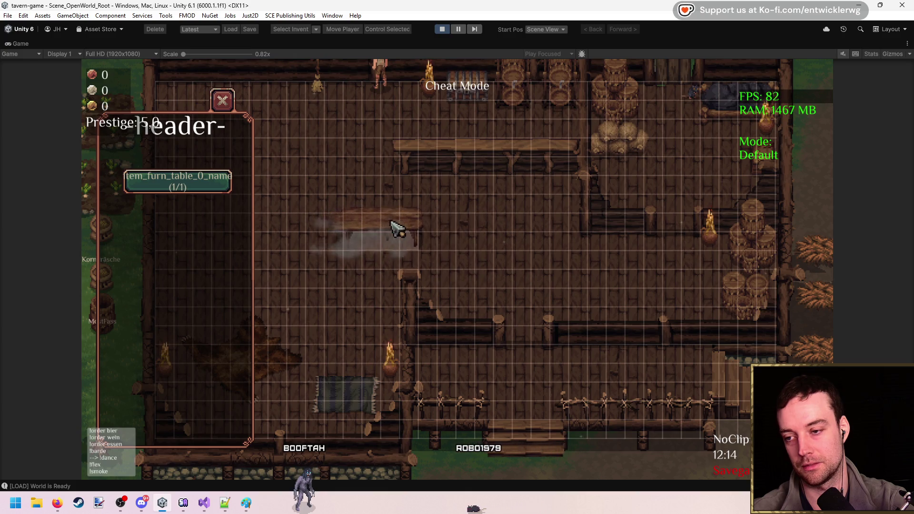
left_click(415, 225)
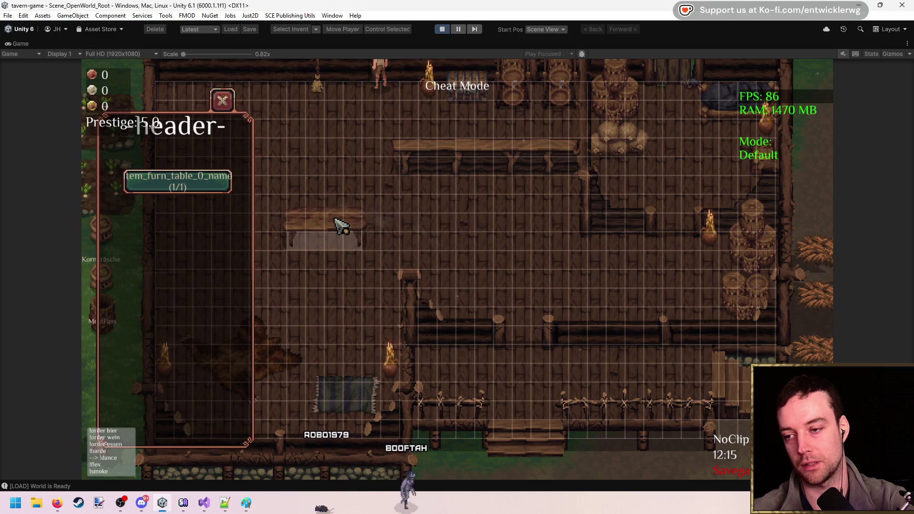
left_click(467, 226)
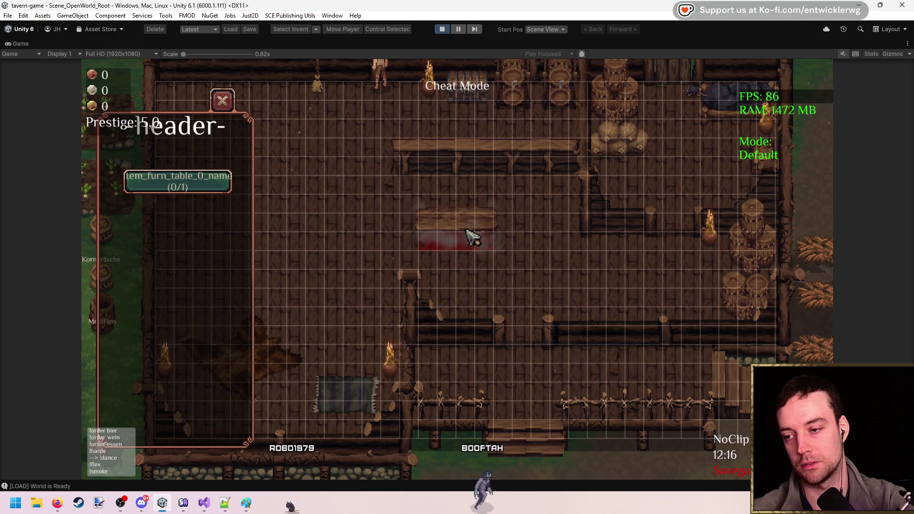
left_click(452, 236)
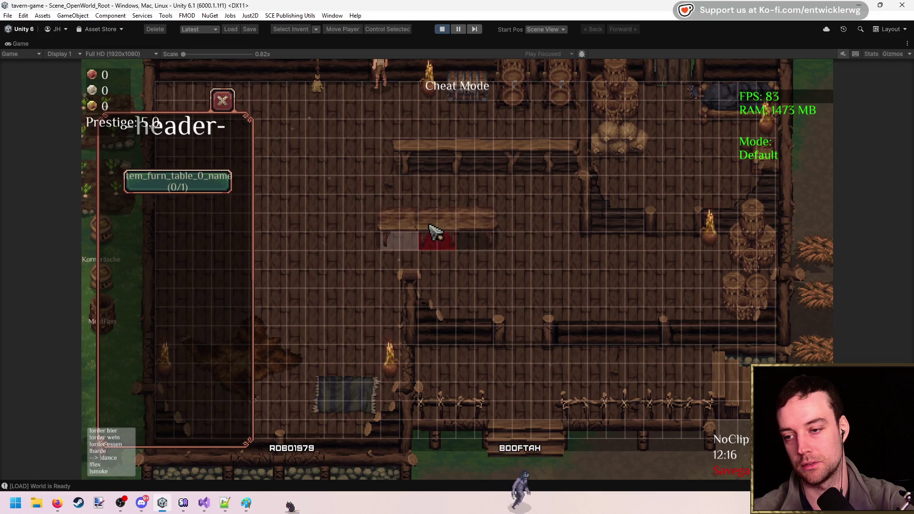
left_click(446, 30)
left_click(58, 502)
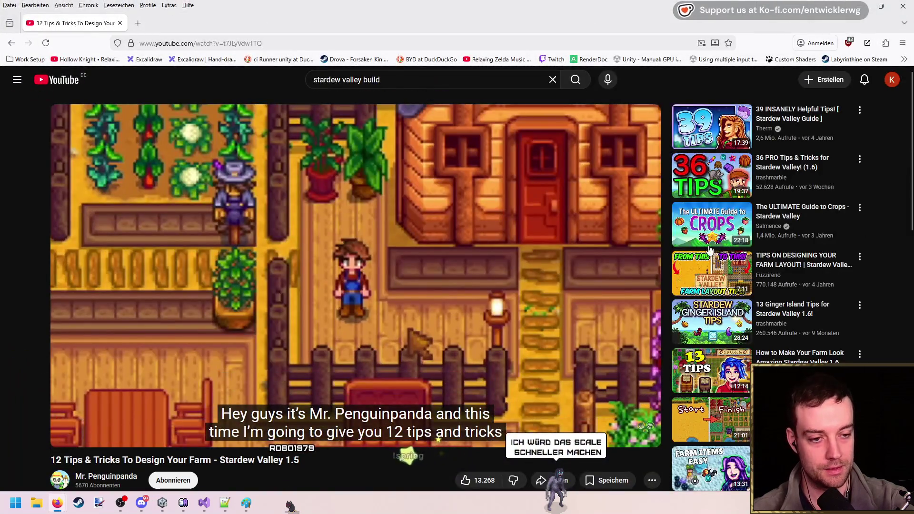
- Seek the farm-design video from 0:42, past the screenshots tip, and back to 3:15
mouse_move(659, 236)
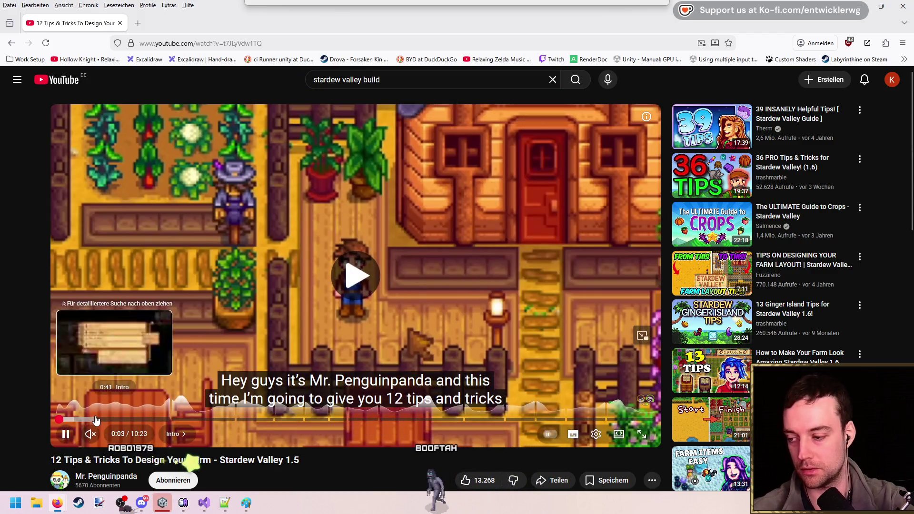
left_click(97, 419)
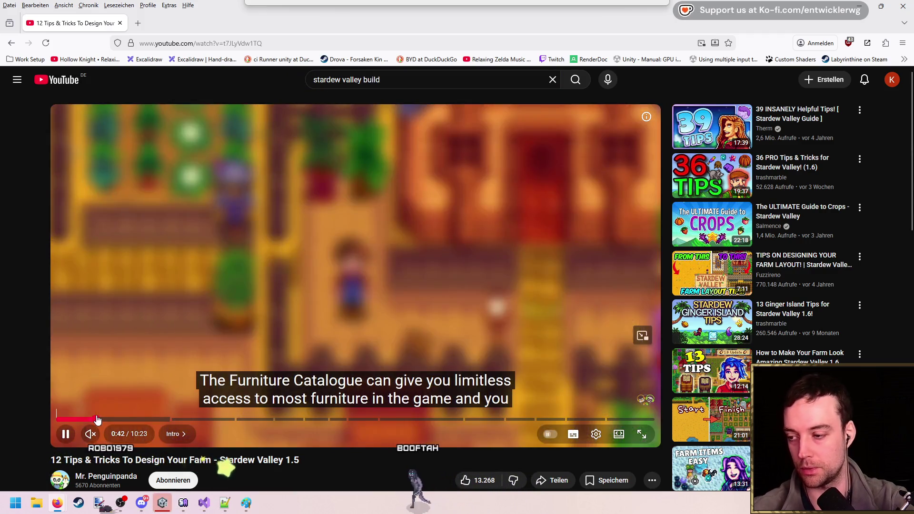
key("Right")
key("Right")
key("Right")
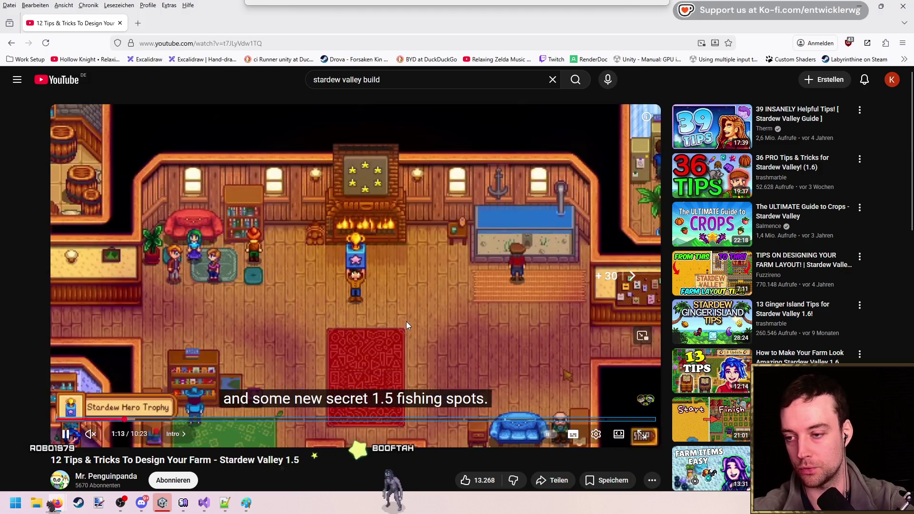
key("Right")
key("Right")
key("Right")
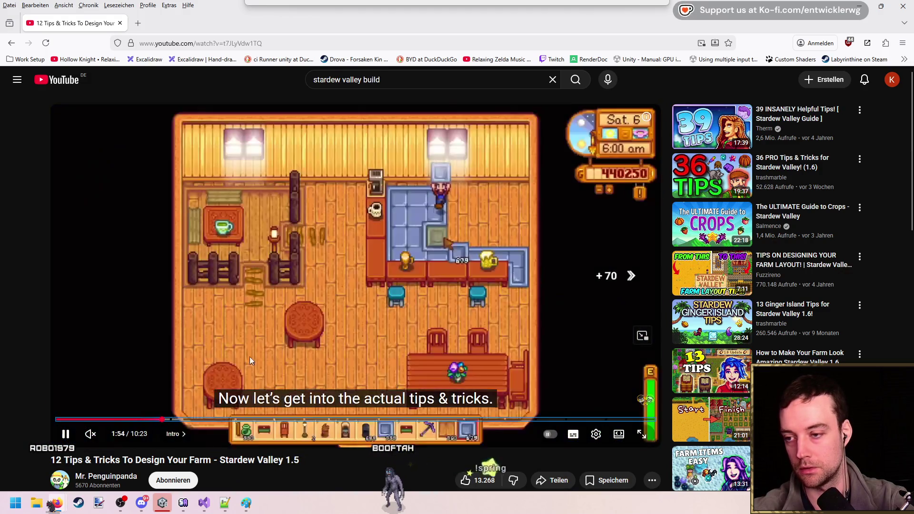
key("Right")
key("Right")
key("Left")
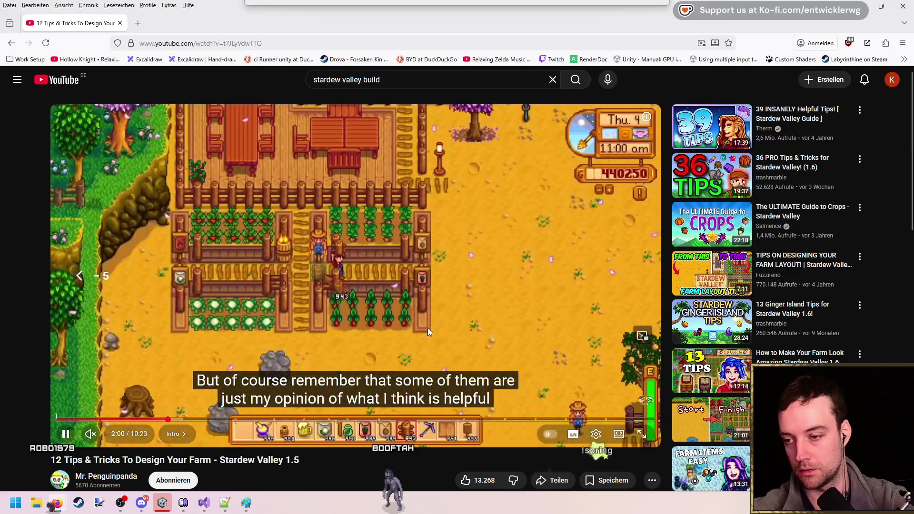
key("Left")
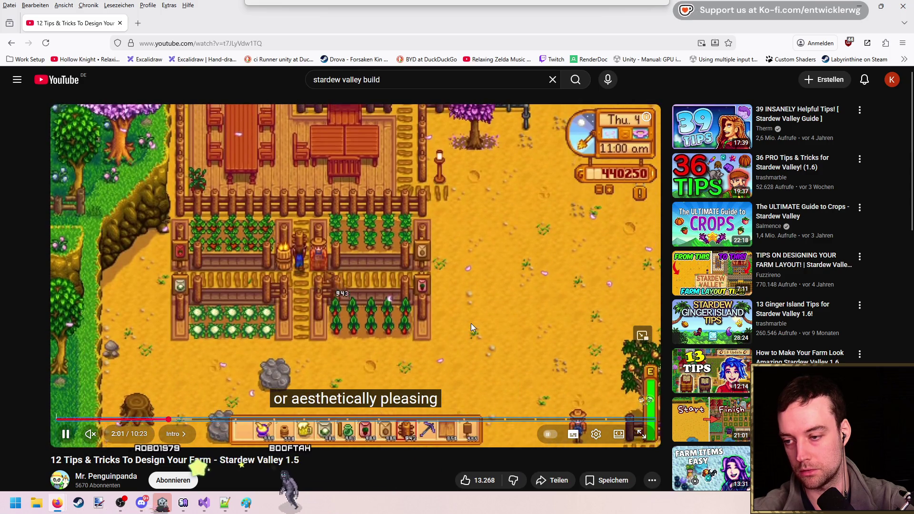
key("Right")
key("Right")
key("Right")
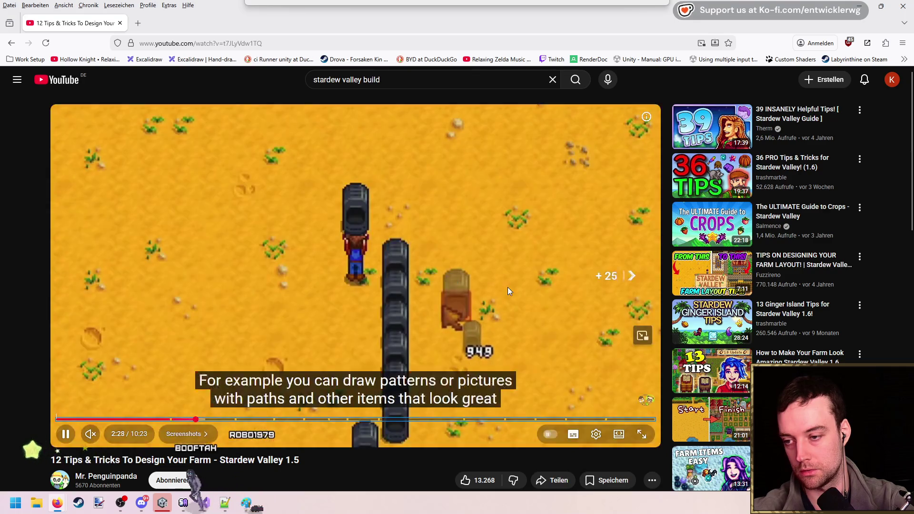
key("Right")
key("Left")
key("Left")
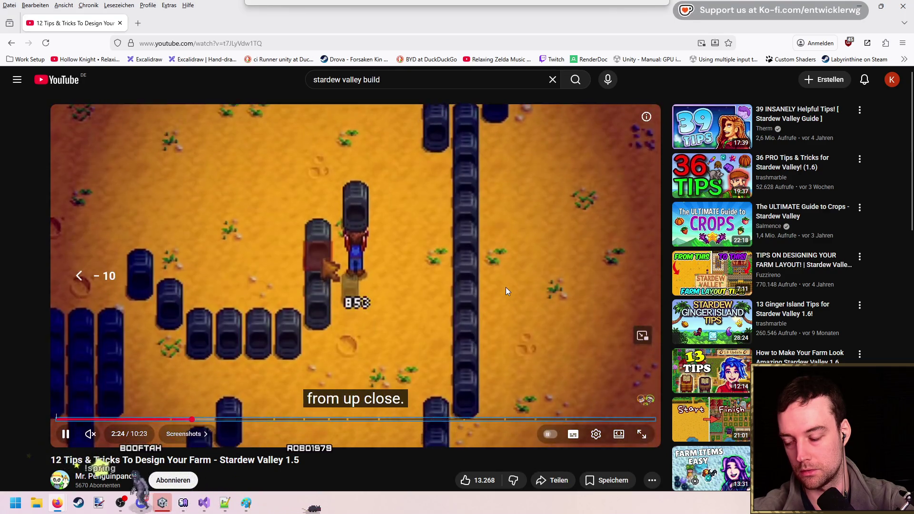
key("Right")
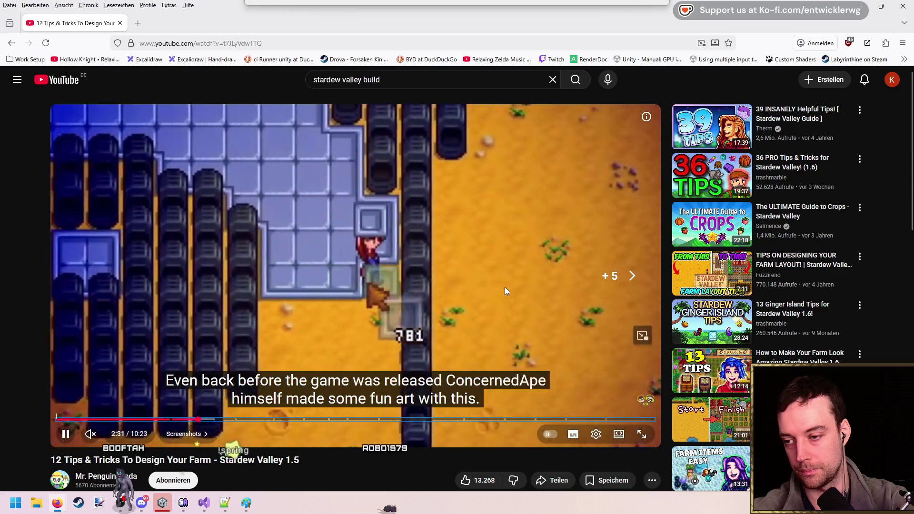
key("Right")
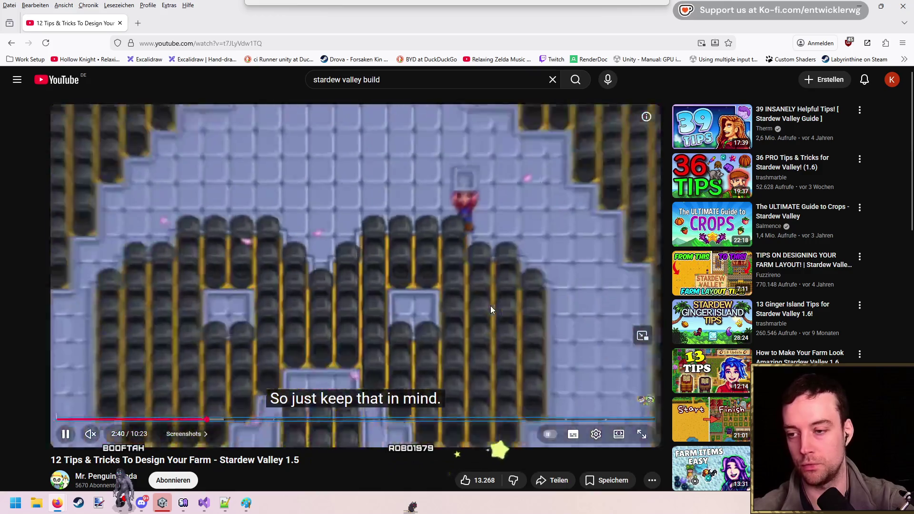
key("Right")
key("Right")
key("Left")
key("Right")
key("Right")
key("Right")
key("Right")
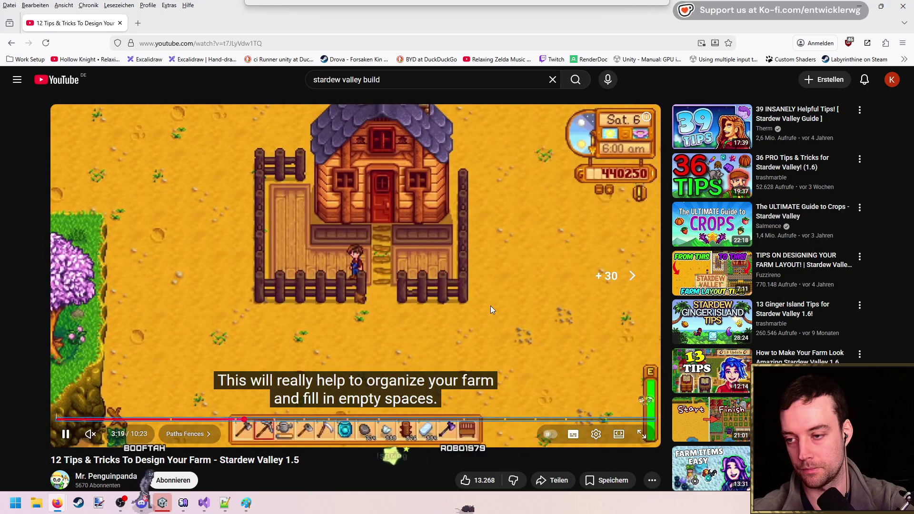
key("Left")
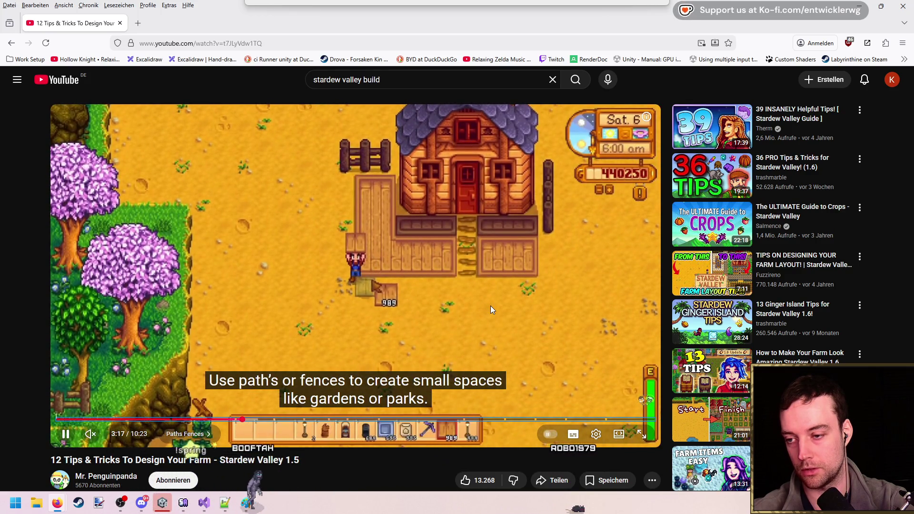
key("Left")
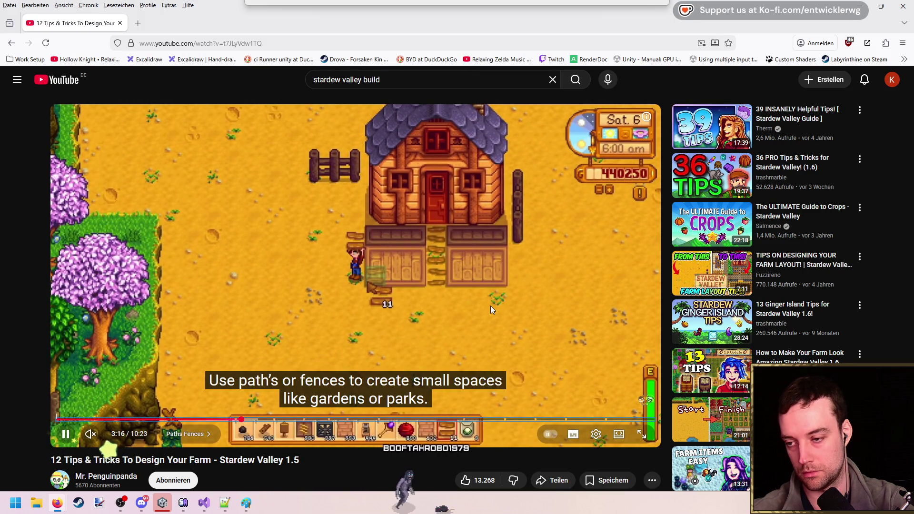
- Pause and resume the video, then jump to the Fill emptiness and Paint buildings chapters
key("space")
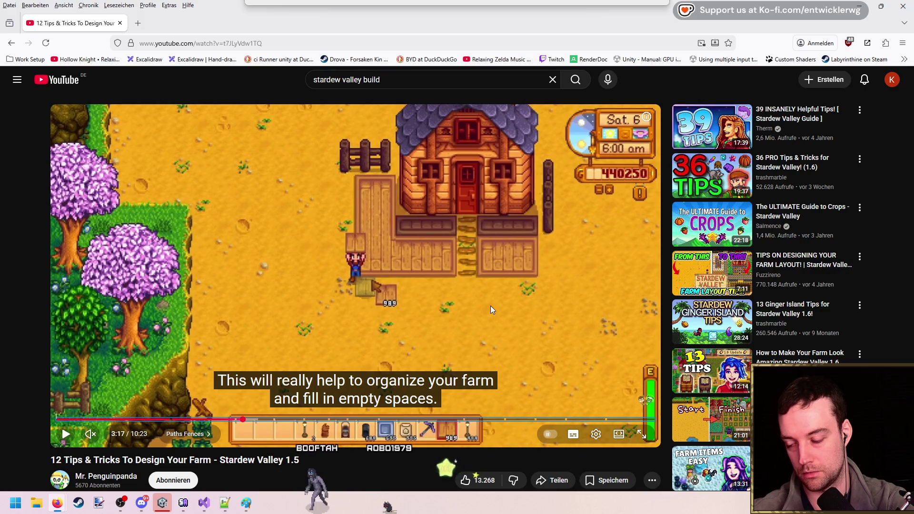
key("period")
key("period")
key("period")
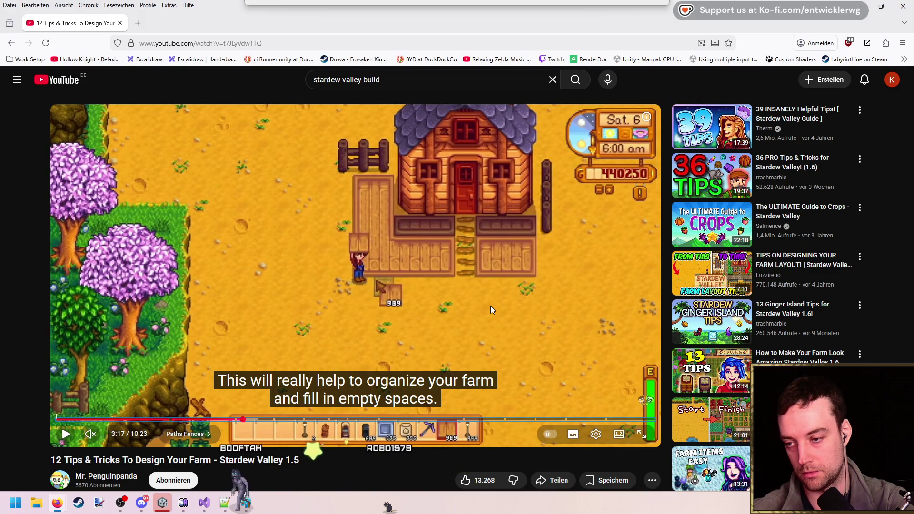
key("space")
key("space")
key("space")
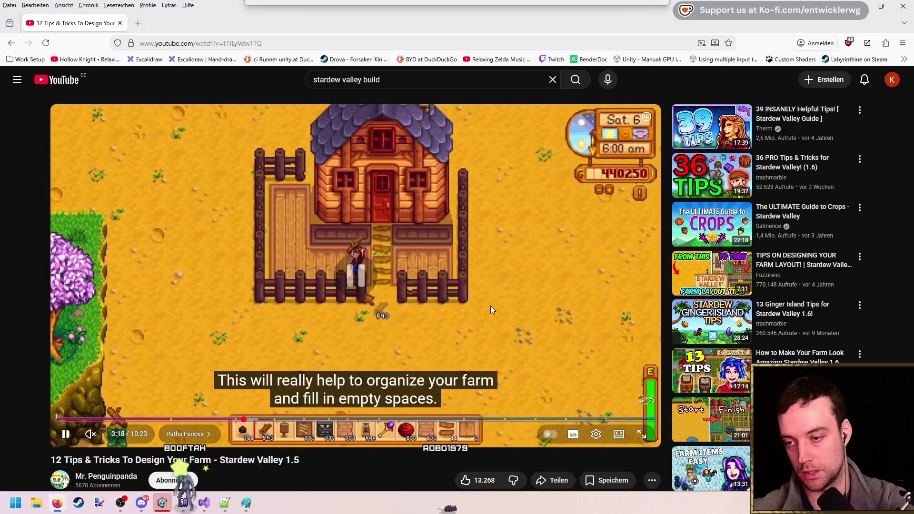
key("space")
key("space")
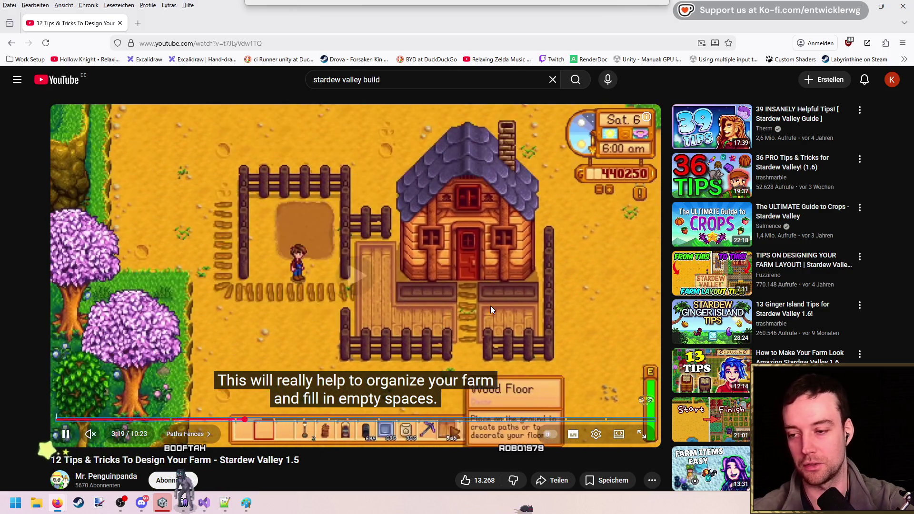
key("space")
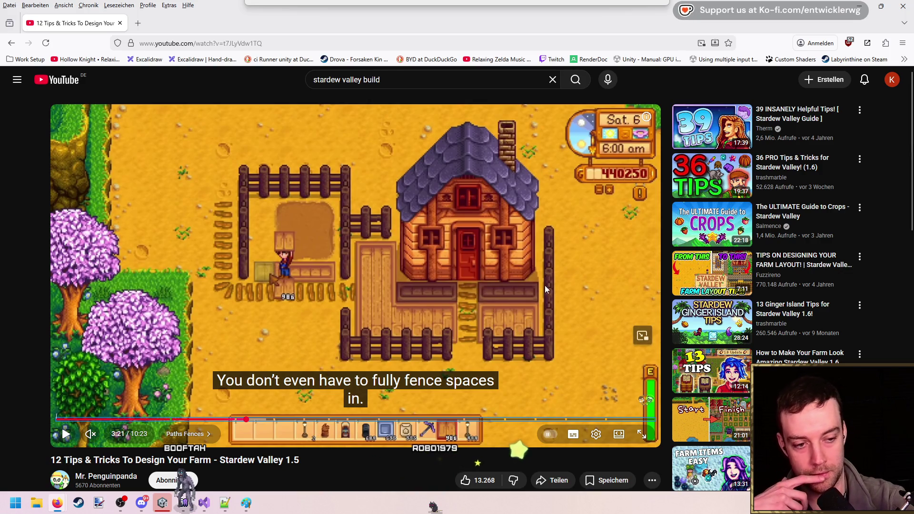
key("space")
left_click(313, 419)
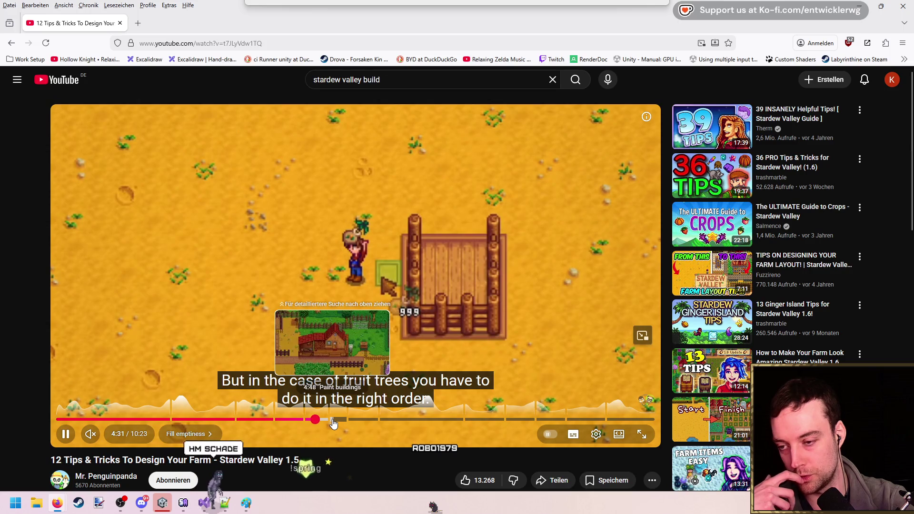
key("space")
left_click(330, 419)
key("space")
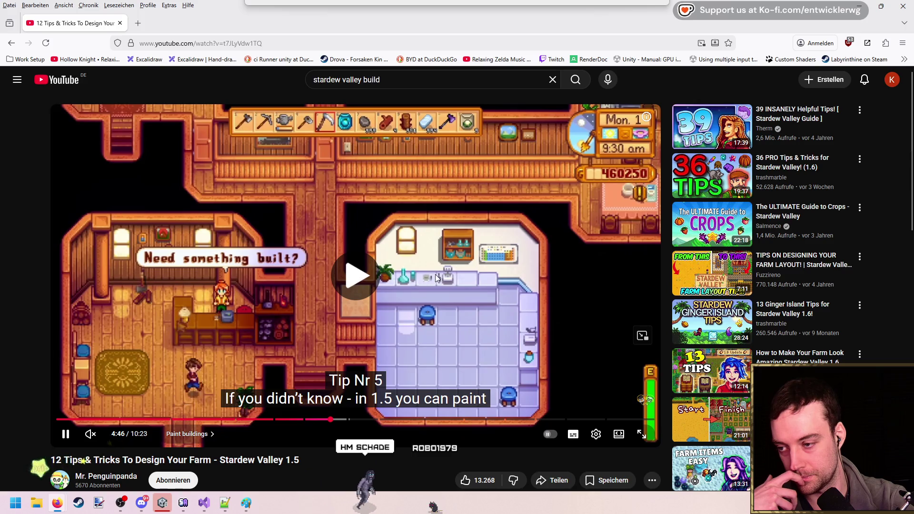
key("space")
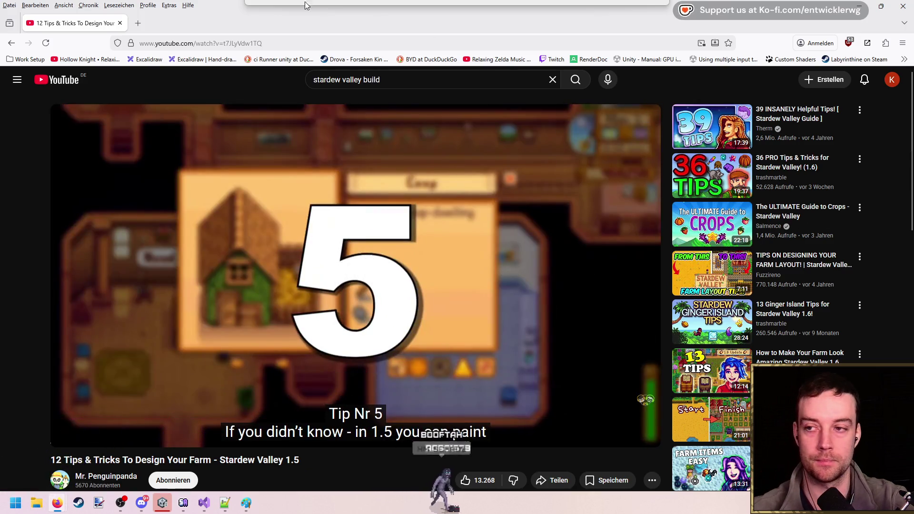
- Minimise Firefox and return to UpdateFade's localScale line in Visual Studio
left_click(859, 7)
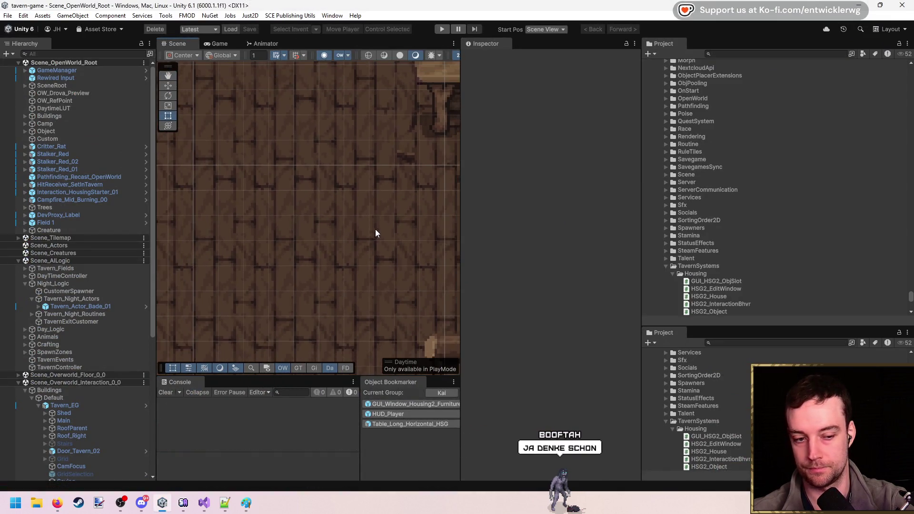
left_click(205, 503)
left_click(403, 259)
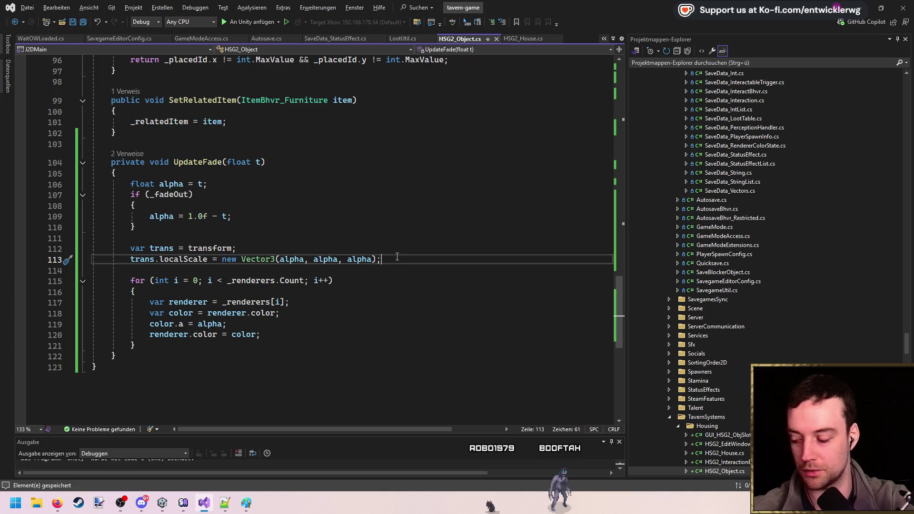
- Inspect UpdateFade by highlighting localScale, every use of alpha, and the renderer colour loop
left_click(403, 248)
double_click(204, 260)
left_click(401, 259)
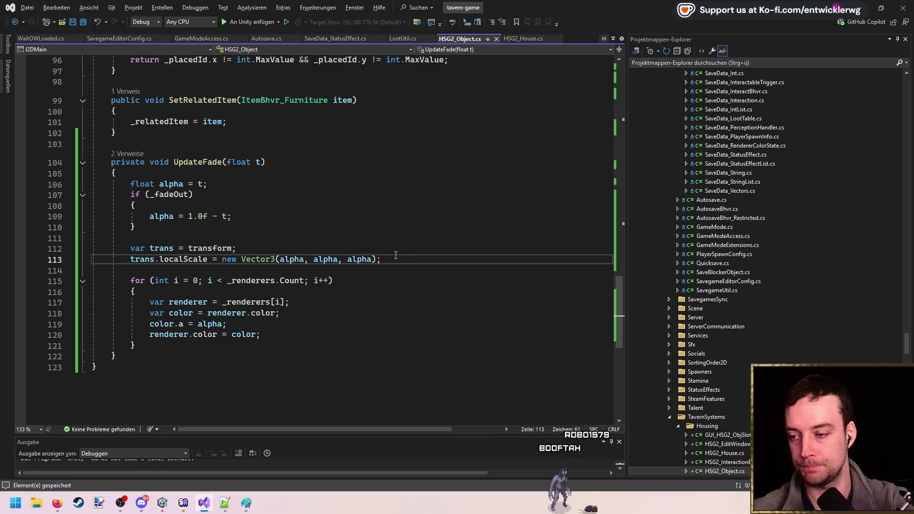
double_click(291, 259)
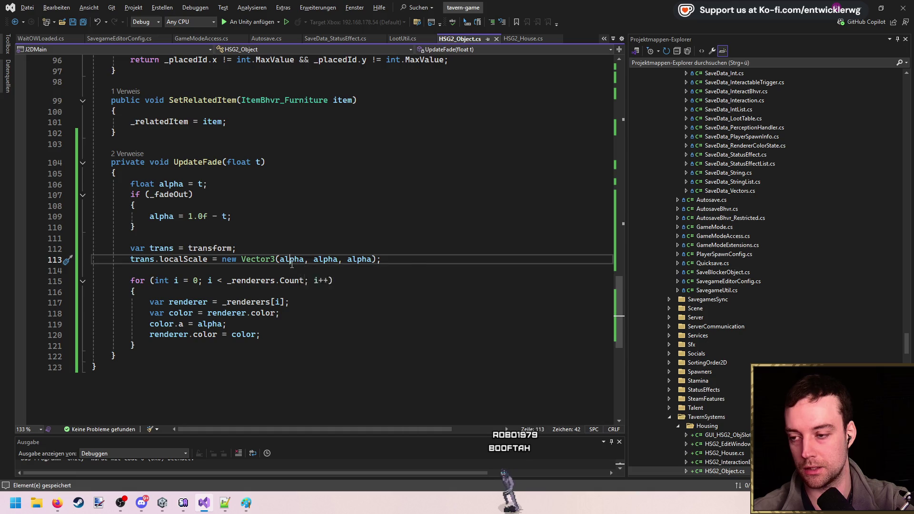
left_click(398, 260)
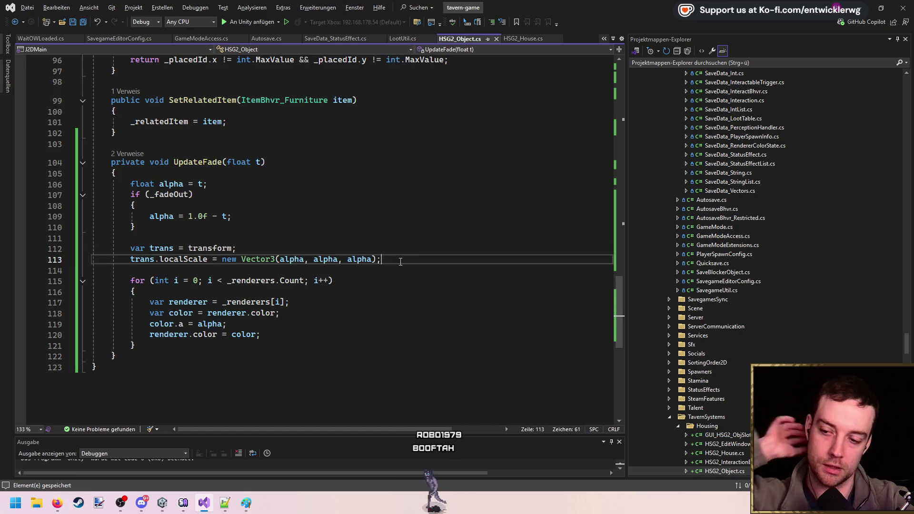
double_click(294, 261)
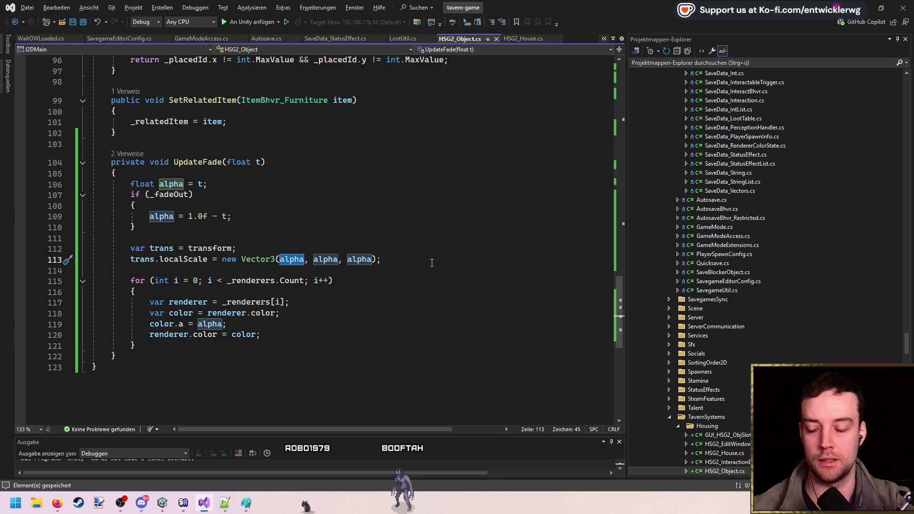
left_click(397, 249)
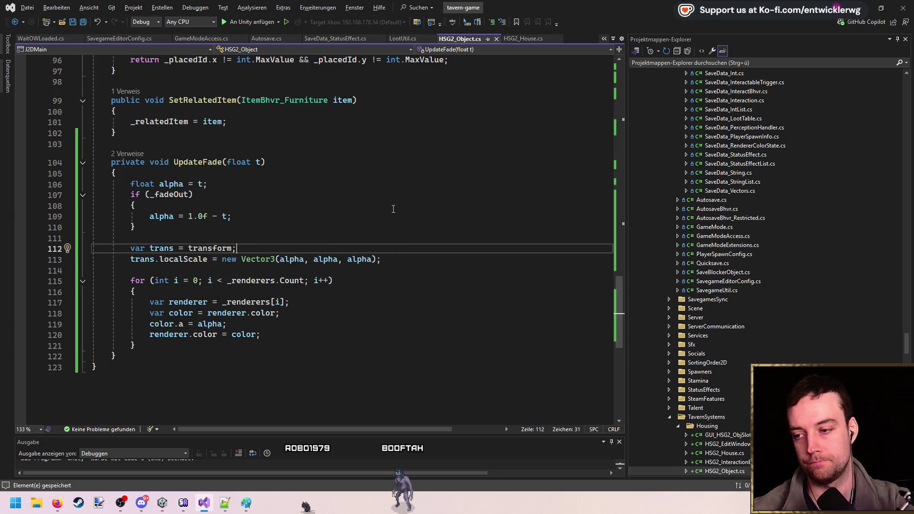
left_click_drag(161, 348, 38, 281)
- Scroll up to HSG2_Object's fields and place the caret after the BlockedTileOffsets property
scroll(238, 291, "up", 20)
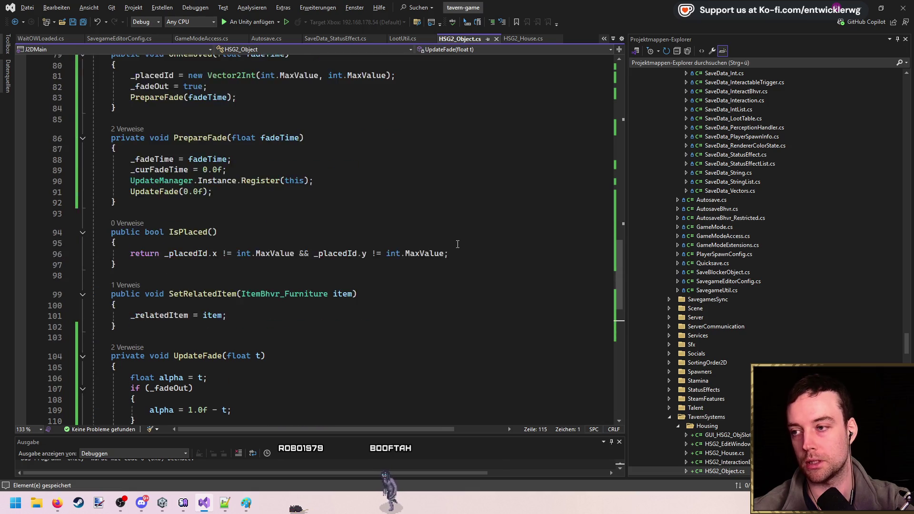
left_click(340, 290)
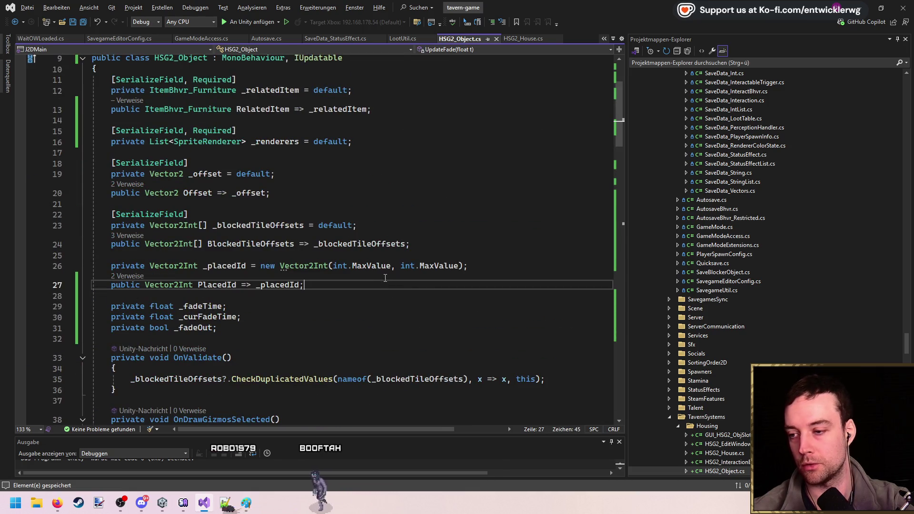
left_click(390, 275)
- Add serialized bool fields _scale and _fade, both initialised to true
key("Return")
key("Return")
type("p")
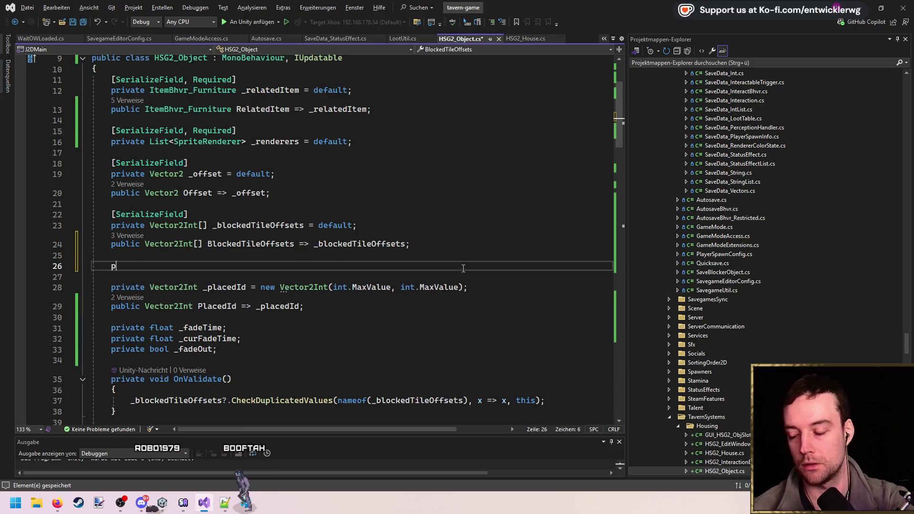
type("rivate bool _scale = true;")
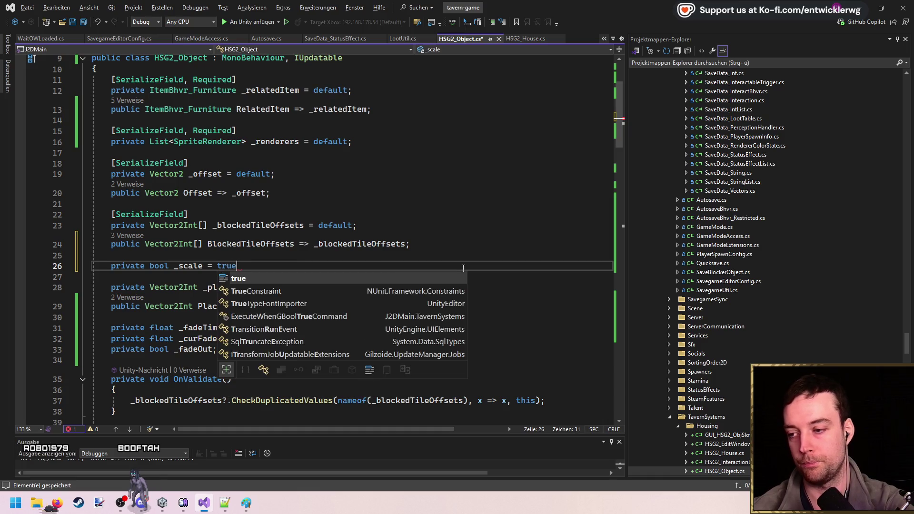
key("Up")
key("Up")
key("Up")
key("Up")
key("ctrl+c")
key("Down")
key("Down")
key("Down")
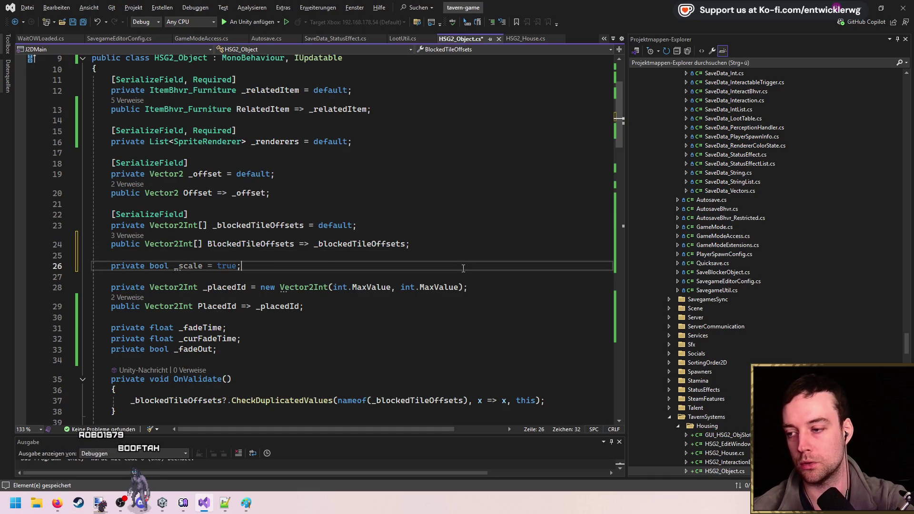
key("ctrl+v")
key("shift+Down")
key("shift+Down")
key("ctrl+c")
key("Right")
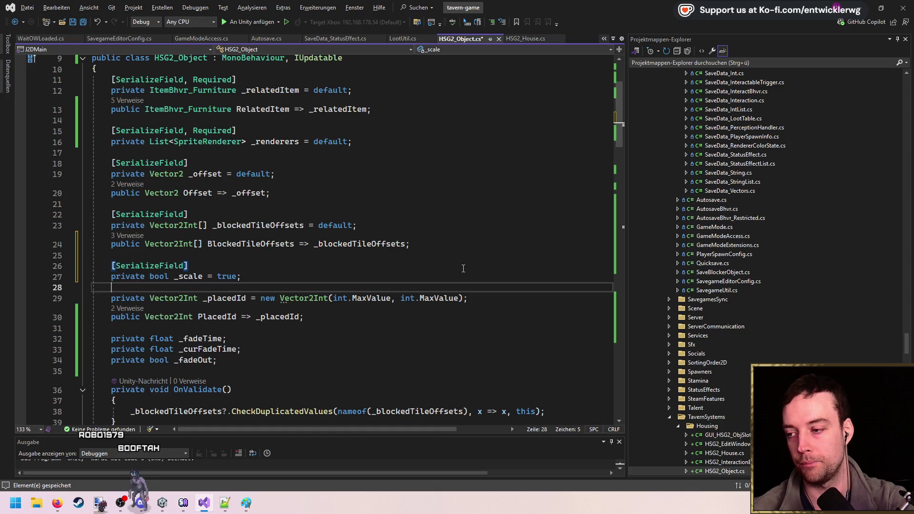
key("ctrl+v")
key("Up")
key("End")
key("ctrl+Left")
key("ctrl+Left")
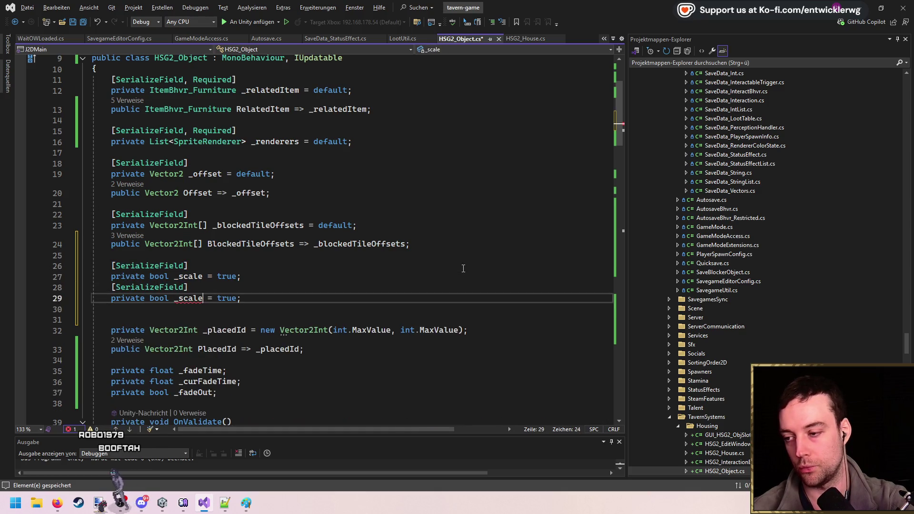
type("fad")
left_click(202, 276)
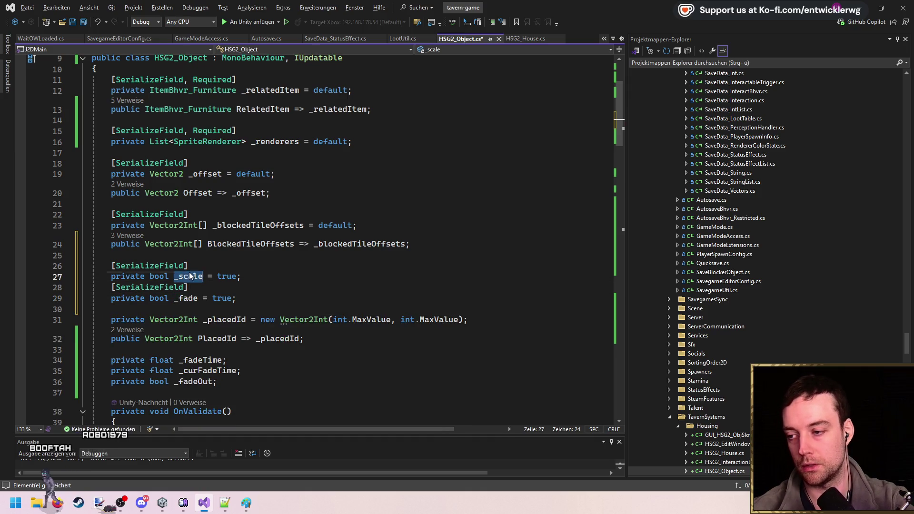
- Wrap UpdateFade's localScale statements in an if (_scale) block
scroll(388, 206, "down", 20)
scroll(280, 222, "down", 8)
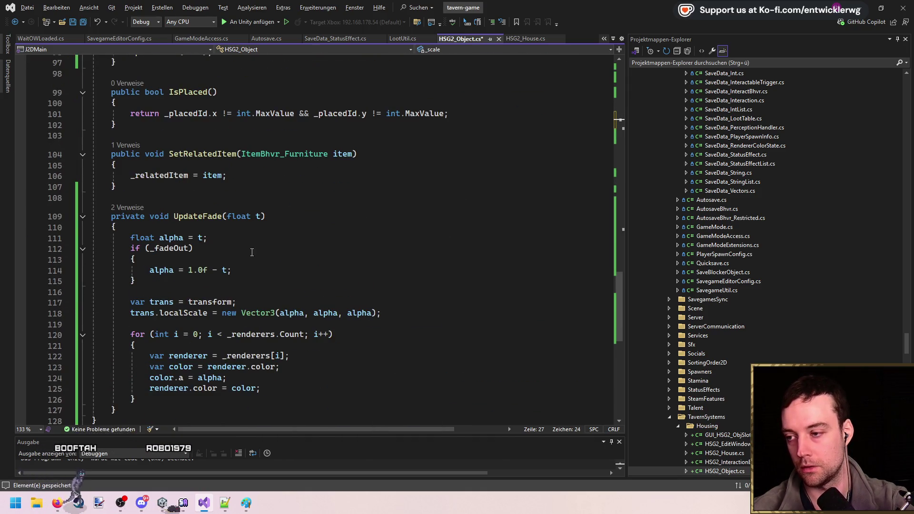
scroll(247, 250, "down", 2)
left_click(258, 224)
key("Return")
type("if(_scale")
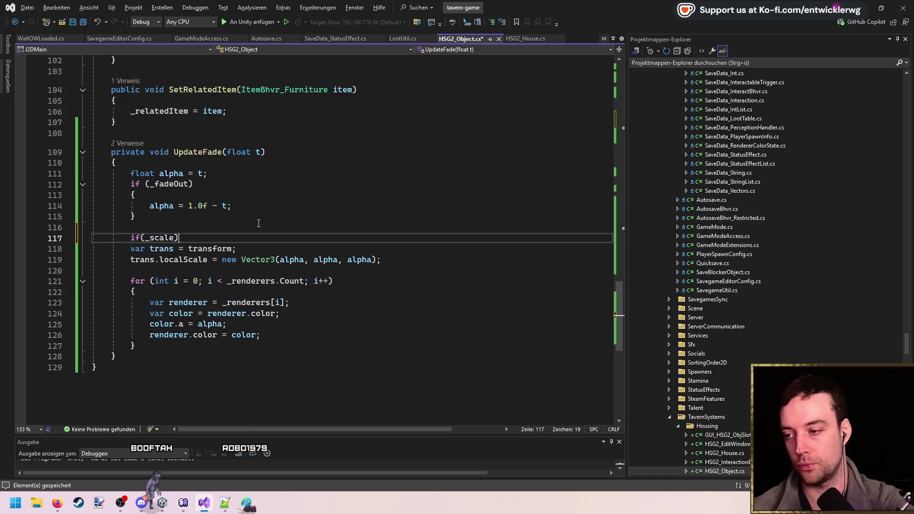
key("Return")
type("{")
key("Return")
key("Down")
key("Down")
key("End")
key("Return")
key("Up")
key("Up")
key("Up")
key("BackSpace")
key("Down")
key("Down")
key("End")
key("Return")
type("}")
- Wrap the renderer colour loop in an if (_fade) block
key("Down")
key("Down")
key("Return")
type("if")
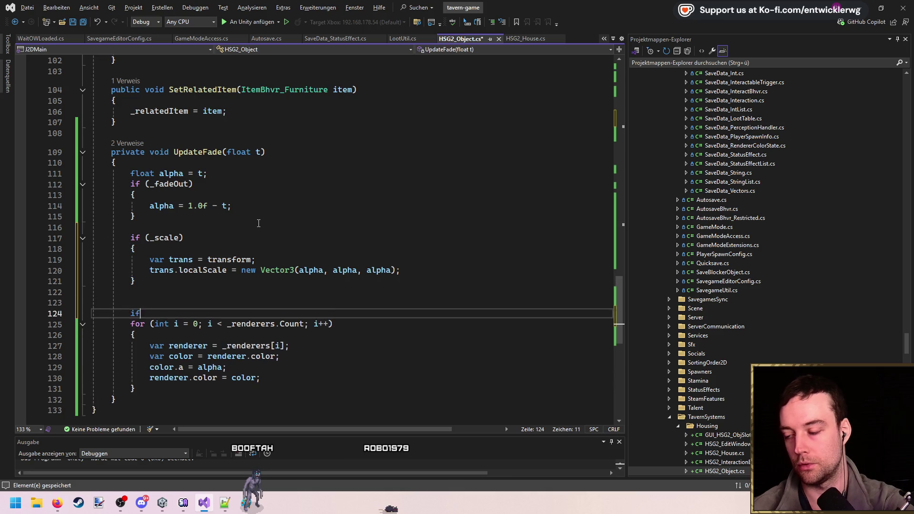
type("(_fade")
key("Return")
key("shift+Delete")
key("Down")
key("Down")
key("Down")
key("End")
key("Return")
type("}")
key("Up")
key("Up")
key("Up")
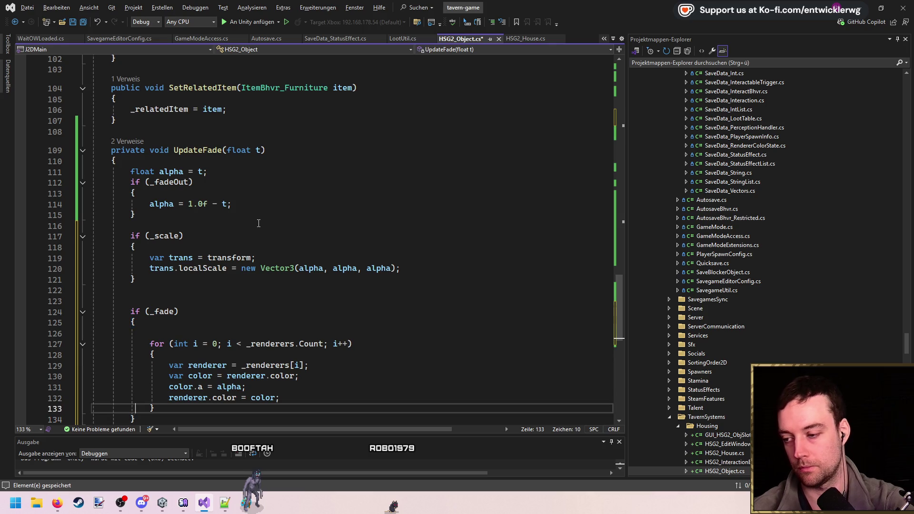
key("shift+Delete")
key("Up")
key("Up")
key("Up")
left_click(259, 223)
key("alt+Tab")
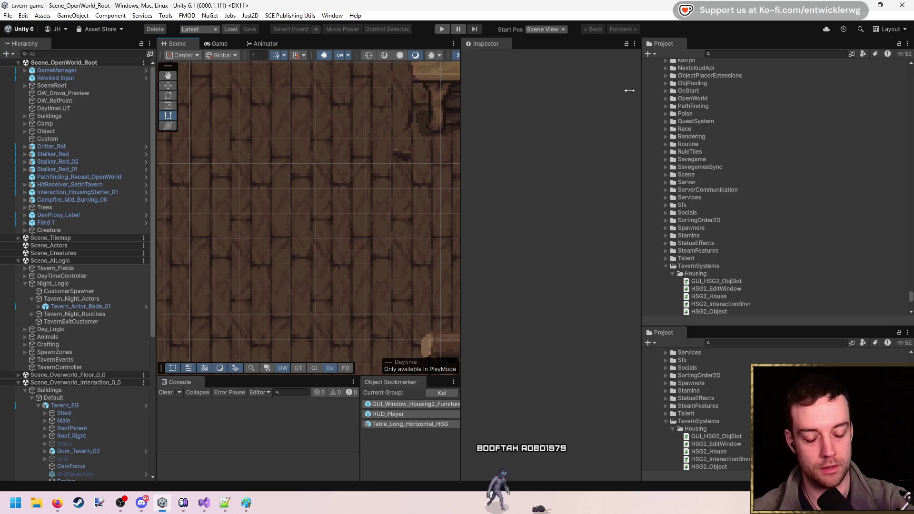
- Leave Unity reloading its script domain and switch to the browser's Steam store page
key("alt+Tab")
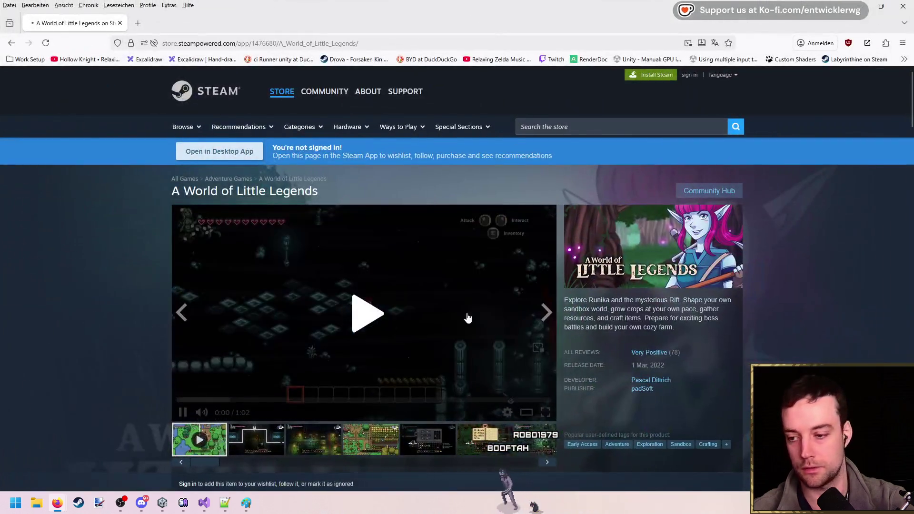
- Play the A World of Little Legends trailer, skipping through 0:07, 0:11 and 0:19 to the boss scene
scroll(380, 227, "down", 2)
left_click(316, 310)
scroll(381, 328, "up", 1)
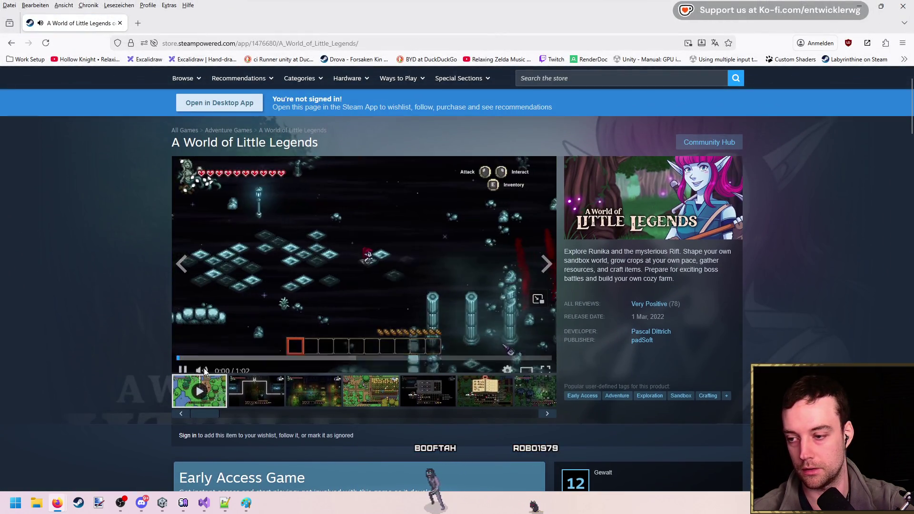
left_click(222, 351)
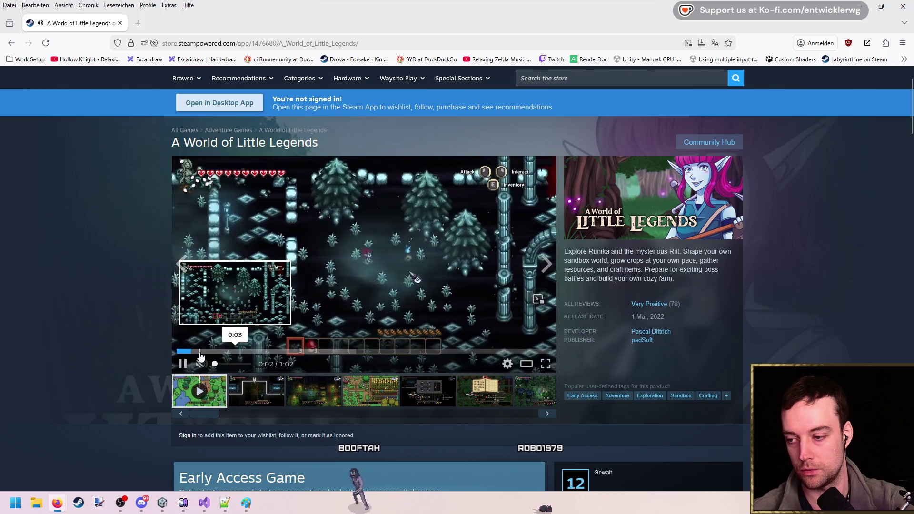
left_click(243, 354)
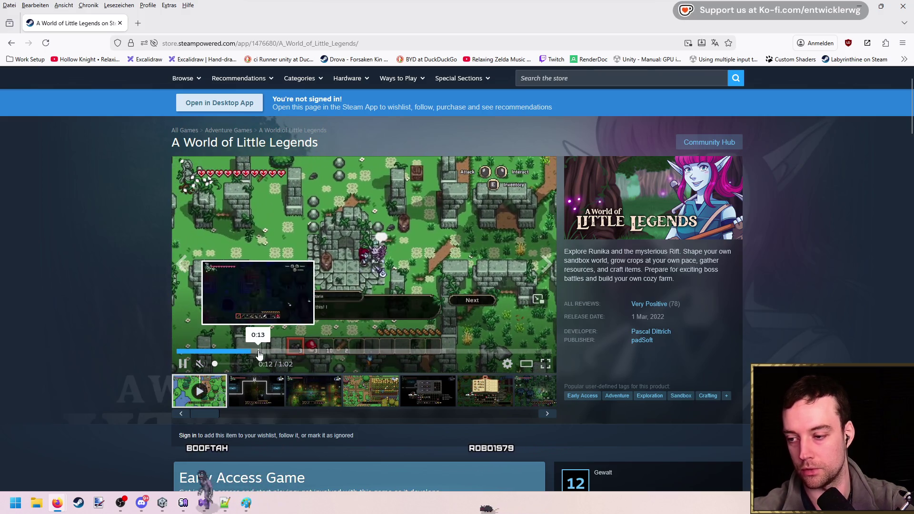
left_click(288, 352)
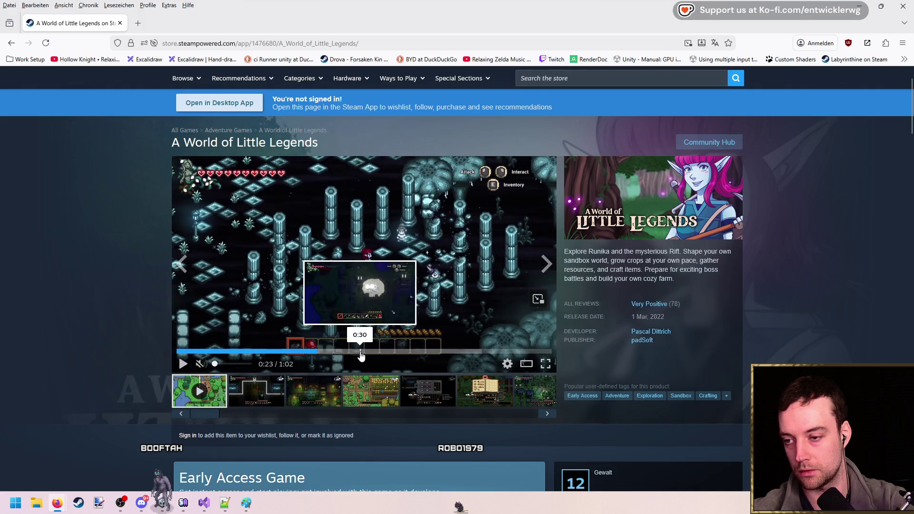
left_click(359, 352)
- Open YouTube in a new Firefox tab
left_click(137, 23)
type("y")
key("Return")
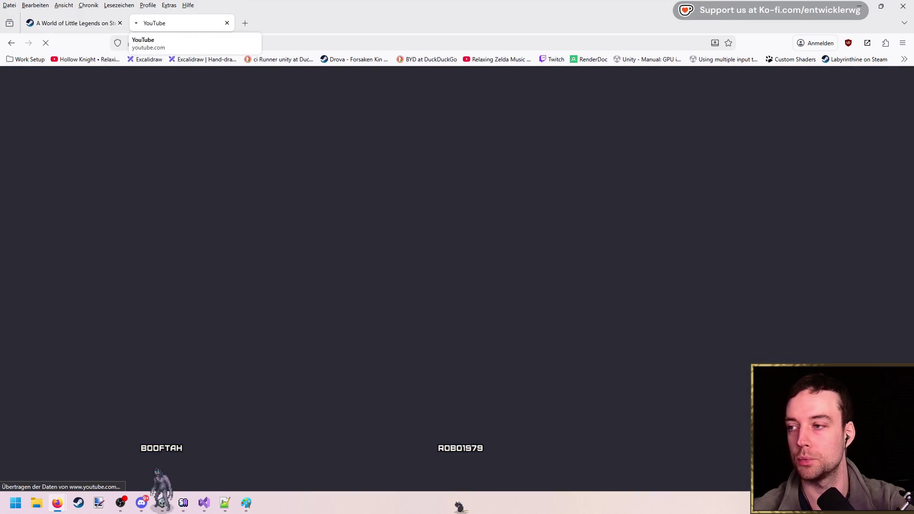
- Search YouTube for 'a world of little legends'
left_click(90, 24)
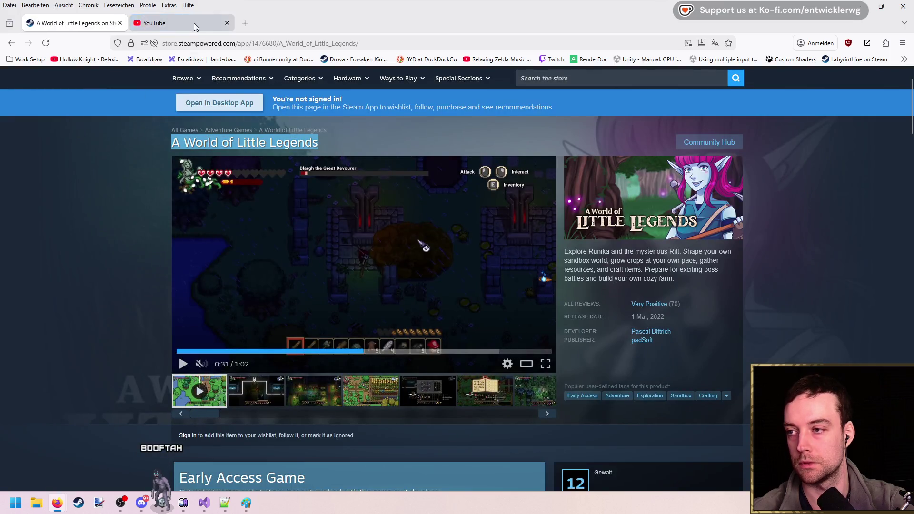
left_click(193, 23)
left_click(336, 79)
type("a world of little legends")
key("Return")
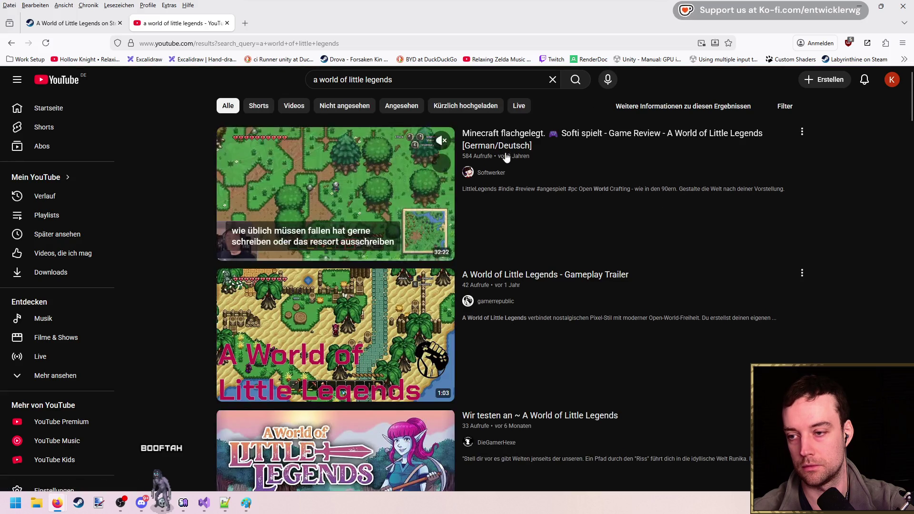
- Open the 'Wir testen an ~ A World of Little Legends' video and close the Steam store tab
left_click(500, 146)
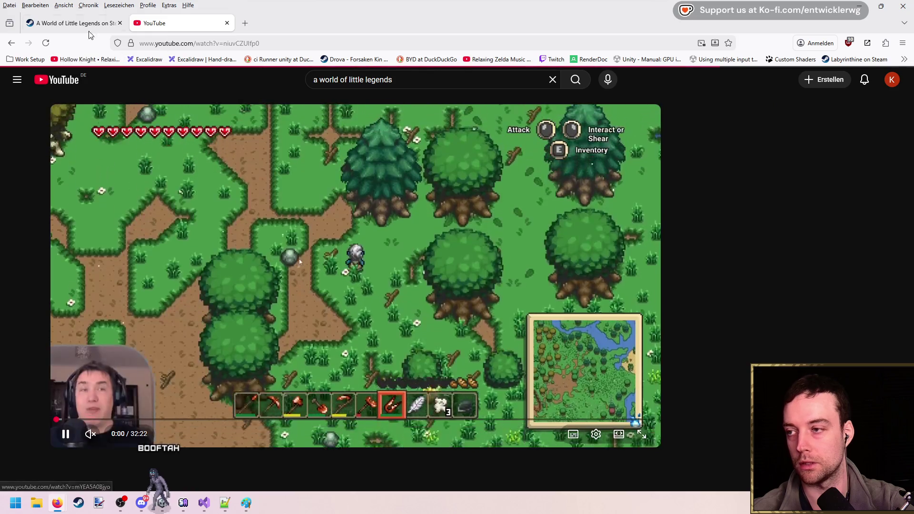
key("alt+Left")
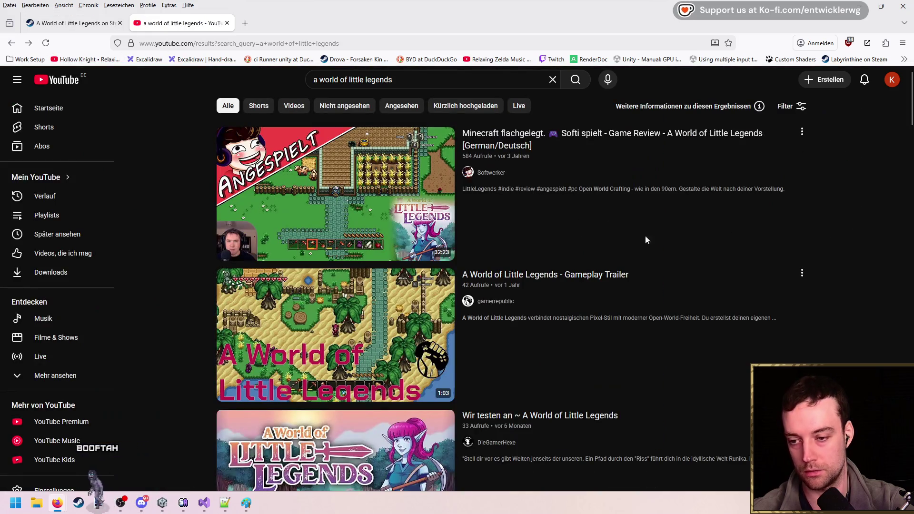
mouse_move(573, 280)
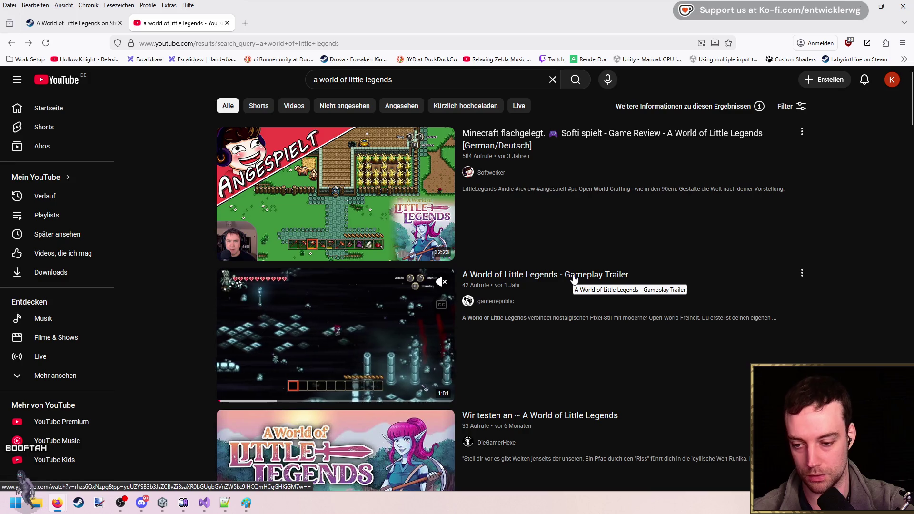
scroll(574, 280, "down", 3)
key("alt+Right")
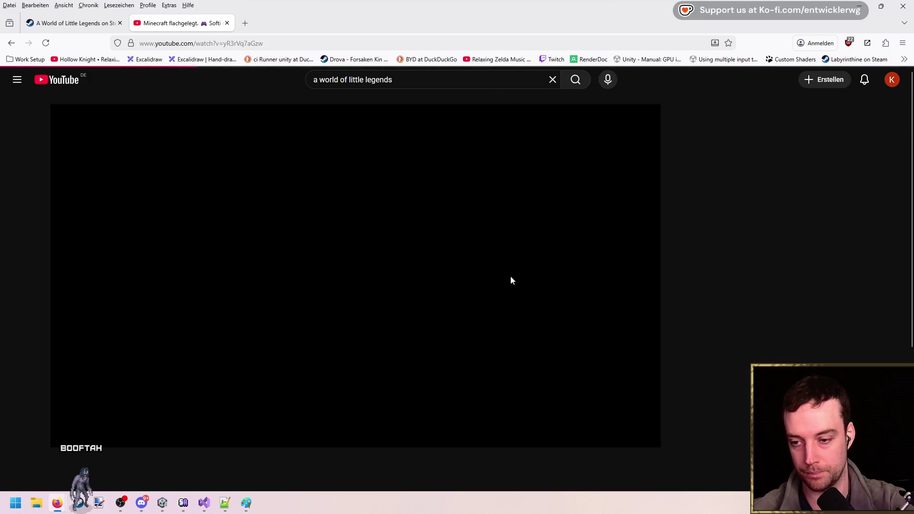
middle_click(90, 28)
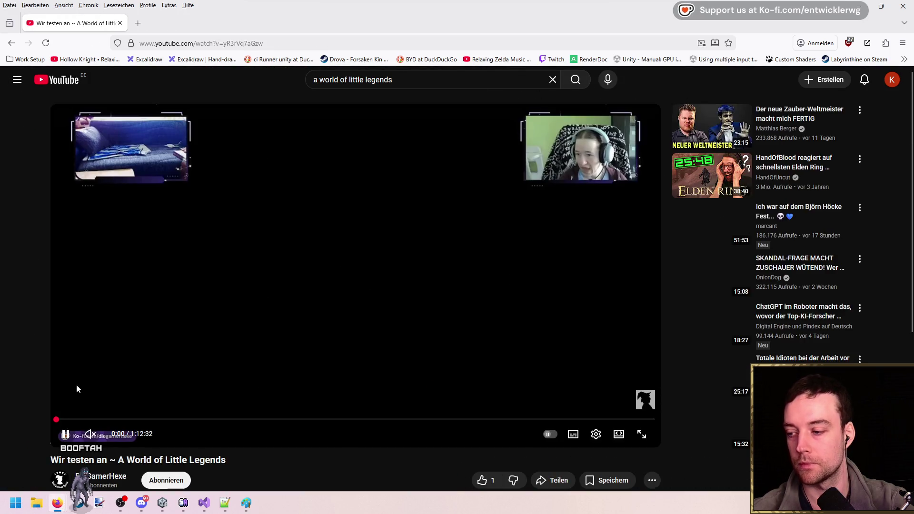
- Skim the playthrough from 6:17 to about 35:44 using seekbar jumps and five-second nudges
left_click(109, 420)
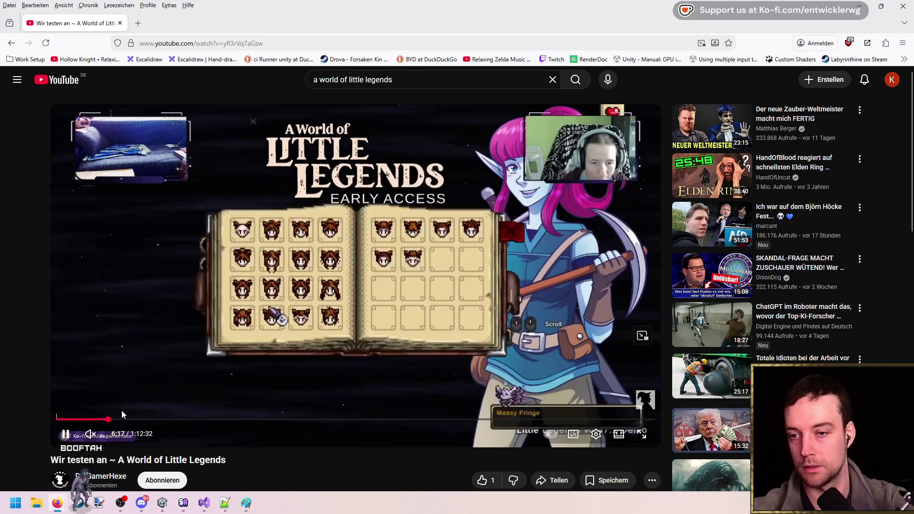
left_click(143, 420)
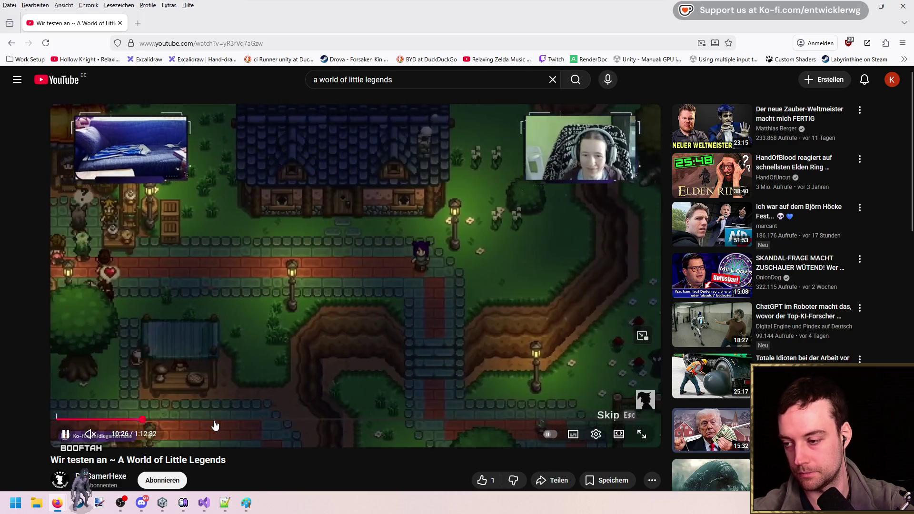
left_click(291, 421)
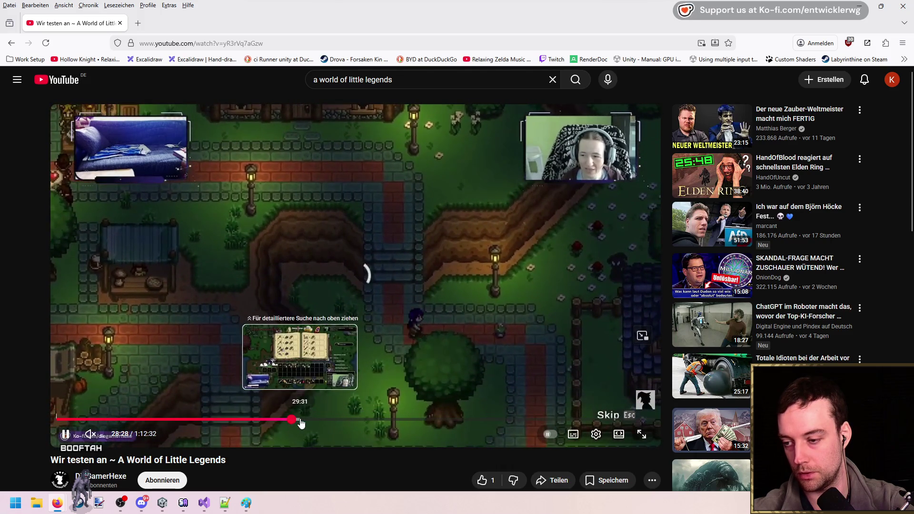
left_click(300, 421)
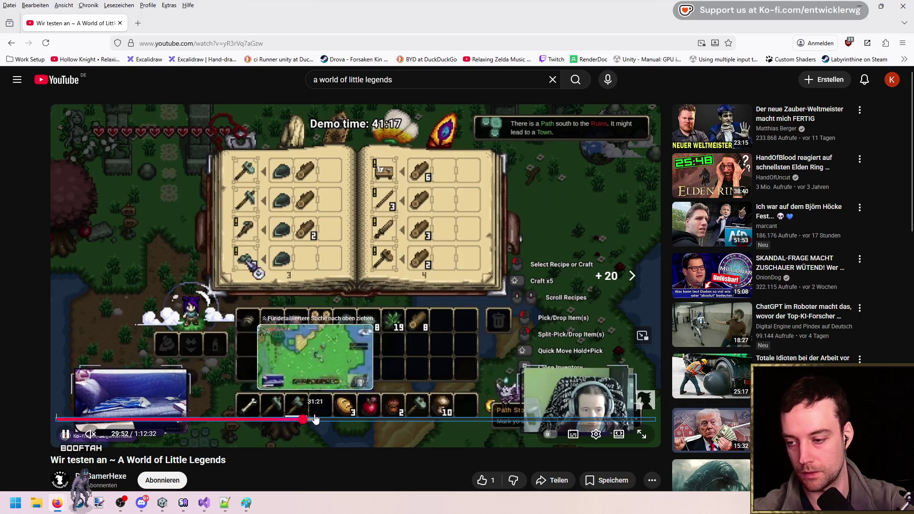
left_click(314, 418)
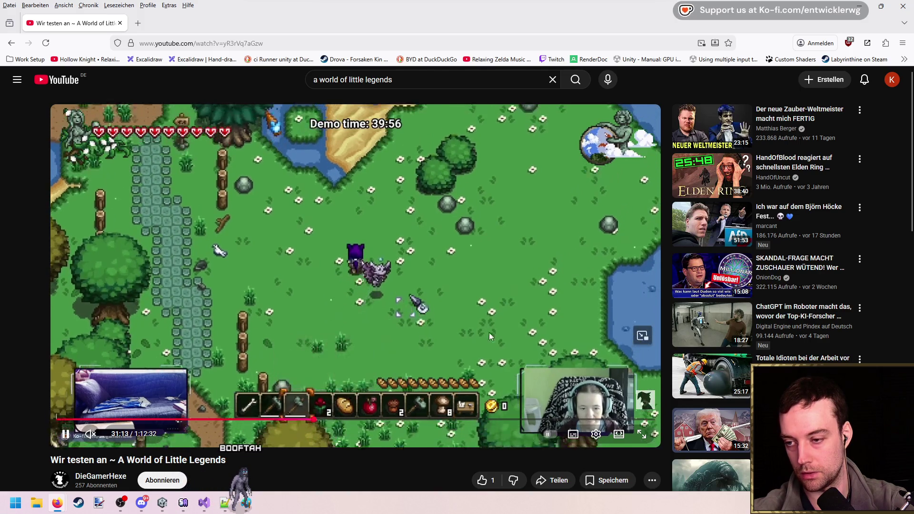
key("Right")
key("Right")
key("Right")
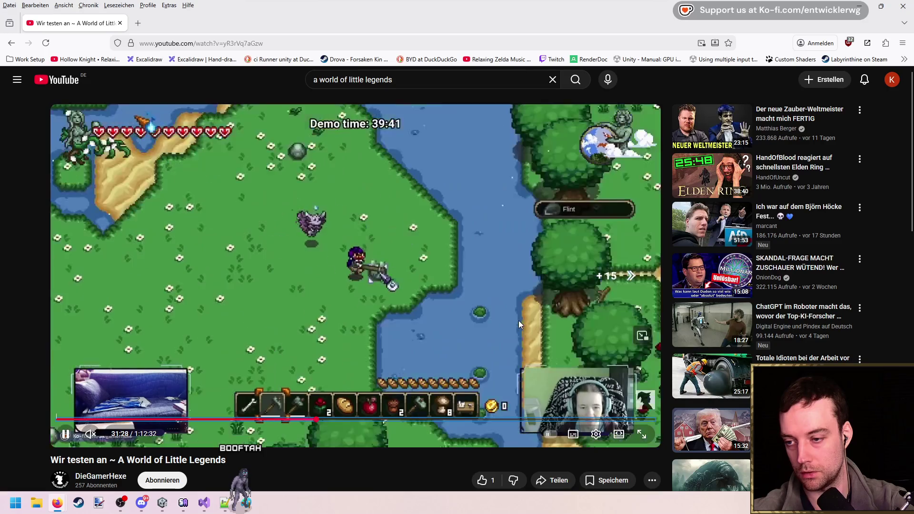
key("Left")
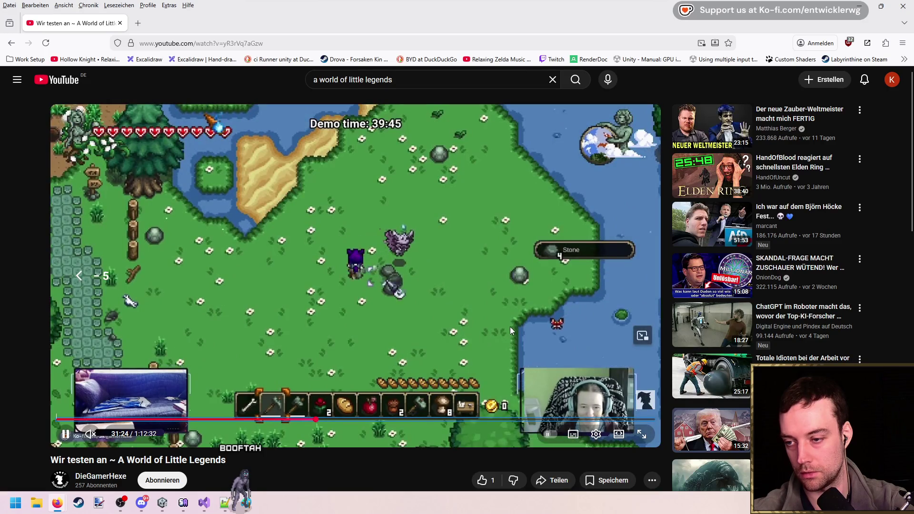
key("Right")
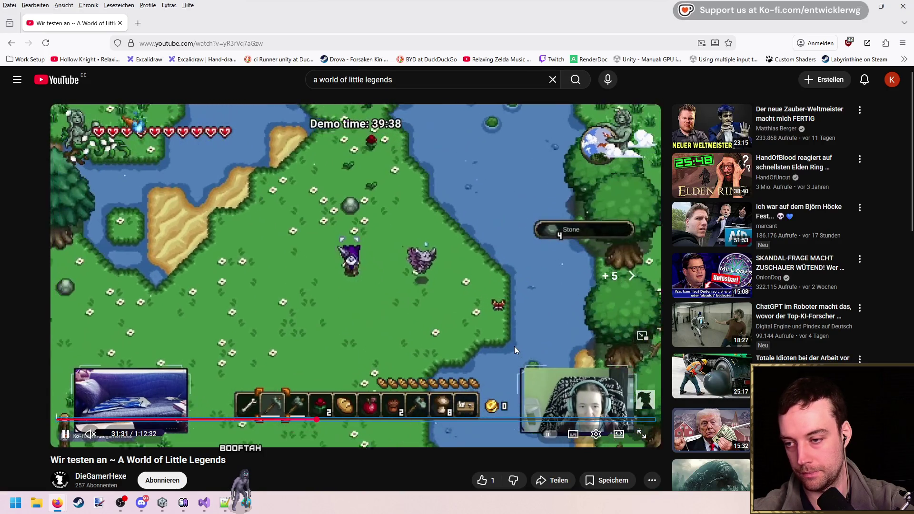
key("Right")
key("Right")
key("Right")
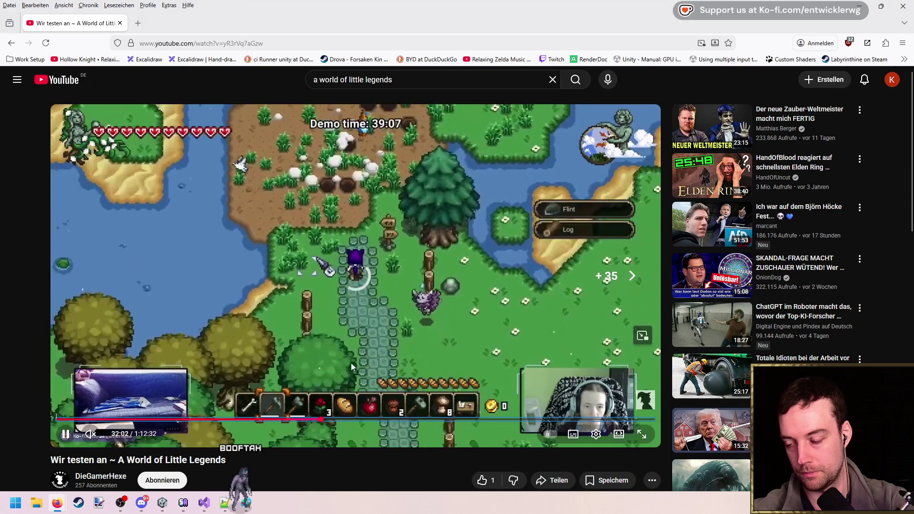
key("Right")
key("Right")
key("Left")
key("Left")
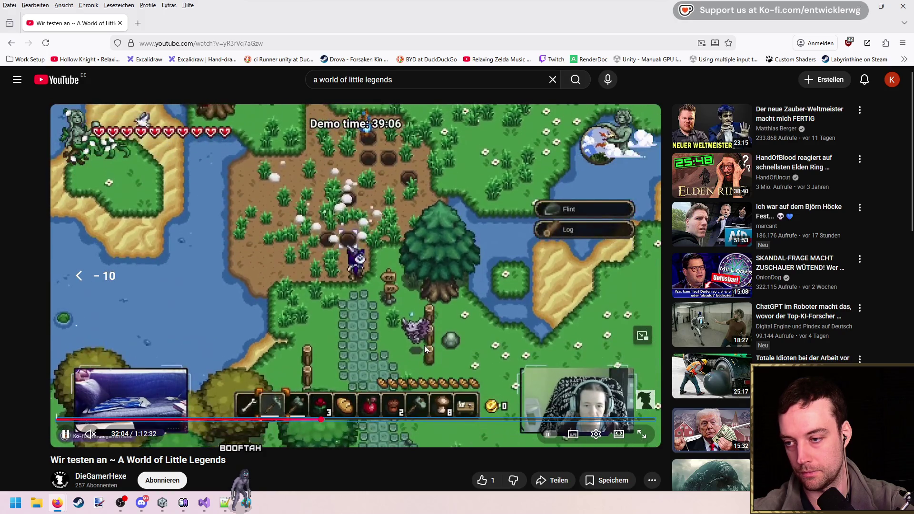
key("Left")
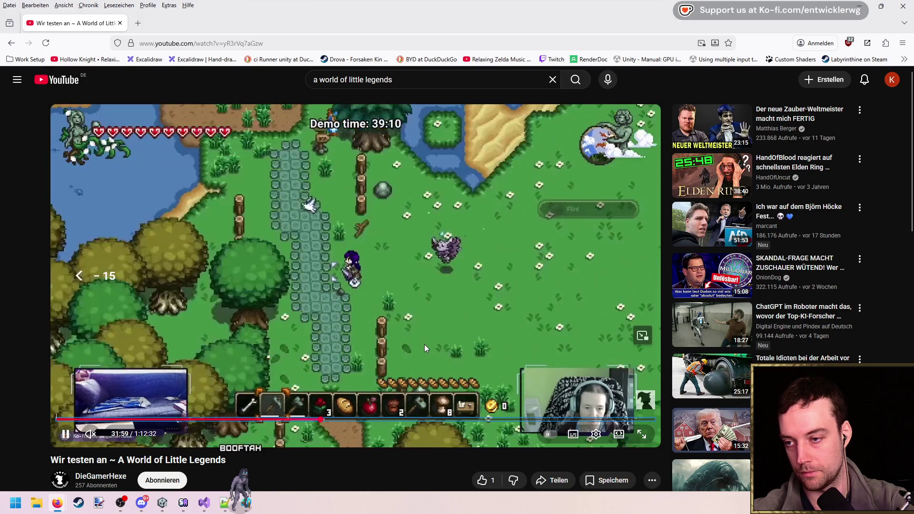
key("Right")
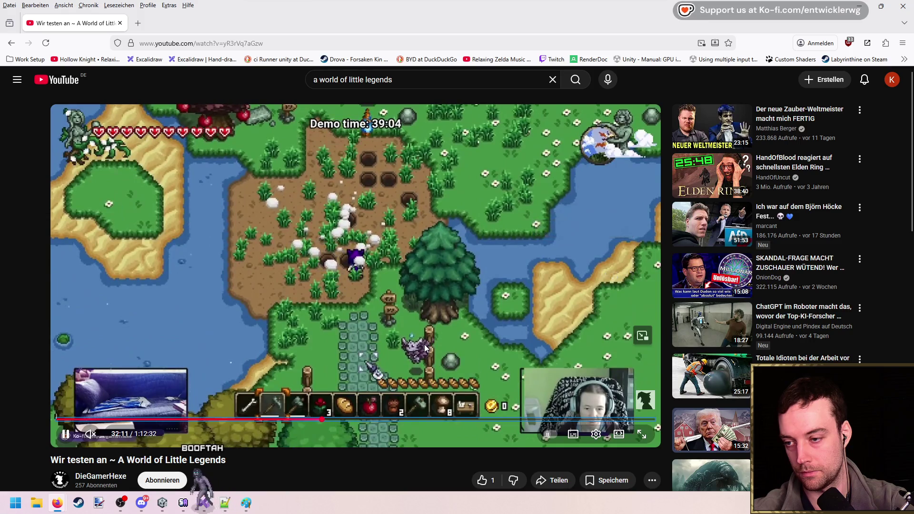
key("Right")
key("Right")
key("Right")
key("Left")
key("Right")
key("Right")
key("Right")
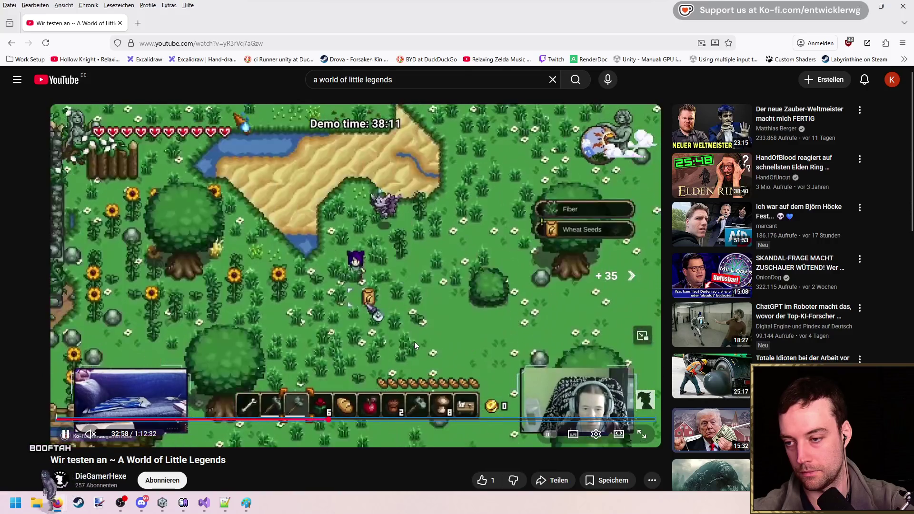
key("Right")
key("Right")
key("Right")
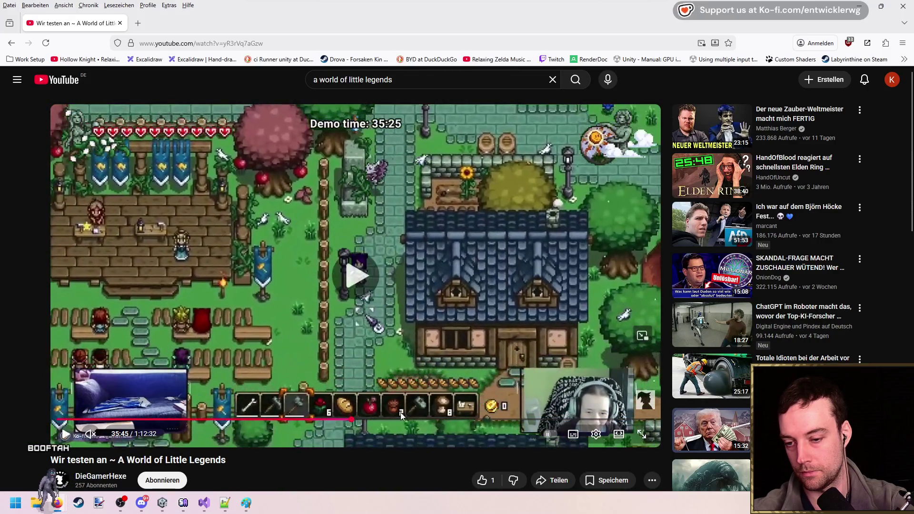
- Jump ahead through 41:34 and 53:55 to about 56 minutes, then pause
left_click(400, 421)
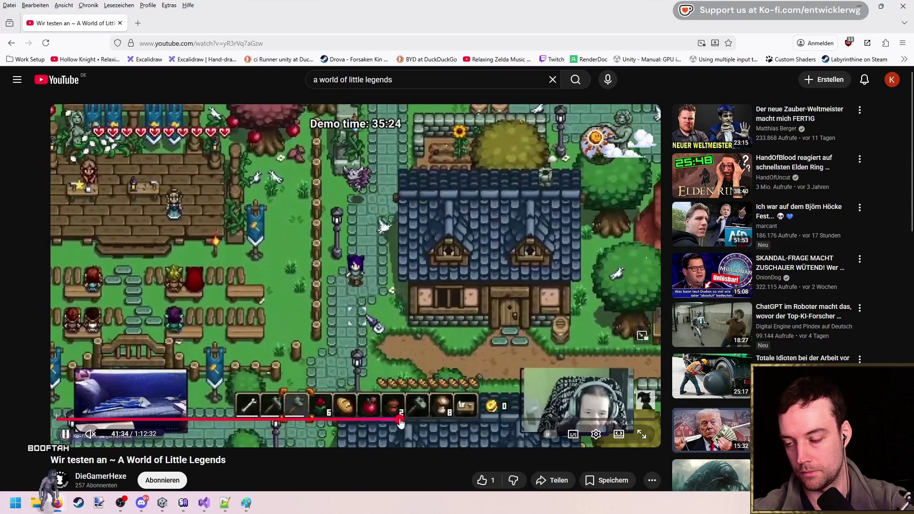
left_click(468, 419)
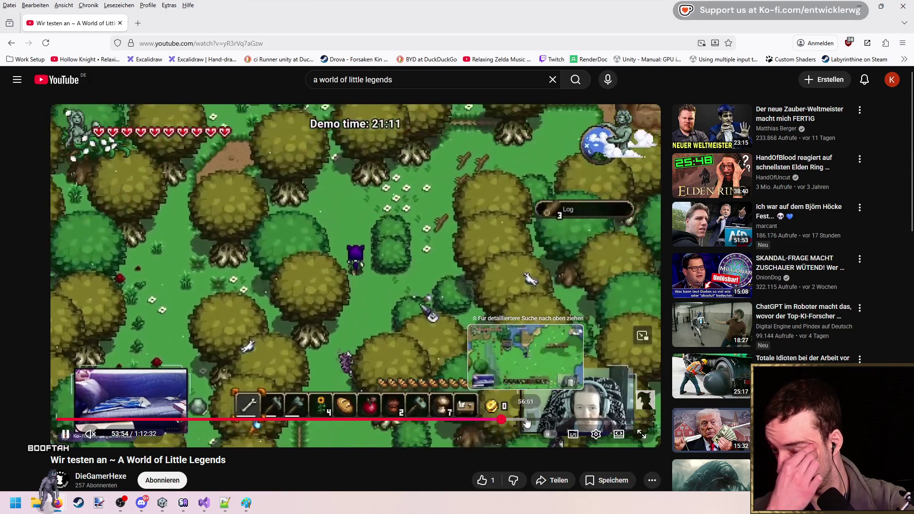
left_click(502, 421)
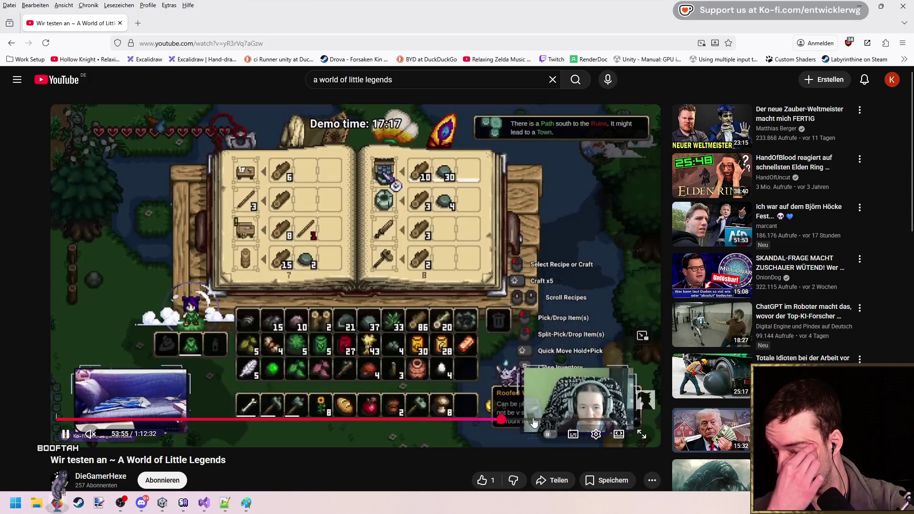
left_click(520, 422)
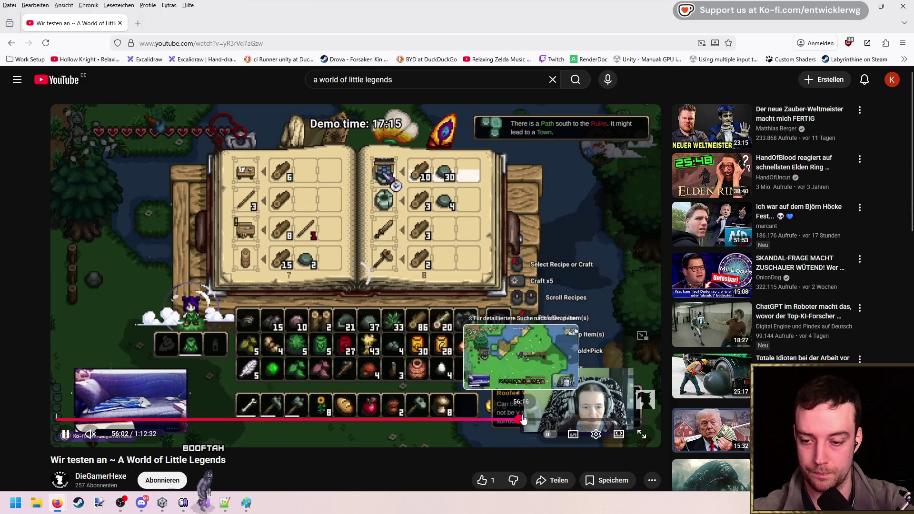
left_click(585, 414)
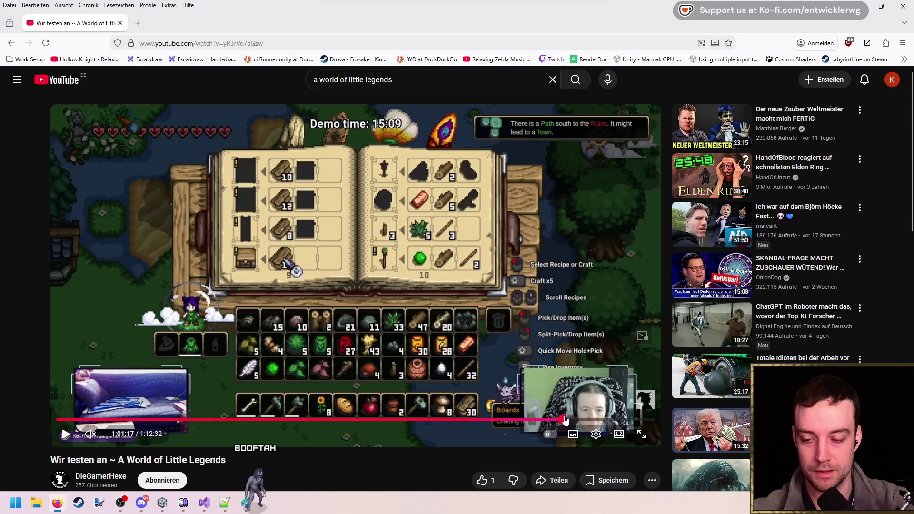
- Skim from 1:01:17 past 1:03:36 to 1:07:45, pause, and return to Unity
left_click(565, 420)
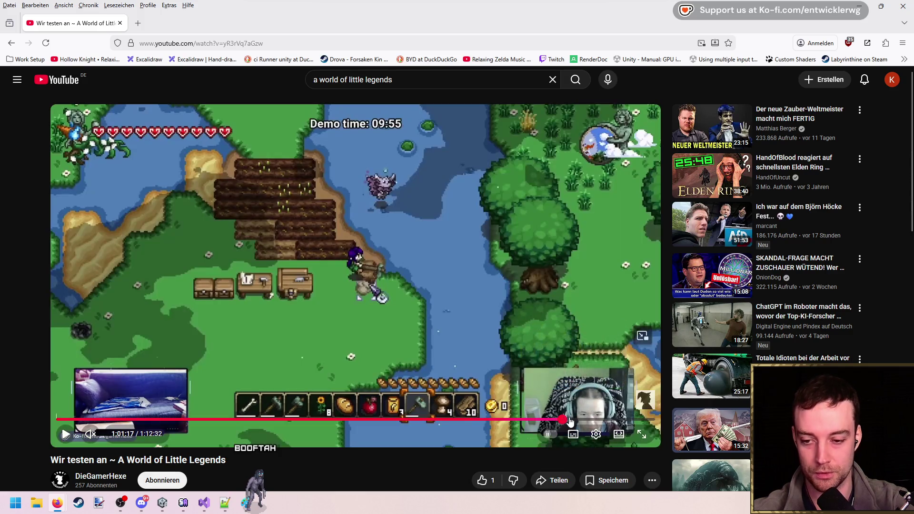
left_click(508, 330)
key("j")
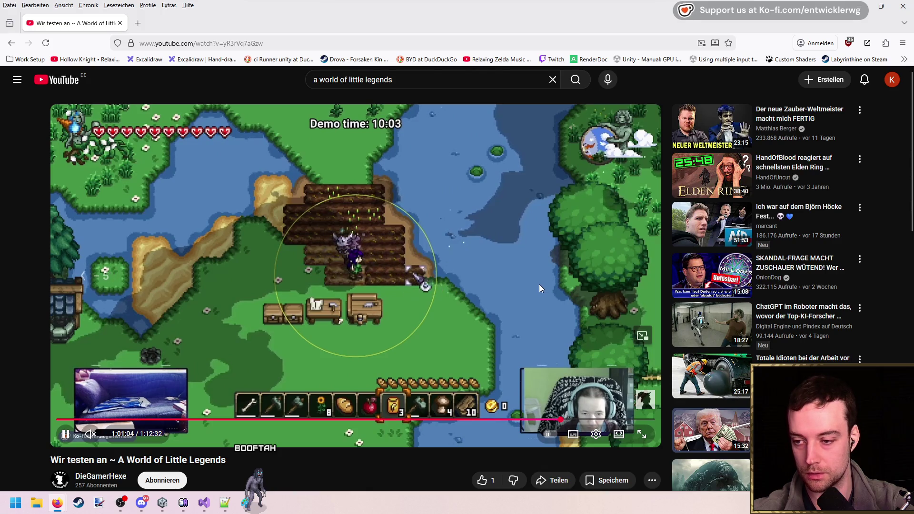
key("Left")
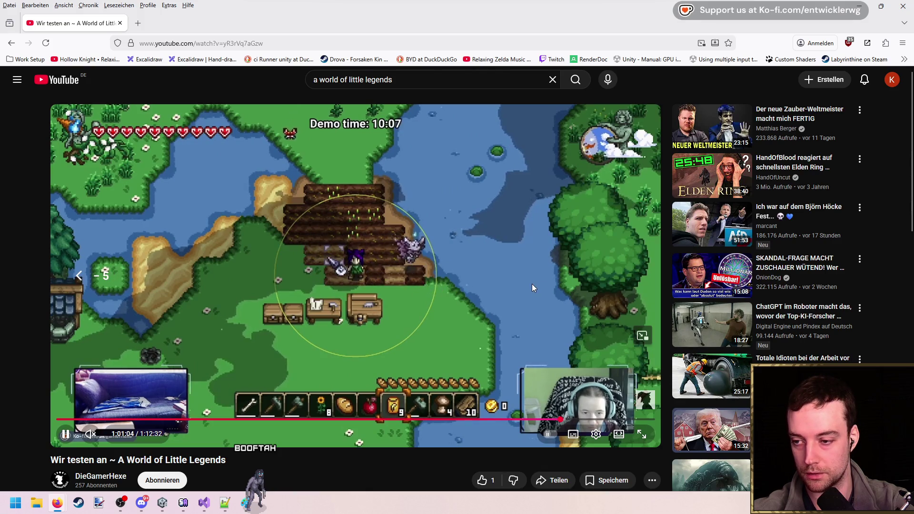
key("Left")
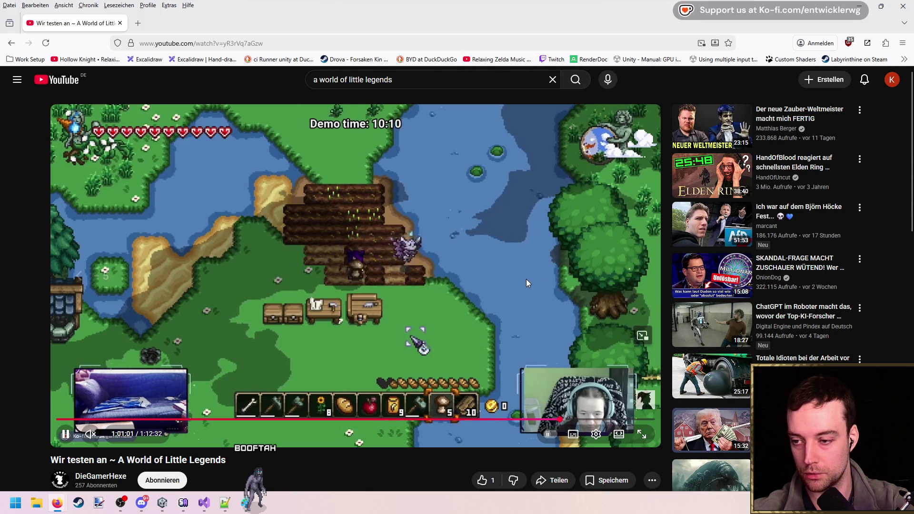
key("Right")
key("Right")
key("Right")
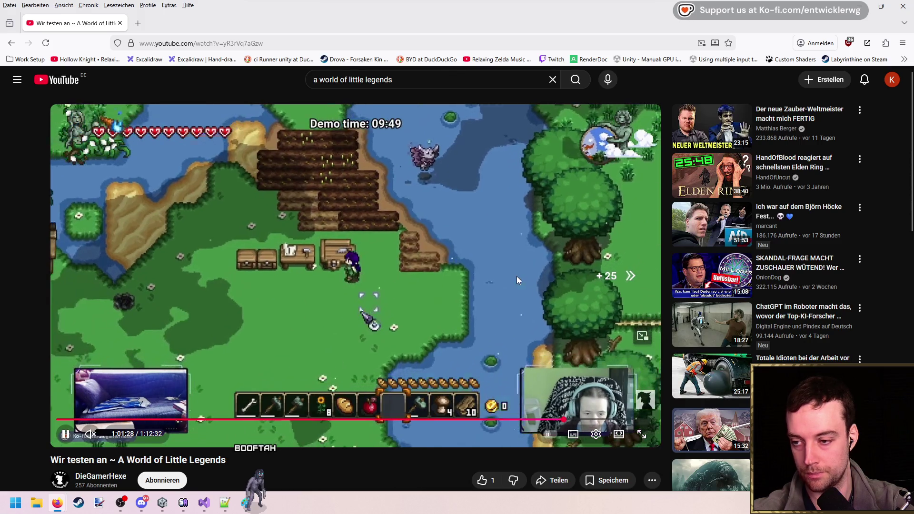
key("Right")
key("Right")
key("Right")
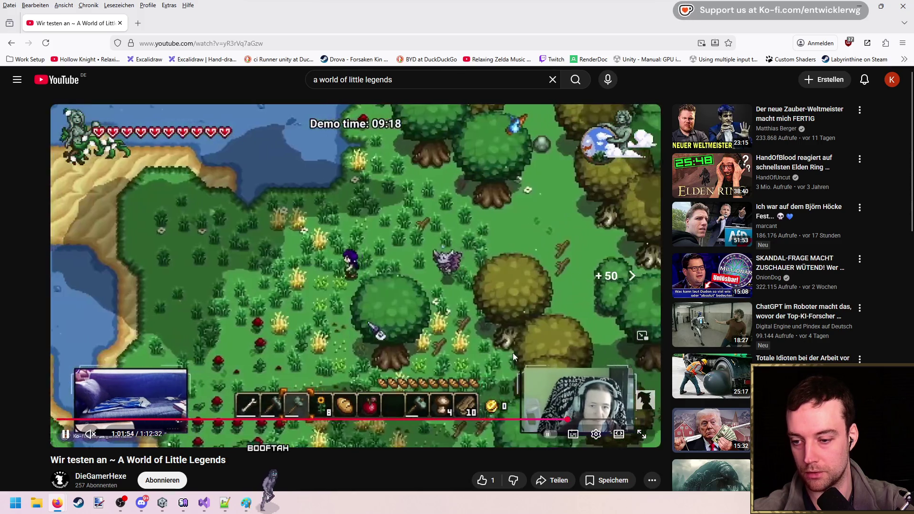
key("Right")
key("Right")
key("Right")
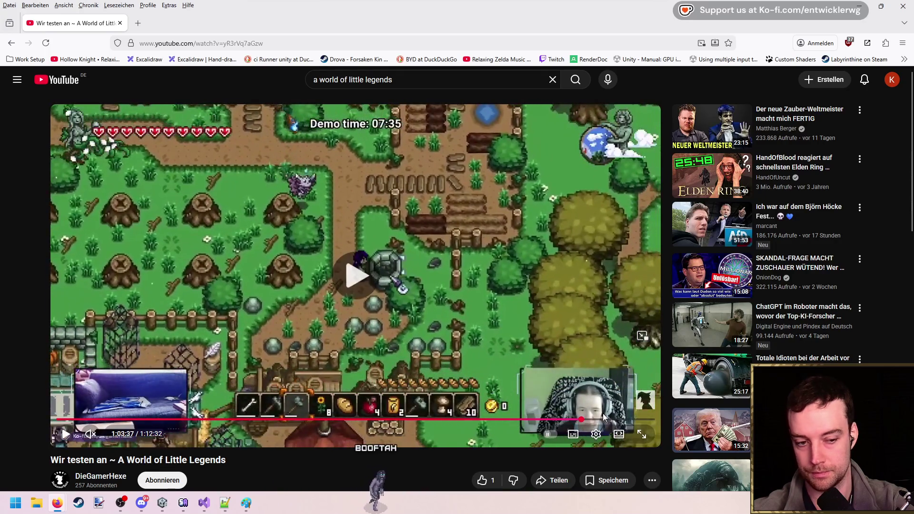
left_click(602, 420)
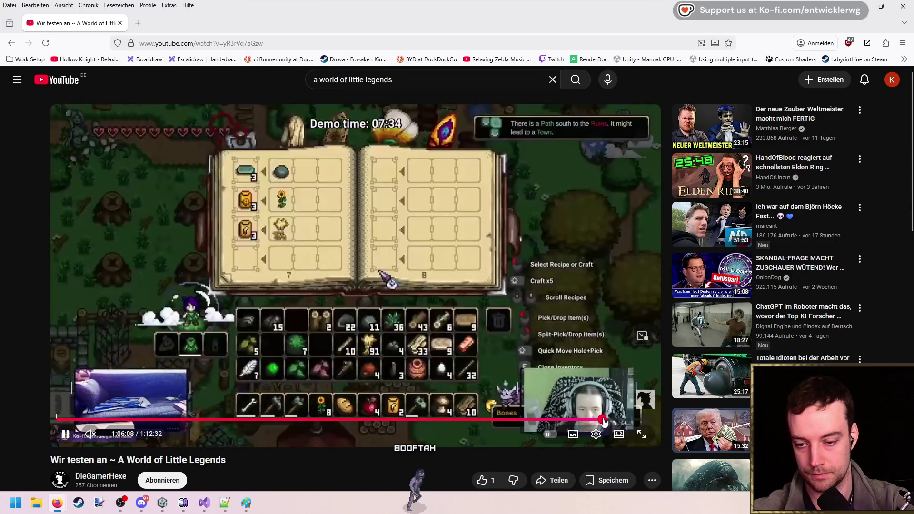
left_click(610, 420)
left_click(615, 419)
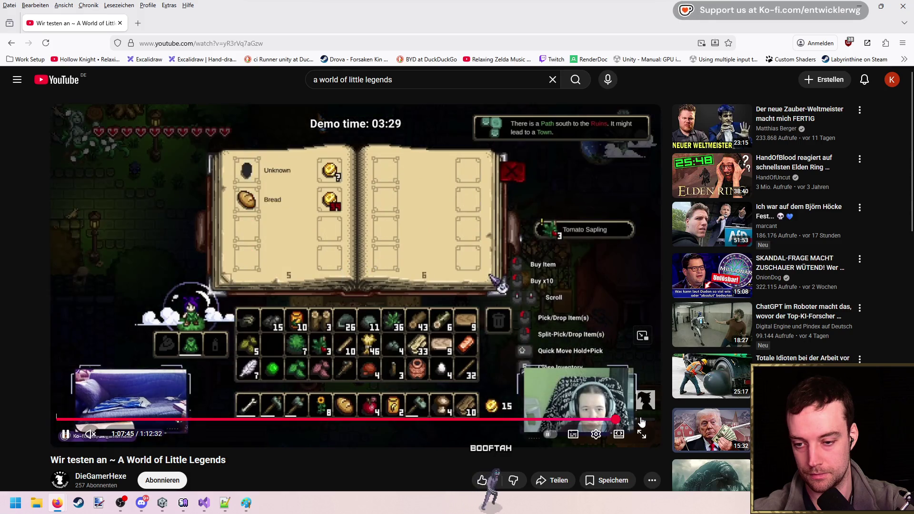
left_click(449, 320)
key("alt+Tab")
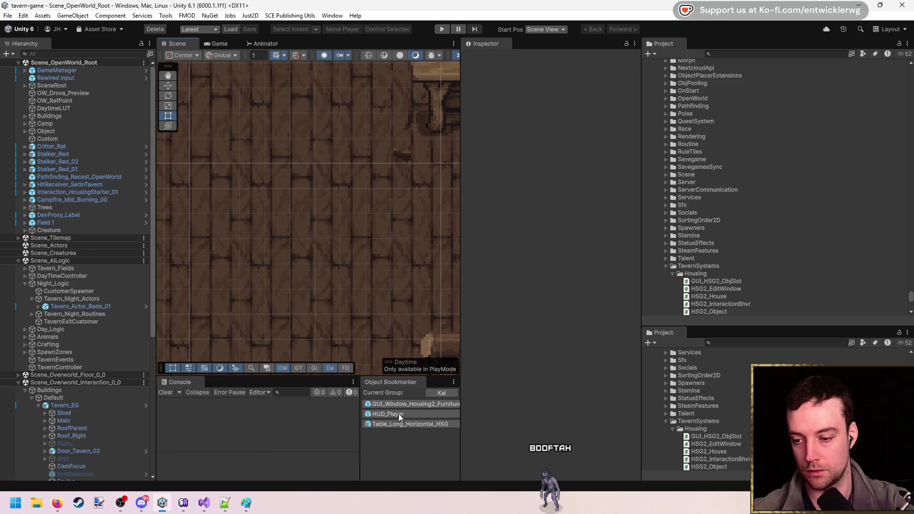
- Play the tavern scene, move the long table further left, then stop the game
key("ctrl+p")
mouse_move(497, 238)
left_mouse_down()
mouse_move(419, 235)
mouse_move(415, 218)
mouse_move(398, 216)
mouse_move(358, 218)
mouse_move(475, 241)
mouse_move(479, 222)
mouse_move(527, 233)
mouse_move(367, 221)
mouse_move(455, 224)
mouse_move(380, 221)
left_mouse_up()
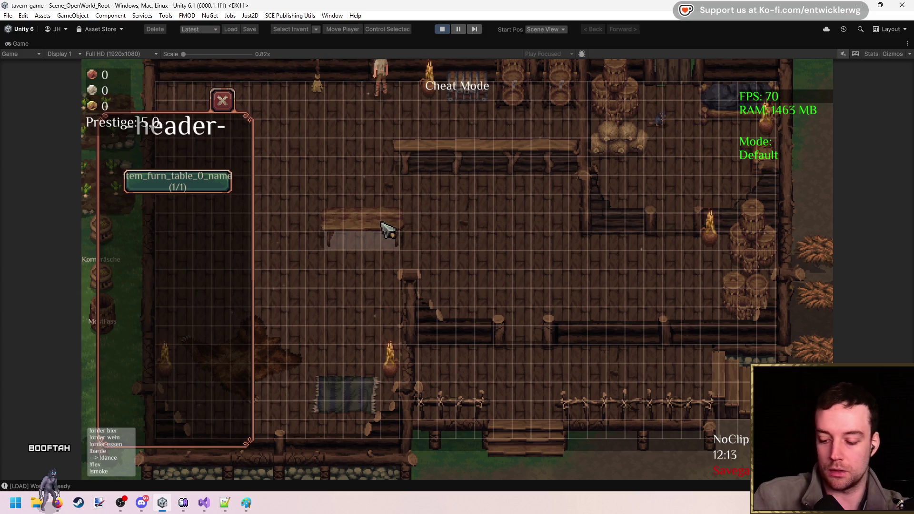
left_click(383, 224)
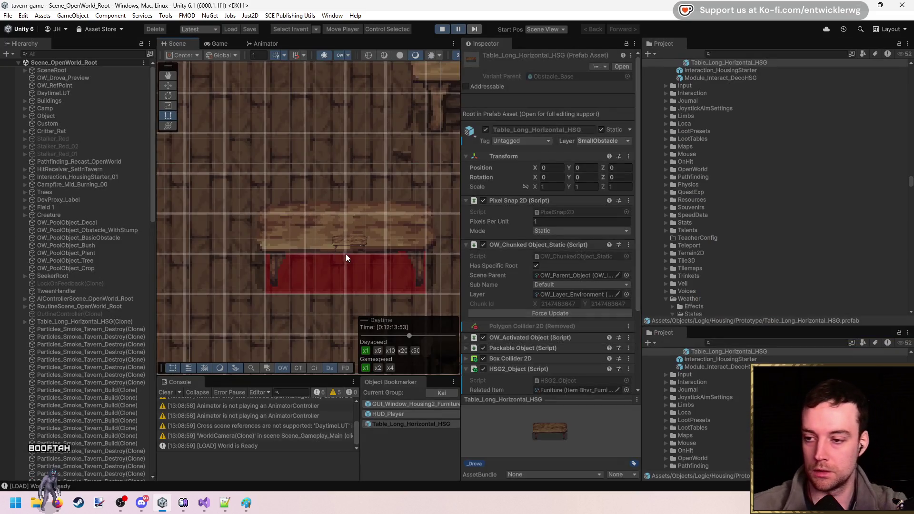
scroll(349, 247, "up", 5)
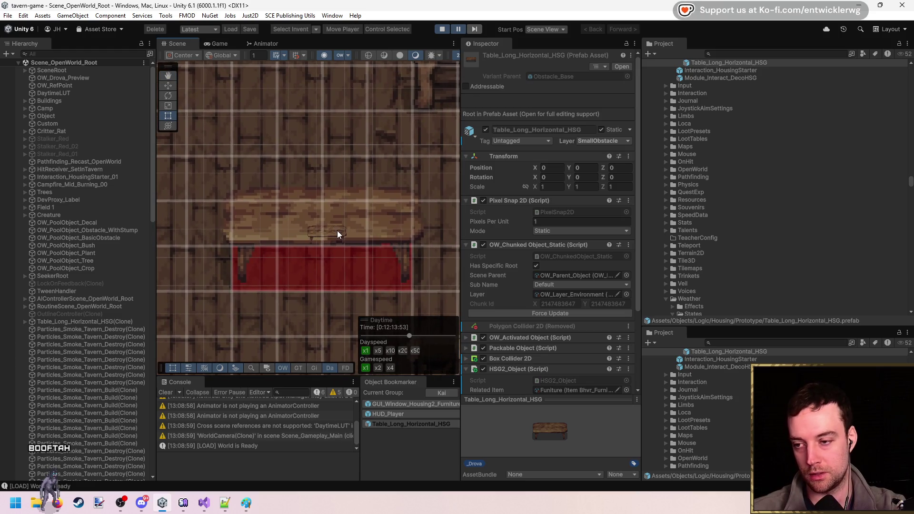
left_click(441, 30)
key("alt+Tab")
- Replace the min/max lines with 'float cur = Mathf.Lerp(0.5f, 1.0f, t);'
left_click(315, 253)
key("Return")
key("Return")
key("Up")
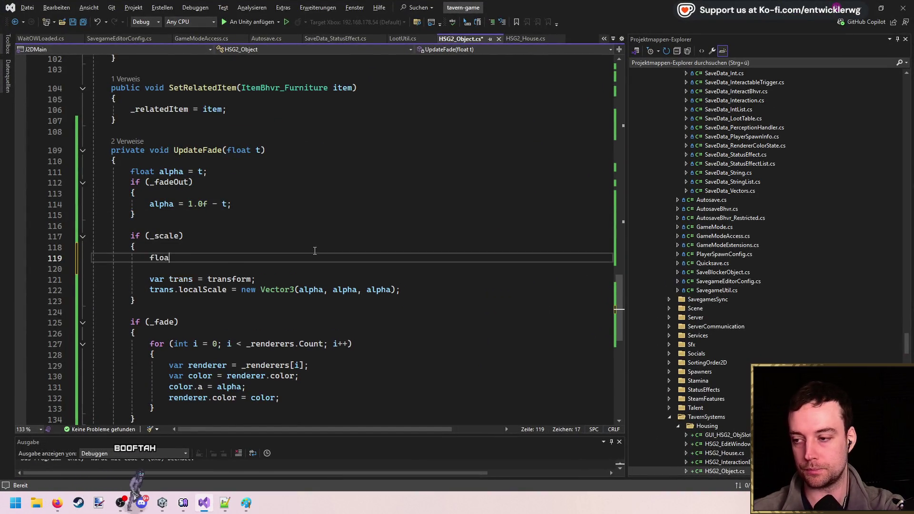
type("t min =0.5")
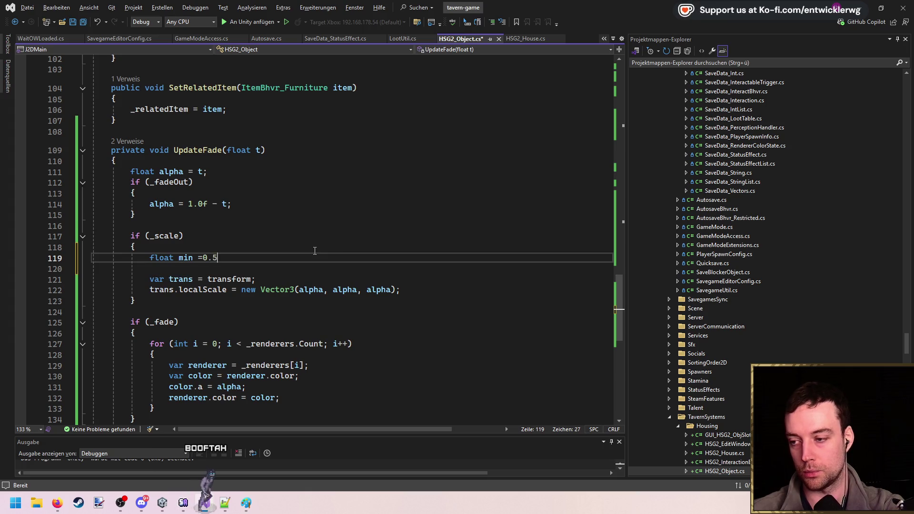
key("ctrl+d")
key("Left")
key("Left")
key("Left")
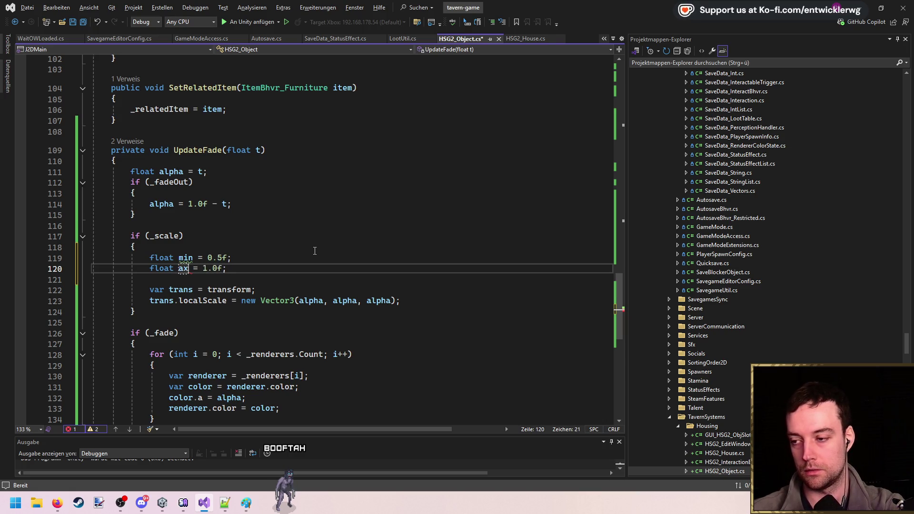
type("m")
left_click(288, 295)
left_click(310, 270)
key("Return")
type("float cur")
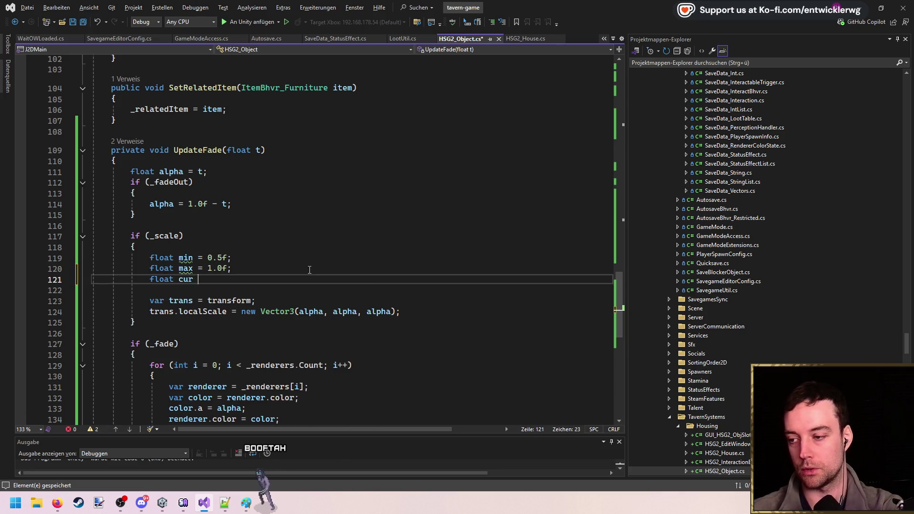
type(" = Mathf.Lerp#")
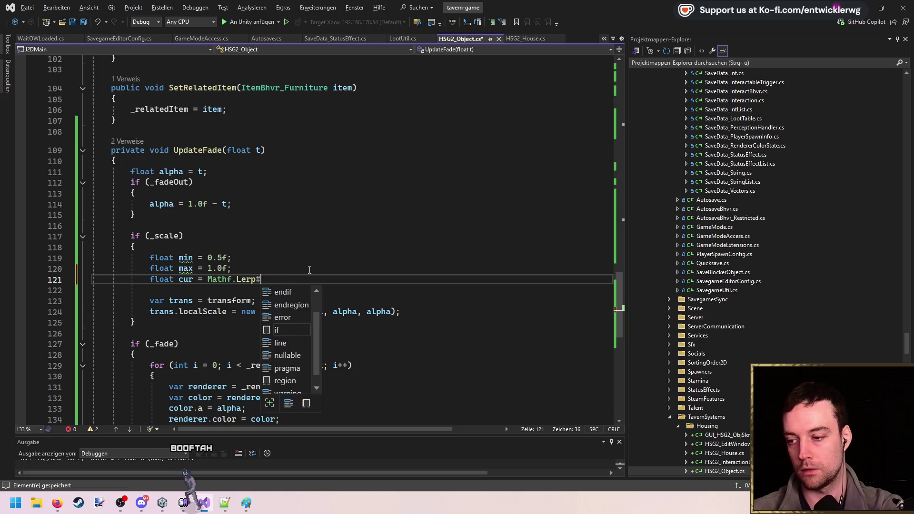
type("(0.5")
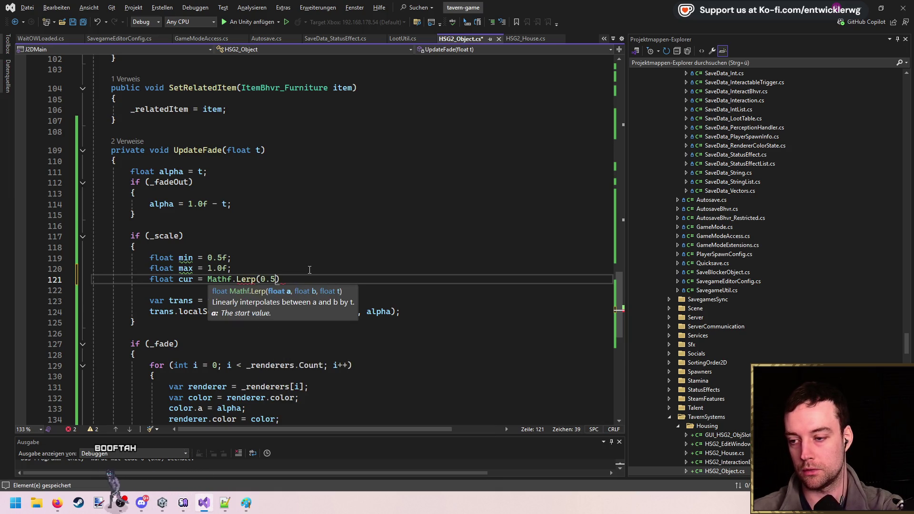
type("f, 1.0f, t);")
key("Up")
key("Up")
key("ctrl+shift+l")
key("ctrl+shift+l")
left_click(309, 268)
key("ctrl+shift+l")
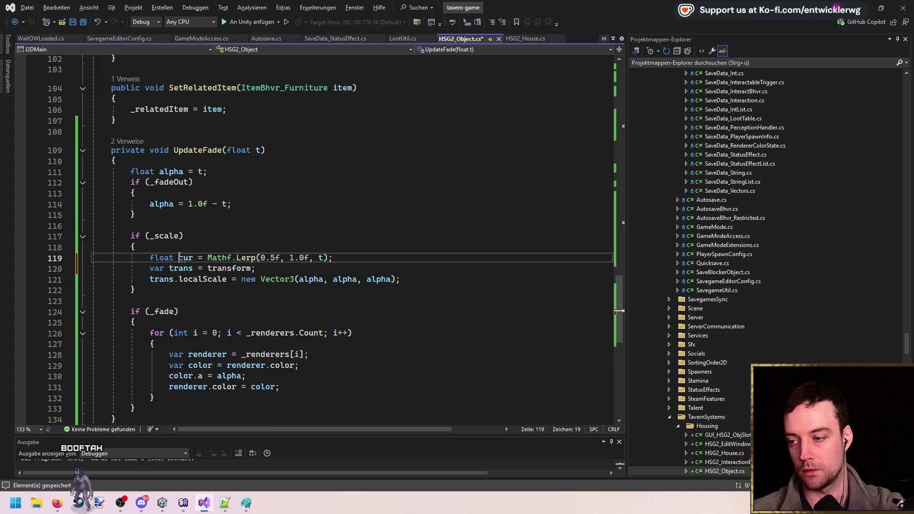
- Set the scale Vector3 to (cur, cur, cur) and use alpha as the Lerp factor
double_click(311, 280)
type("cur")
double_click(335, 279)
type("cur")
double_click(359, 280)
type("cur")
left_click(169, 204)
double_click(322, 258)
type("alpha")
left_click(422, 258)
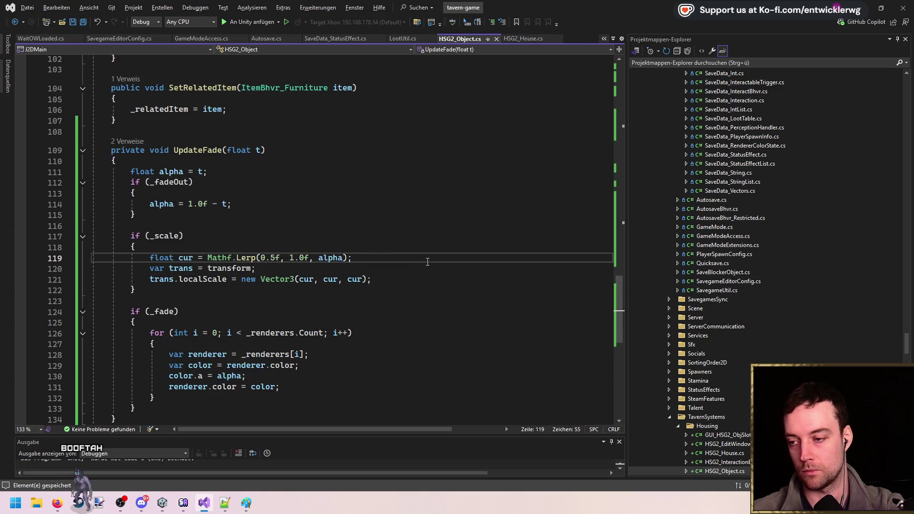
scroll(398, 248, "up", 3)
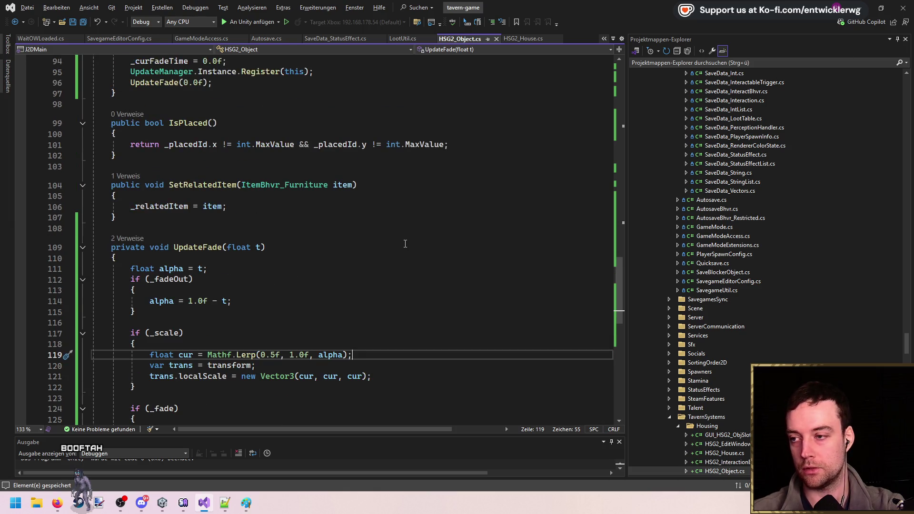
- Remove the fadeTime parameter from OnRemoved
scroll(405, 244, "up", 3)
scroll(355, 207, "up", 4)
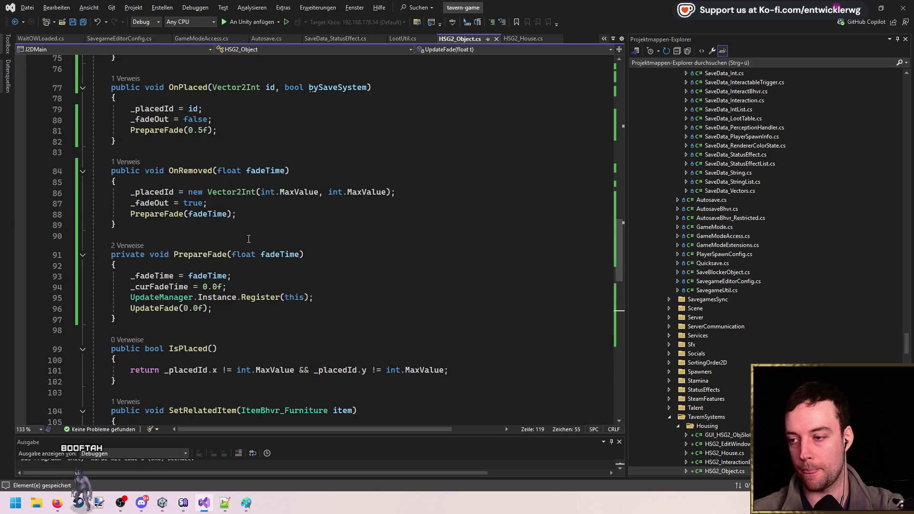
mouse_move(284, 255)
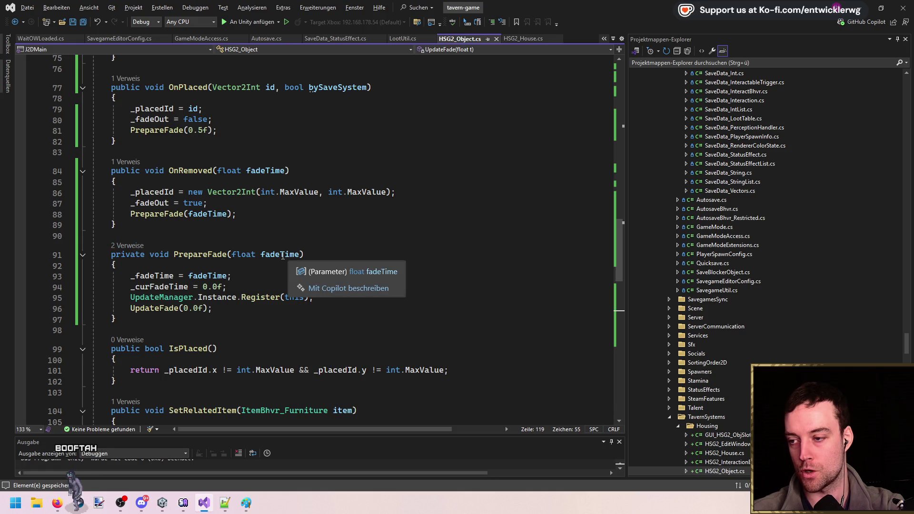
double_click(278, 171)
key("BackSpace")
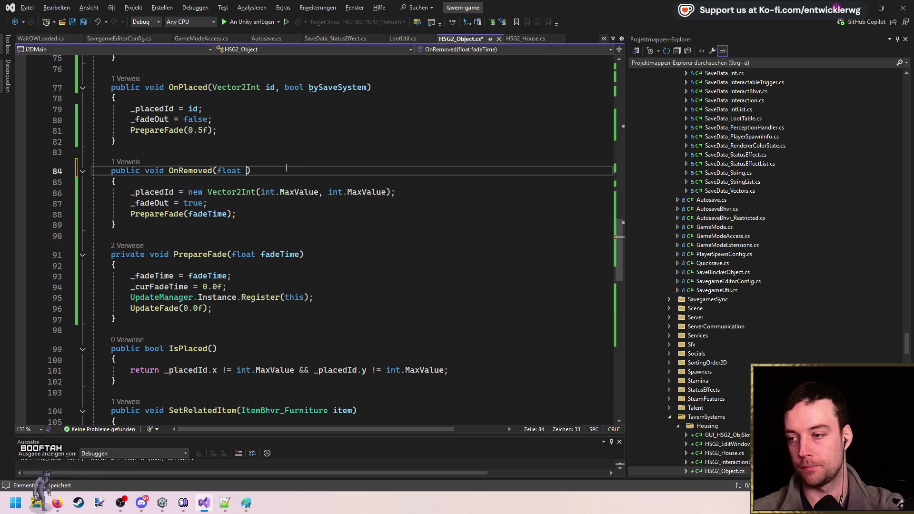
- Replace the _fadeTime field with 'public const float FADE_TIME = 0.5f;'
scroll(286, 167, "up", 2)
scroll(286, 217, "down", 2)
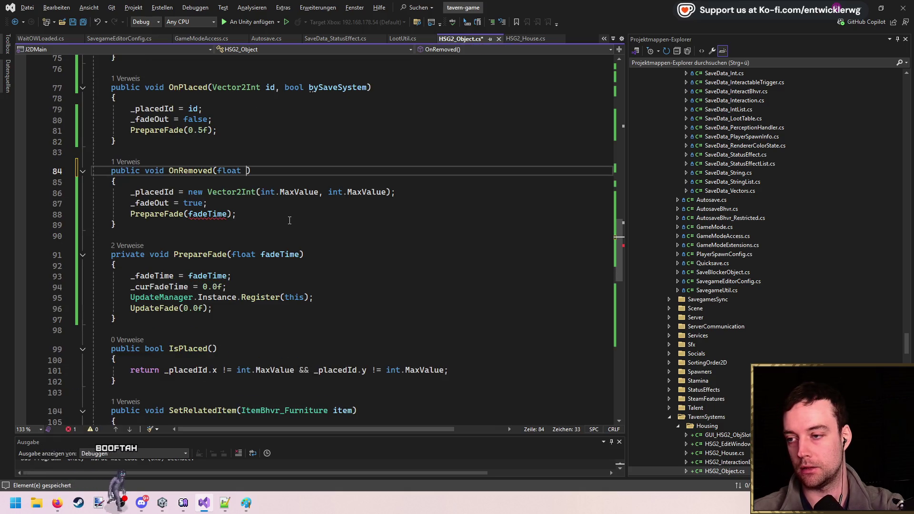
scroll(312, 212, "up", 20)
scroll(285, 238, "down", 6)
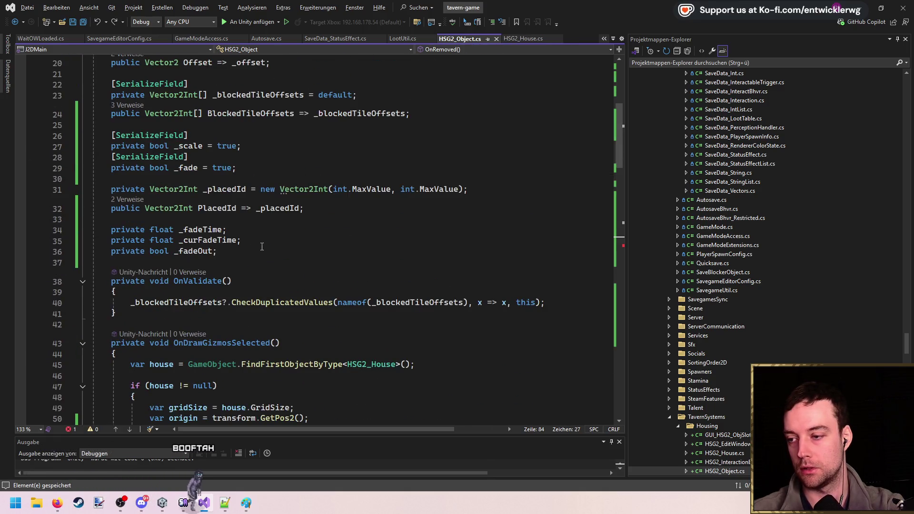
left_click(275, 252)
key("Return")
key("Return")
type("public const float FADE_TIME = 0.5f;")
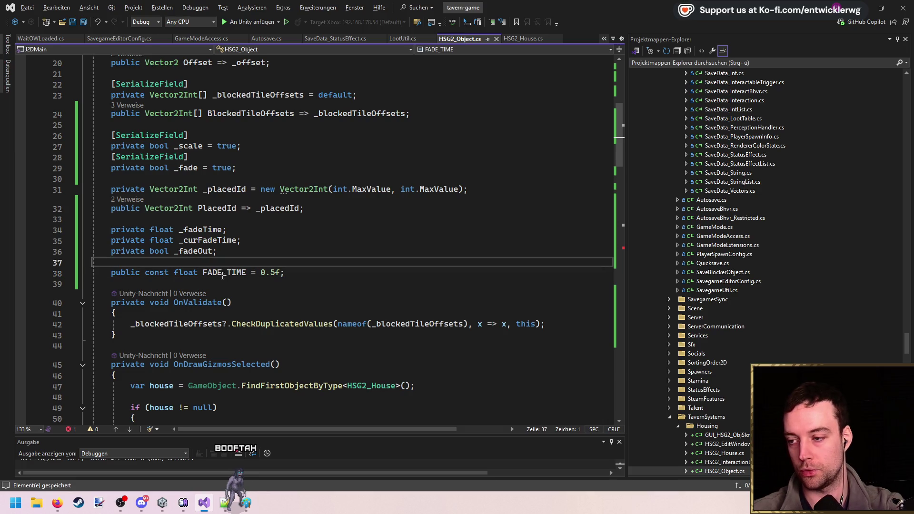
left_click(267, 239)
left_click(268, 233)
key("ctrl+x")
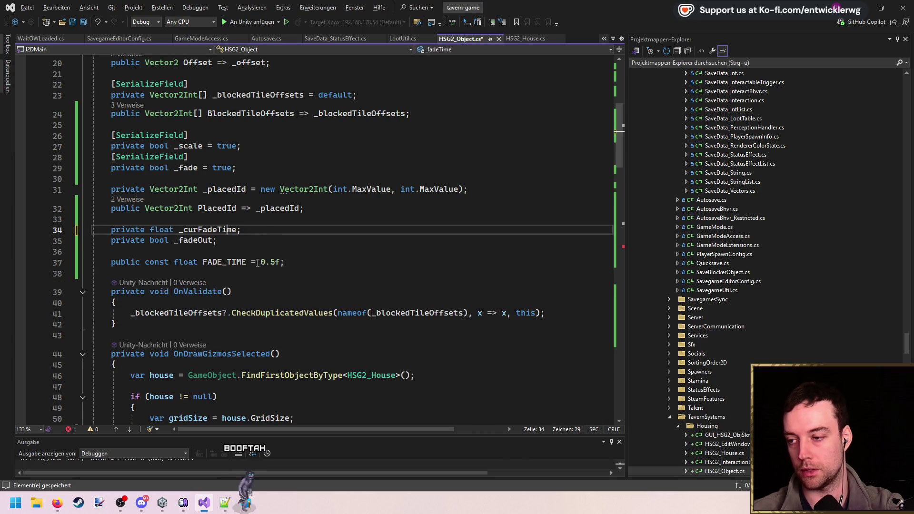
double_click(228, 261)
- Strip fadeTime from PrepareFade's parameter, calls and assignment, and OnPlaced's 0.5f argument
scroll(415, 233, "down", 13)
scroll(415, 233, "down", 4)
double_click(208, 290)
key("Delete")
double_click(278, 330)
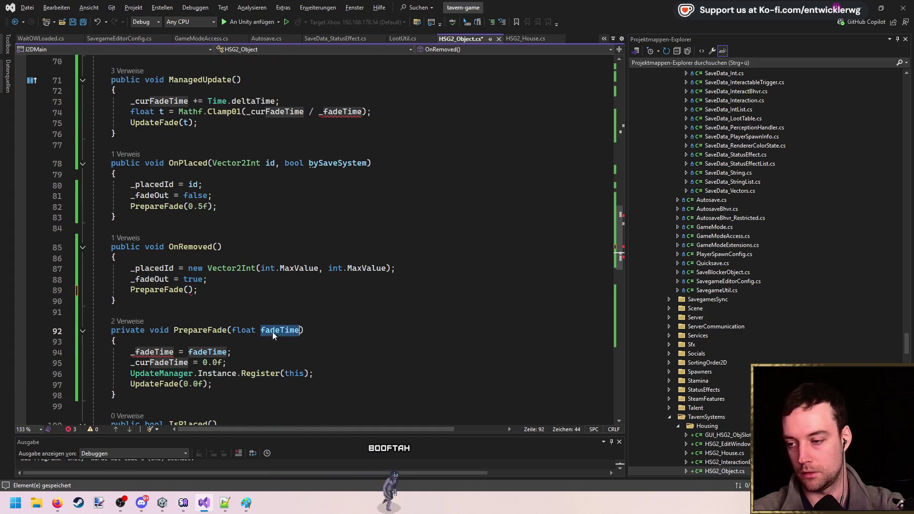
key("Delete")
double_click(219, 353)
scroll(277, 296, "down", 2)
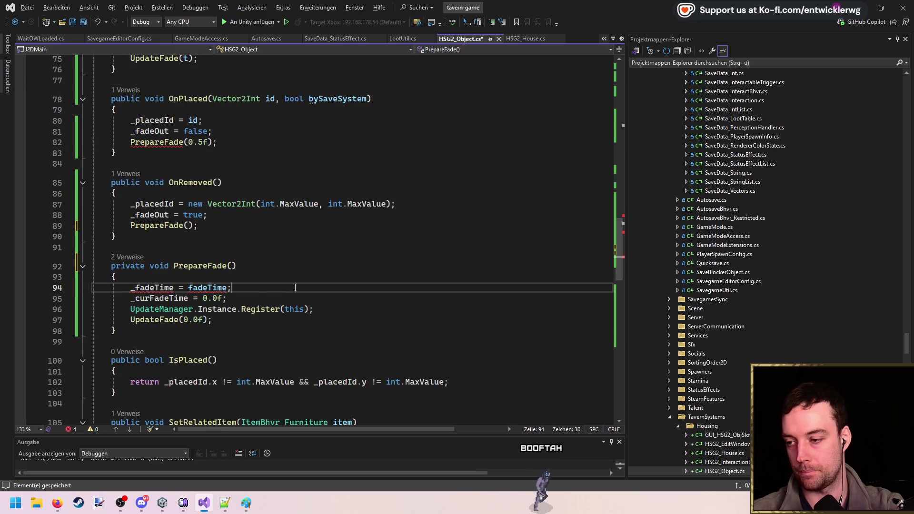
key("ctrl+shift+l")
scroll(277, 296, "up", 3)
left_click(194, 238)
double_click(194, 239)
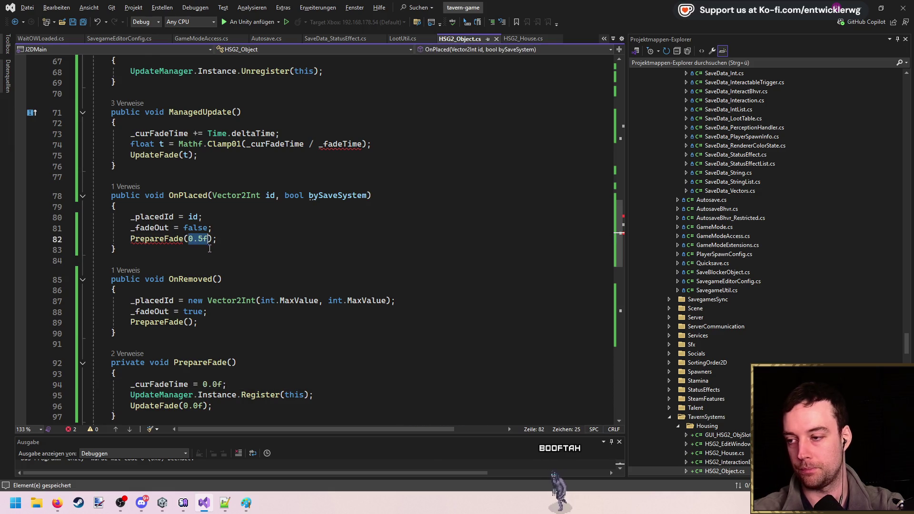
key("BackSpace")
- Make ManagedUpdate divide fade progress by FADE_TIME instead of _fadeTime
double_click(340, 144)
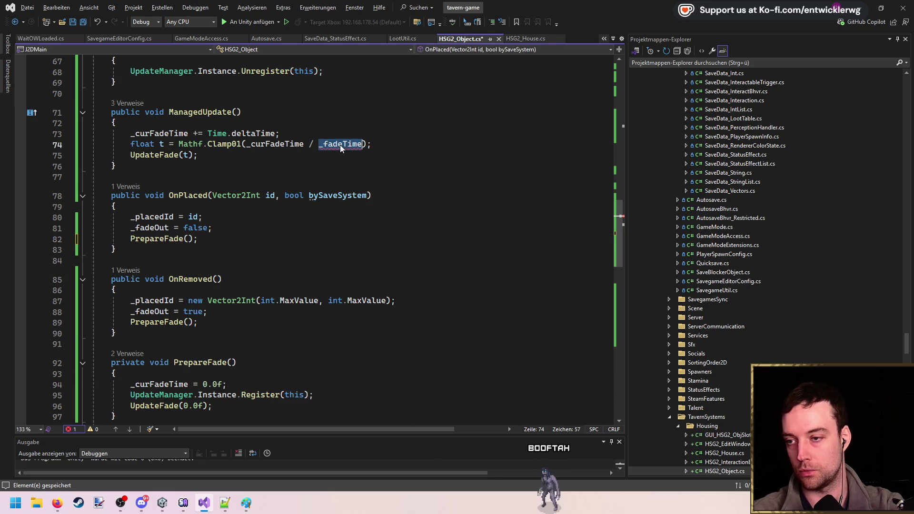
key("ctrl+v")
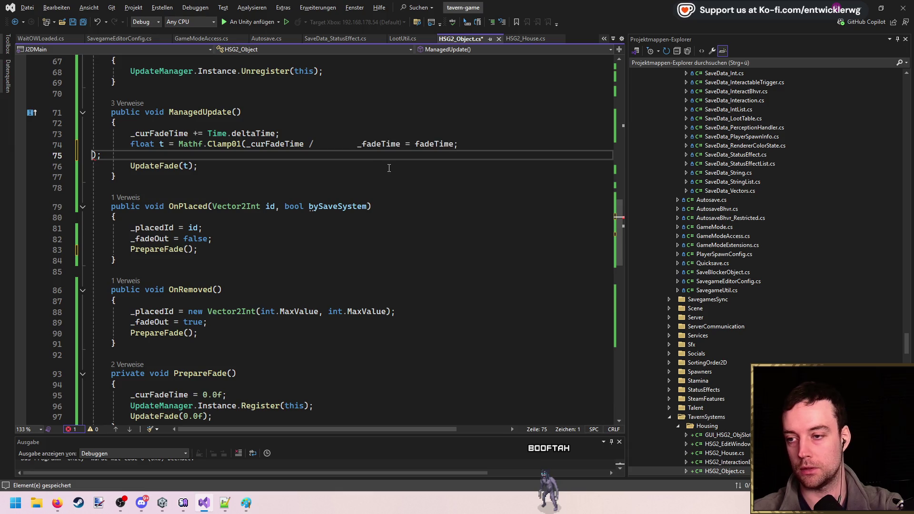
key("ctrl+z")
type("FadeTi);")
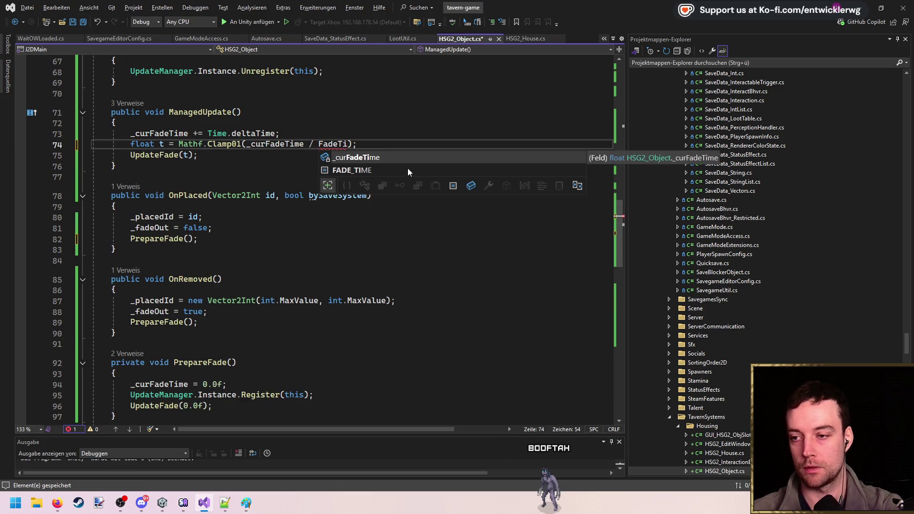
double_click(407, 170)
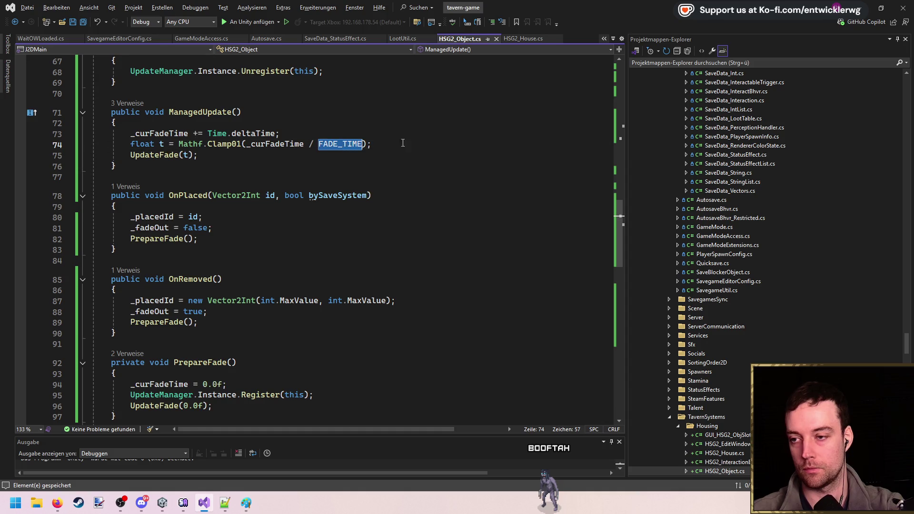
scroll(286, 157, "up", 20)
left_click(192, 162)
left_click(193, 154)
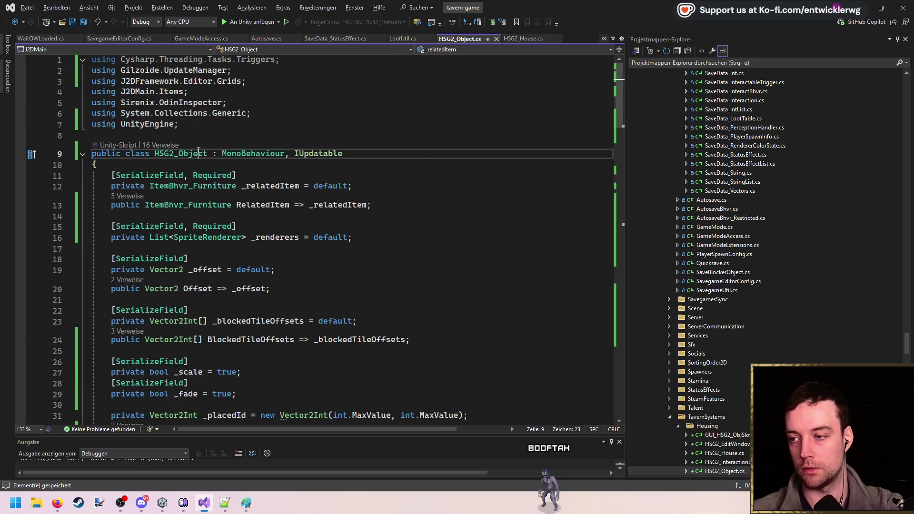
left_click(523, 39)
scroll(504, 184, "down", 6)
left_click(523, 224)
- Delete HSG2_House's local FADE_TIME constant, call OnRemoved() without arguments, and save
scroll(557, 241, "up", 12)
left_click(317, 148)
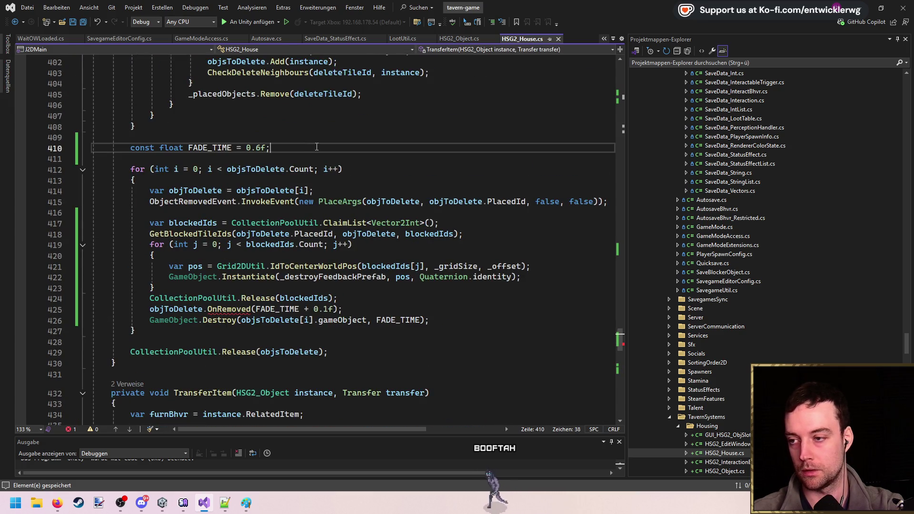
key("shift+Up")
key("Delete")
key("Delete")
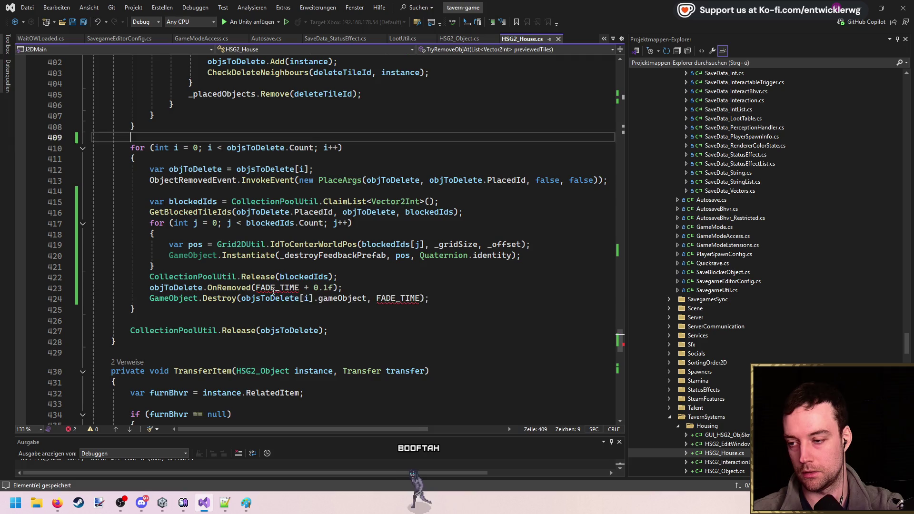
double_click(278, 288)
key("Delete")
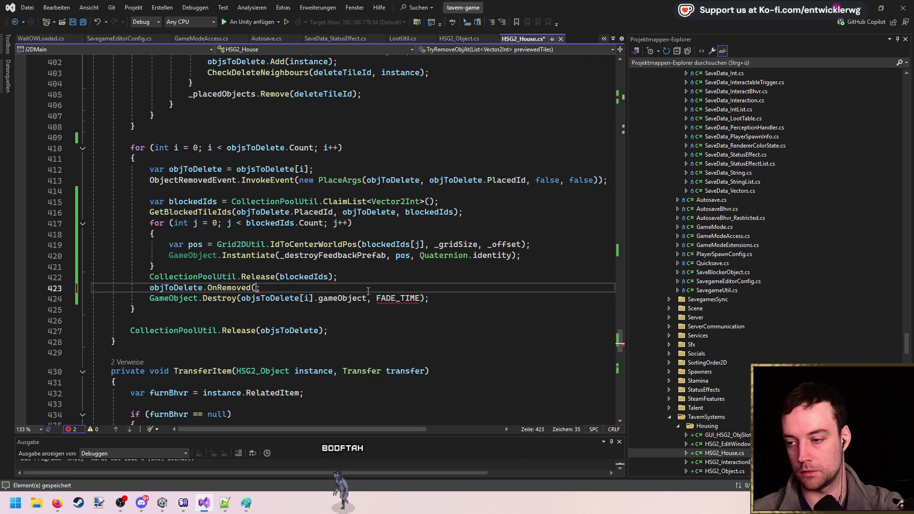
type(")")
key("ctrl+s")
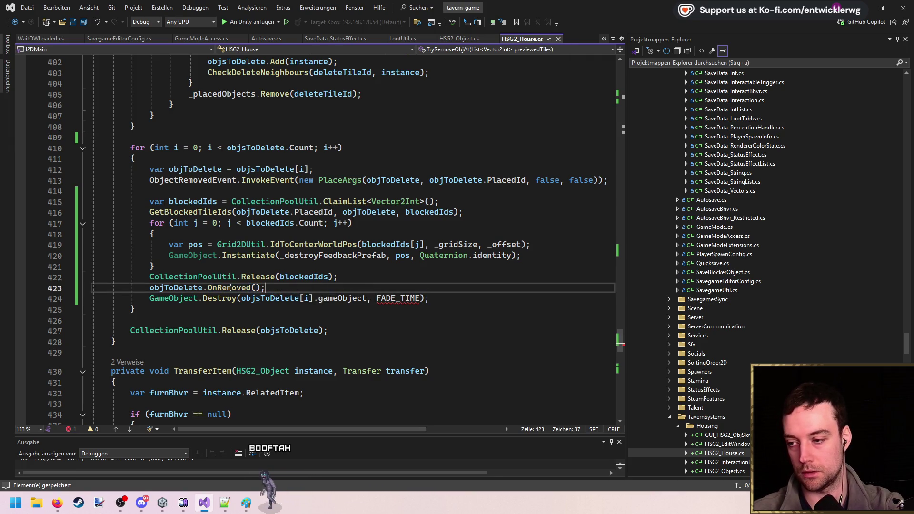
- Set the Destroy delay to HSG2_Object.FADE_TIME + 0.05f
key("Down")
key("End")
key("Left")
key("Left")
key("ctrl+shift+Left")
key("Return")
key("ctrl+z")
type("HSG2_")
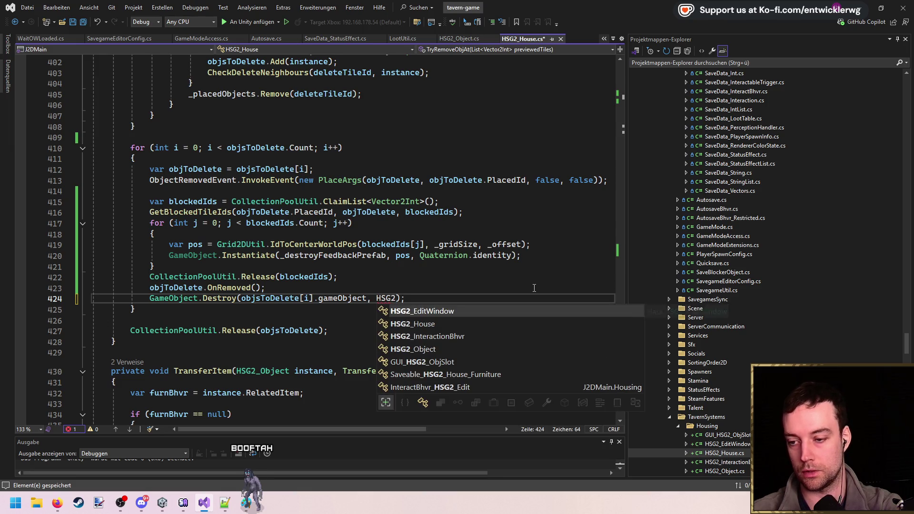
type("Object.FAD")
key("Tab")
type("+")
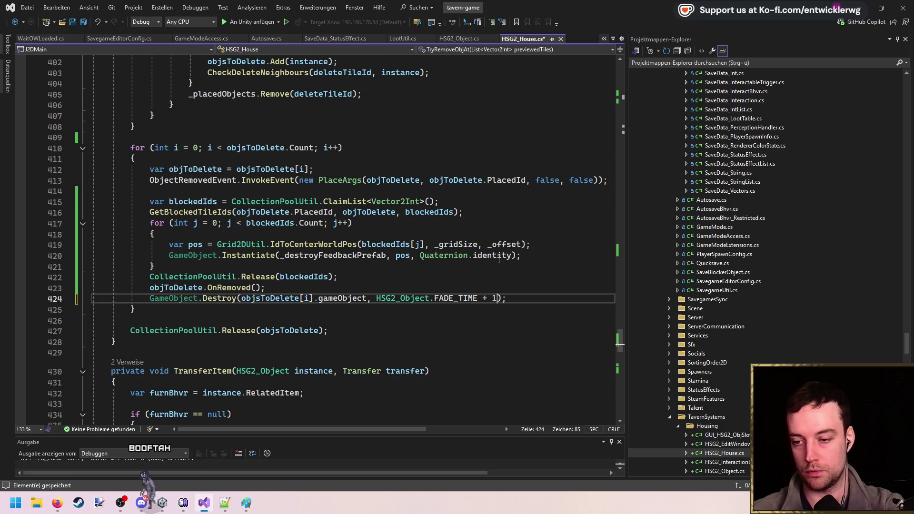
type("0.1f")
left_click(543, 273)
left_click(547, 252)
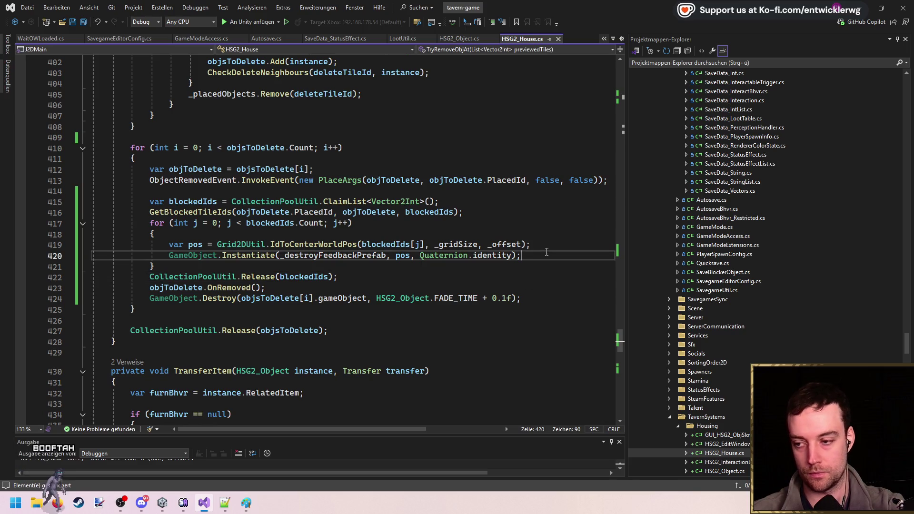
left_click(507, 298)
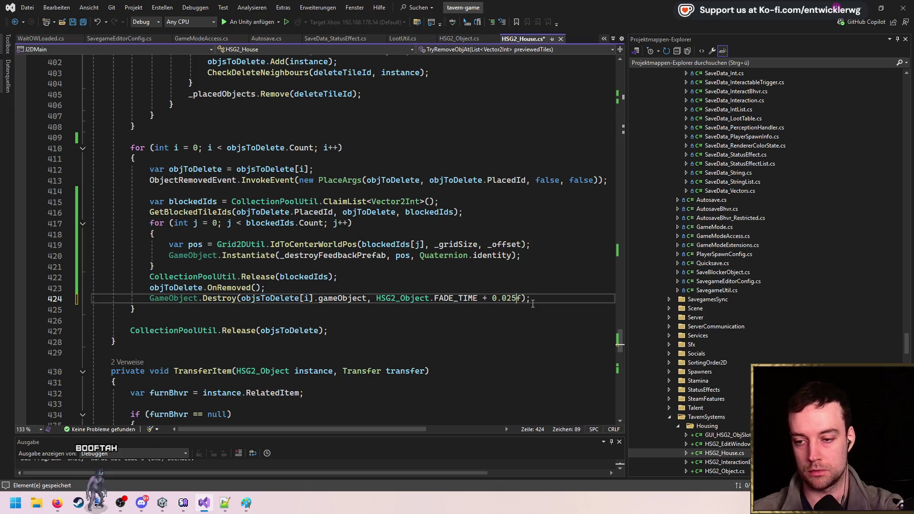
left_click(562, 268)
left_click(583, 252)
key("alt+Tab")
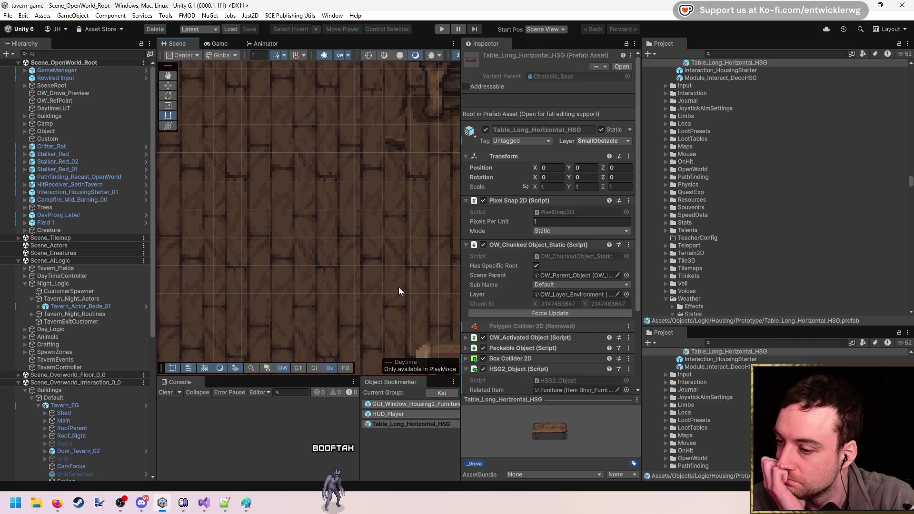
- Pan the Scene view across the tavern floor after the scripts reload
left_click_drag(398, 287, 369, 276)
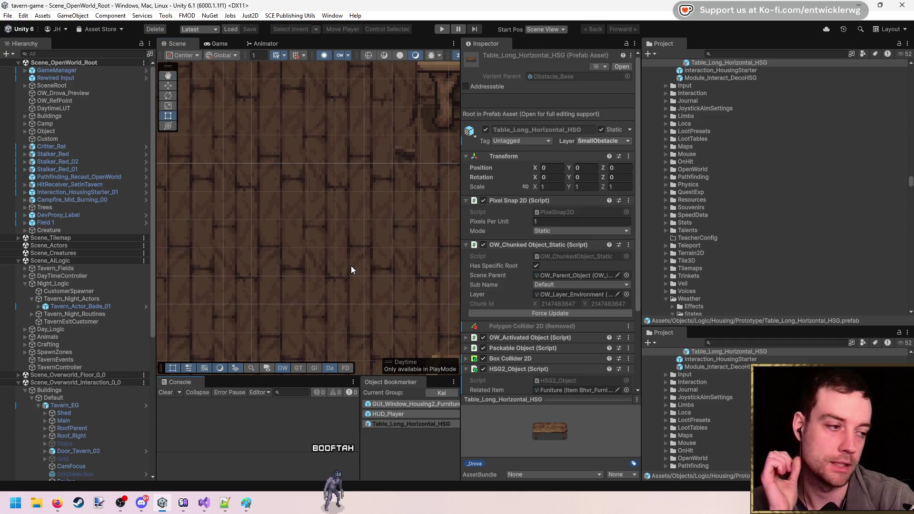
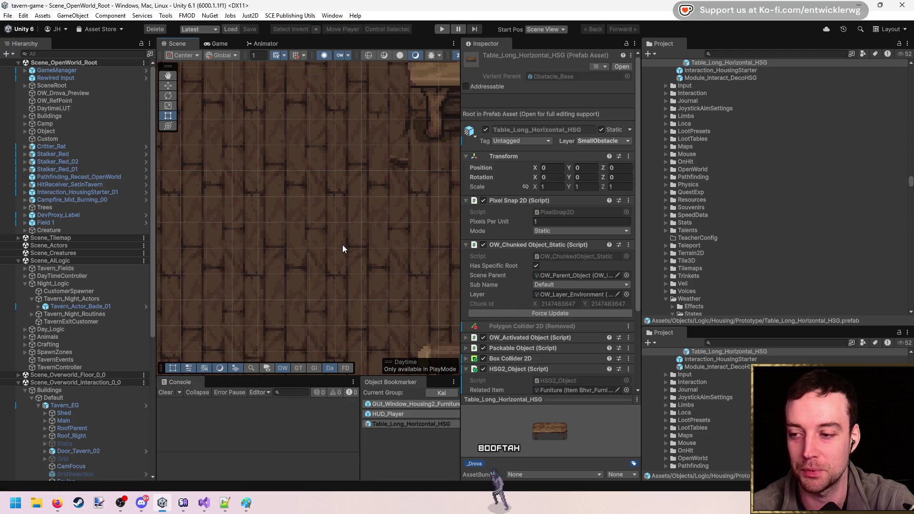
- Start the game in a maximized Game view, walk into the tavern and enter build mode
left_click(439, 31)
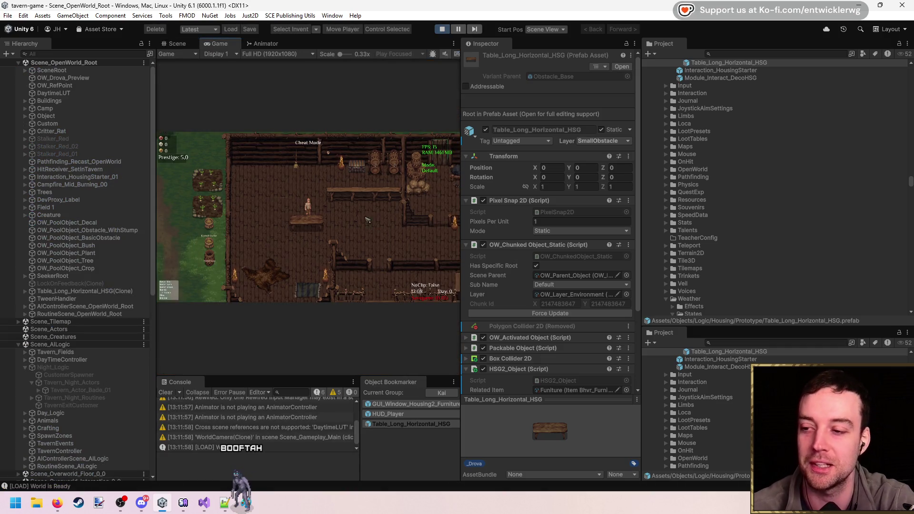
double_click(382, 41)
key("w")
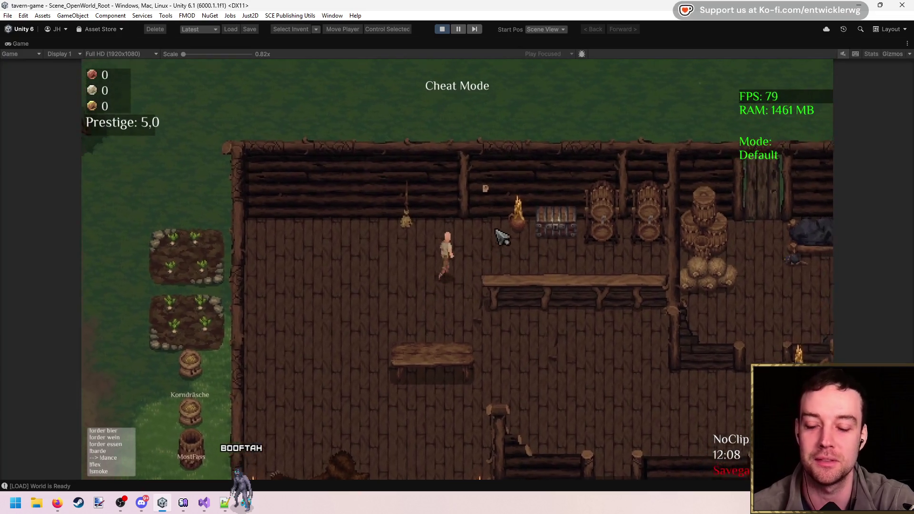
key("b")
- Pick up and re-place the table several times to watch its fade and scale, then stop the game
left_click(472, 286)
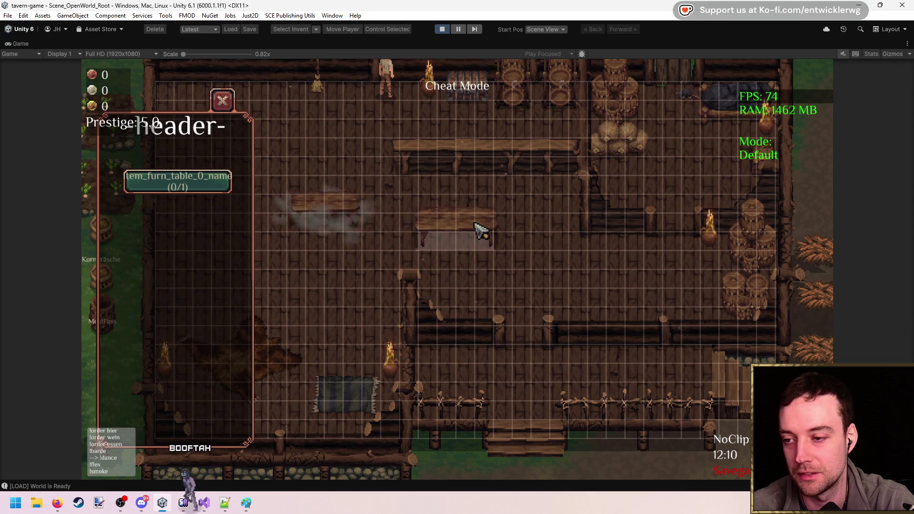
left_click(373, 218)
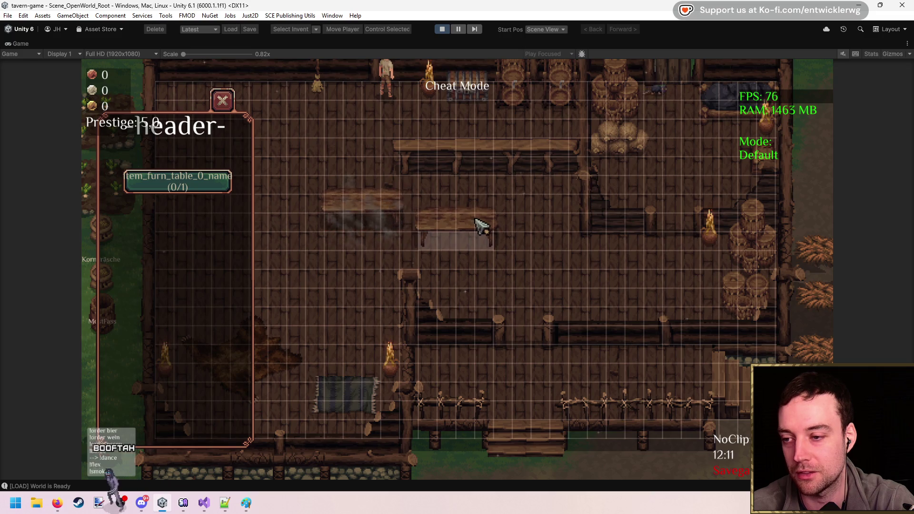
left_click(364, 205)
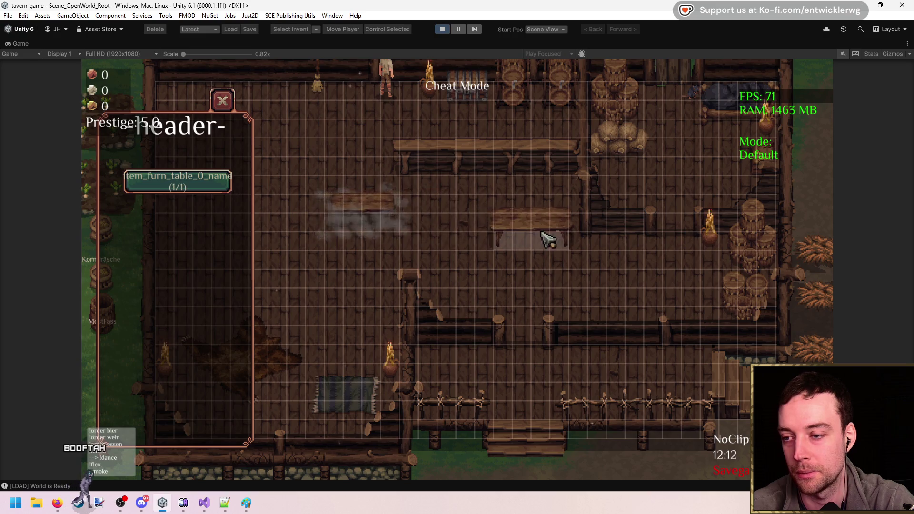
left_click(437, 222)
left_click(424, 219)
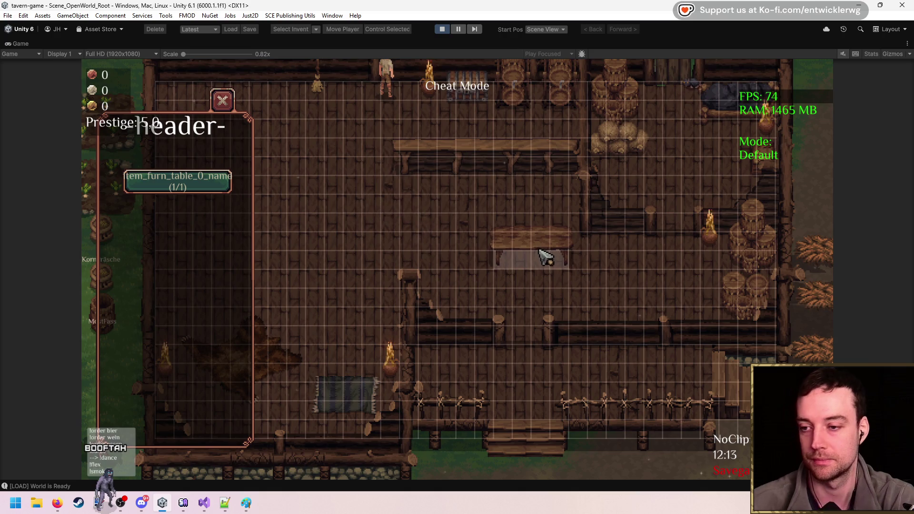
left_click(441, 30)
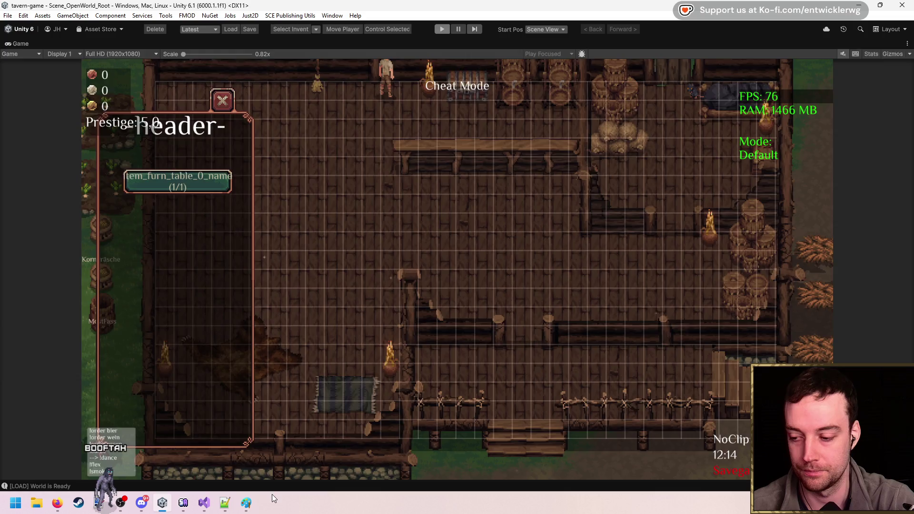
left_click(203, 503)
- Jump from the OnRemoved call to its definition in HSG2_Object.cs and inspect the _fadeOut assignment
left_click(258, 276)
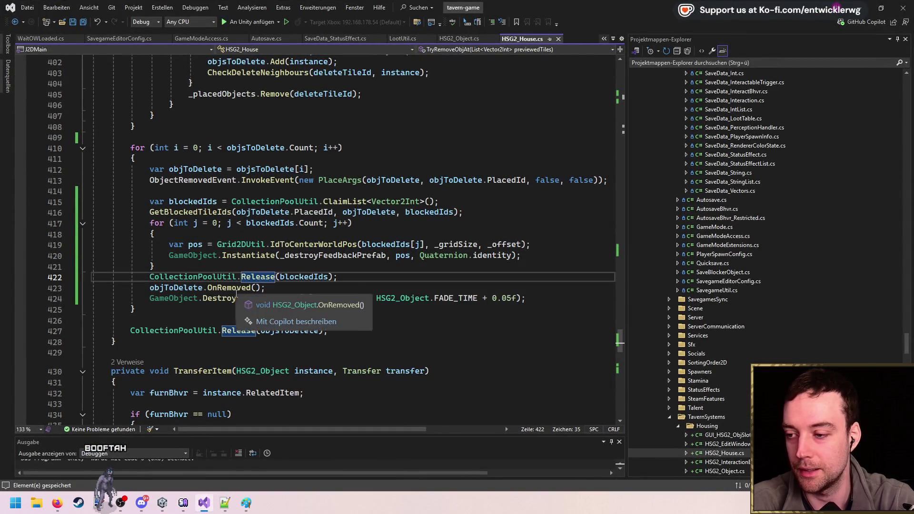
left_click(251, 287)
key("F12")
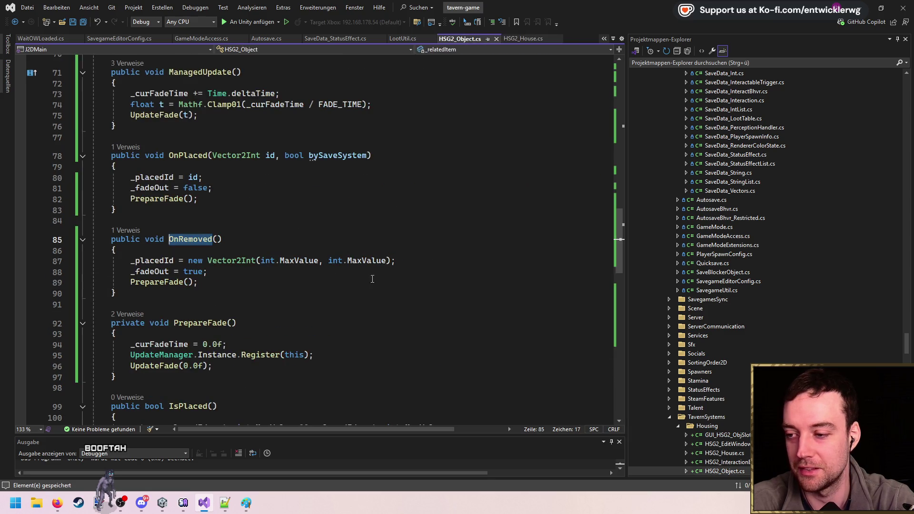
scroll(376, 271, "down", 2)
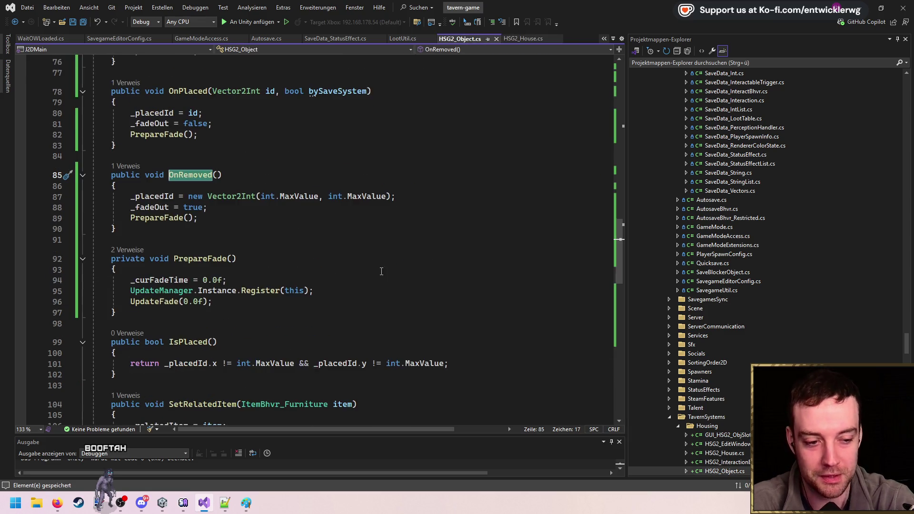
left_click(324, 211)
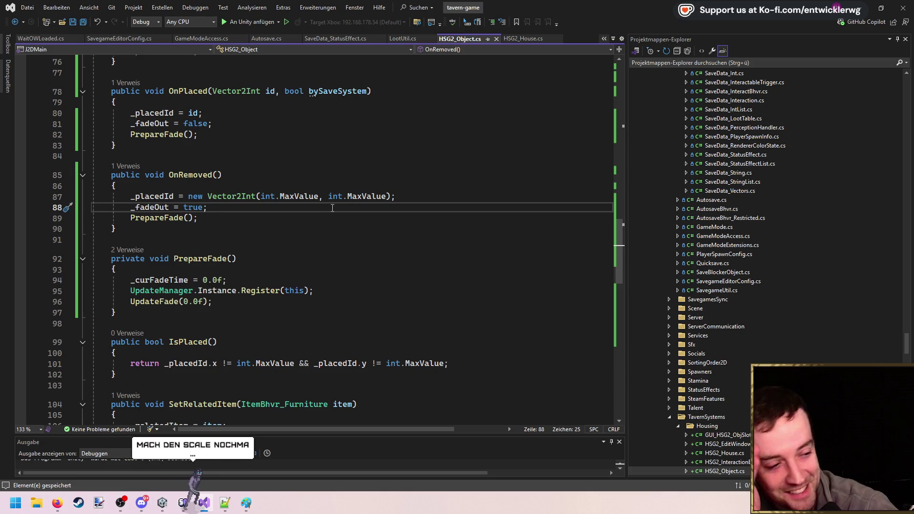
left_click(285, 229)
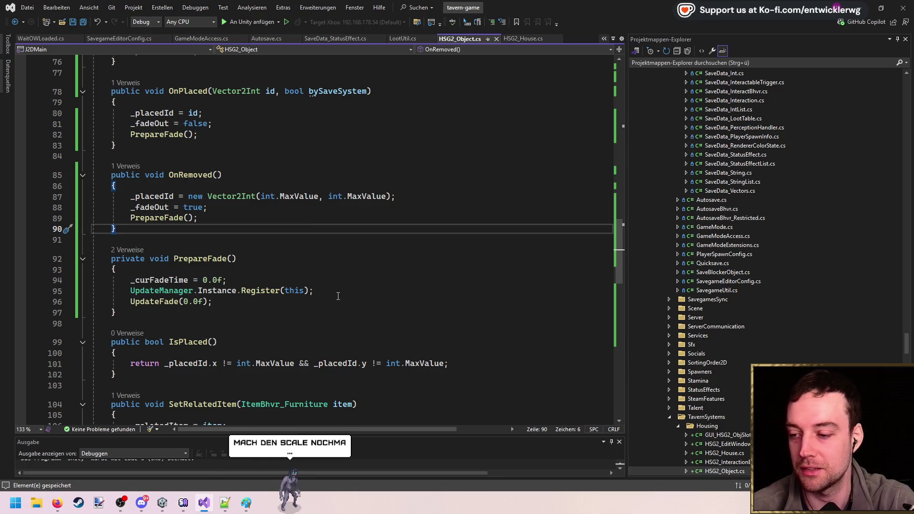
scroll(340, 282, "up", 17)
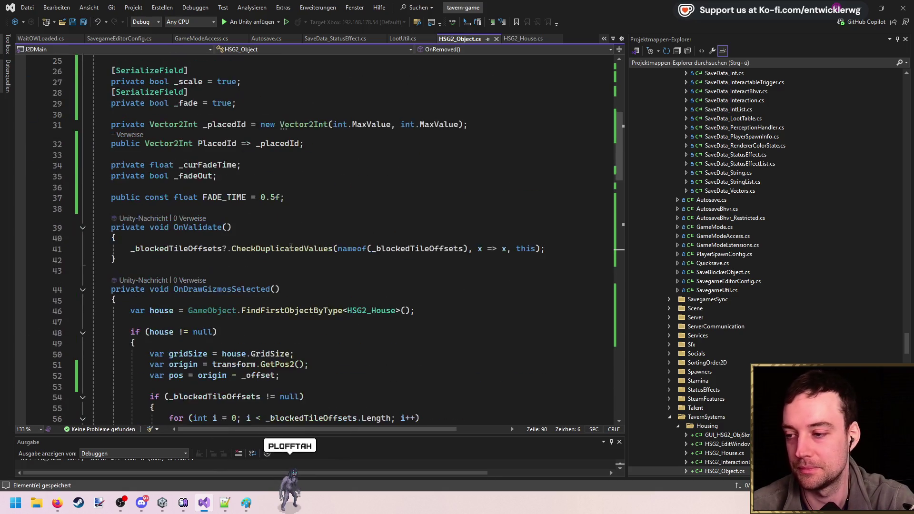
- Change FADE_TIME on line 37 to 0.25f, save the script, and clear Unity's console
left_click(276, 197)
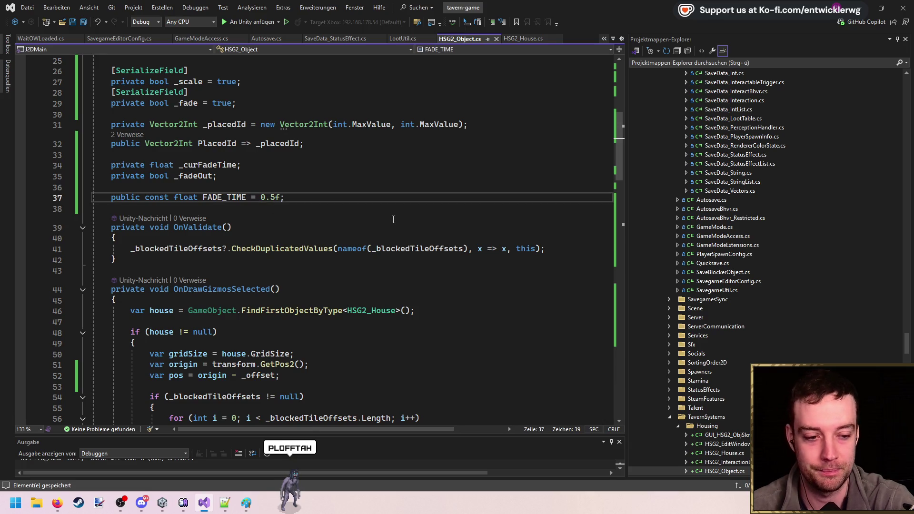
type("2")
left_click(389, 200)
key("ctrl+s")
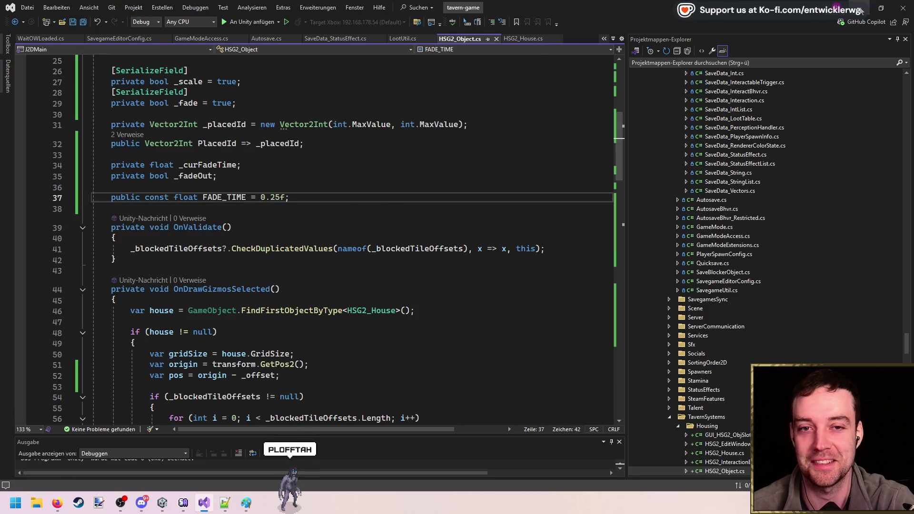
left_click(860, 11)
left_click(166, 393)
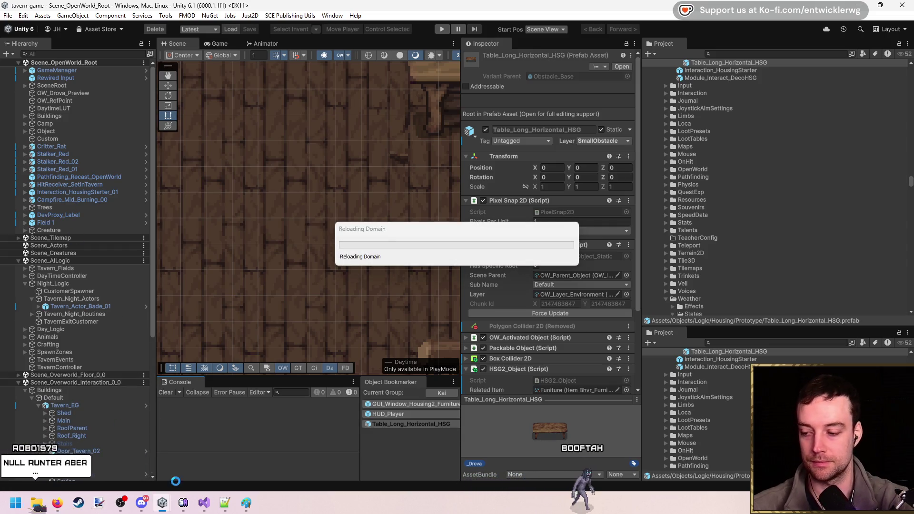
- Review the scale Lerp line in UpdateFade, then minimize Visual Studio back to Unity
left_click(204, 503)
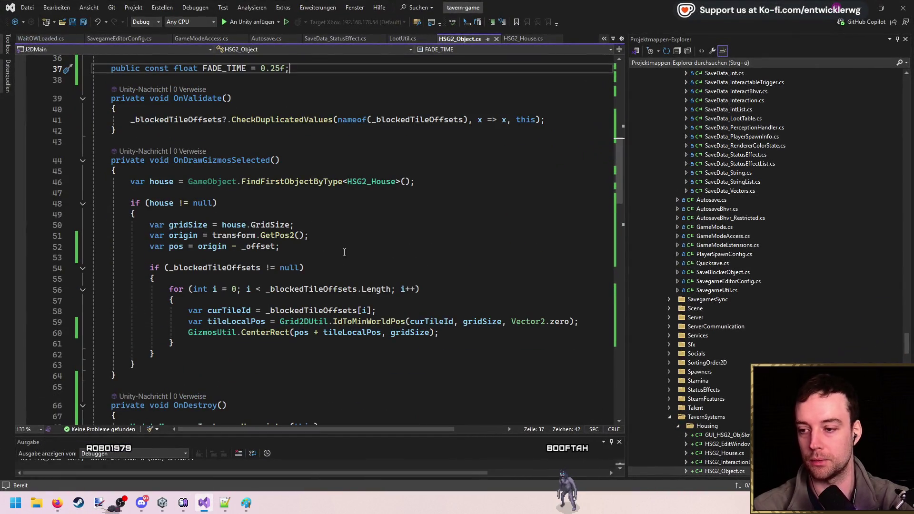
scroll(344, 253, "up", 5)
scroll(335, 251, "down", 15)
scroll(328, 239, "down", 12)
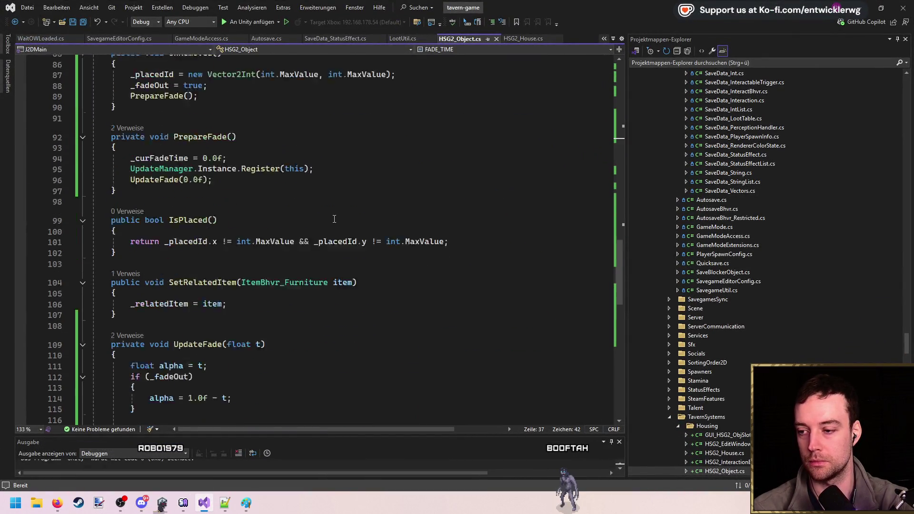
left_click(276, 260)
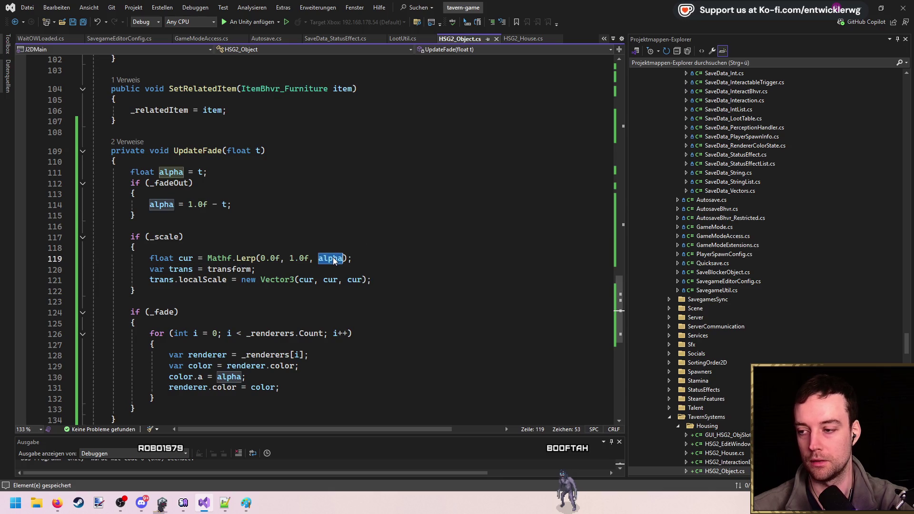
left_click(860, 7)
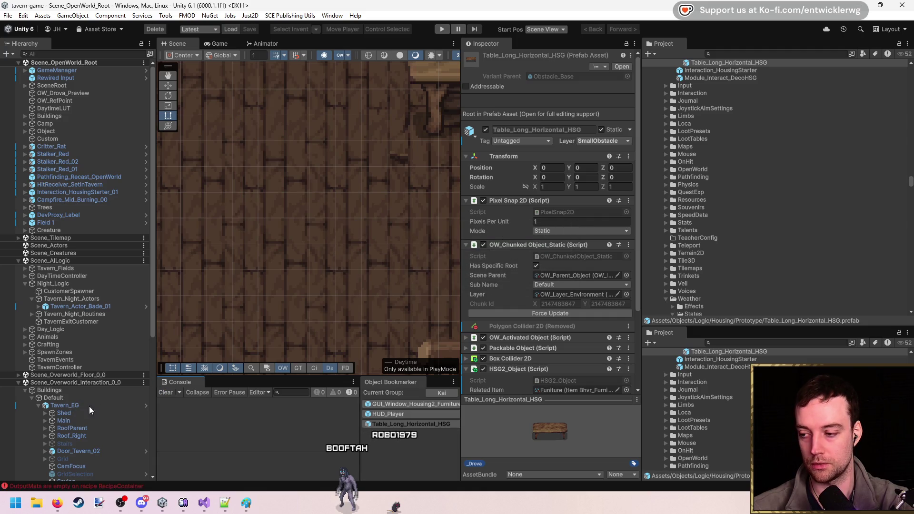
- Clear the console and dismiss two scene context menus
left_click(173, 390)
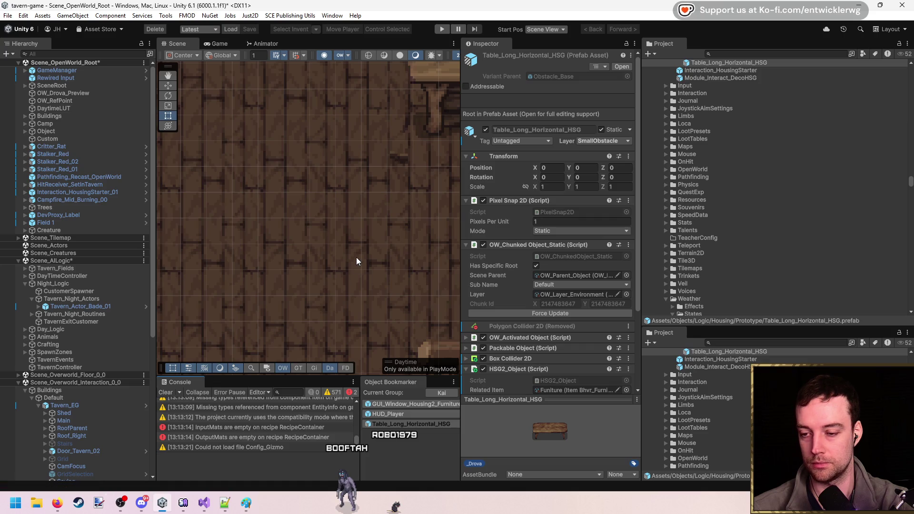
right_click(323, 240)
key("Escape")
right_click(281, 259)
key("Escape")
scroll(297, 213, "down", 1)
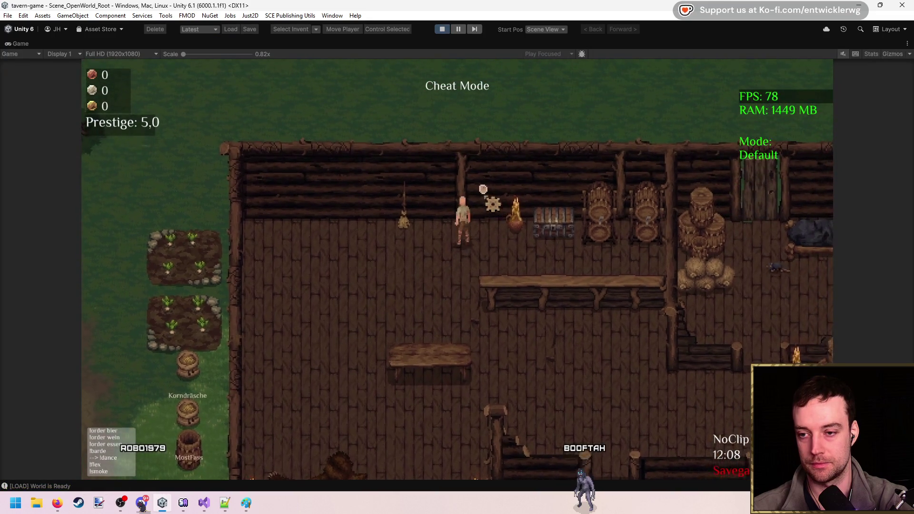
- In build mode, repeatedly place and pick up the table to check the 0.25 s fade, then stop the game
key("b")
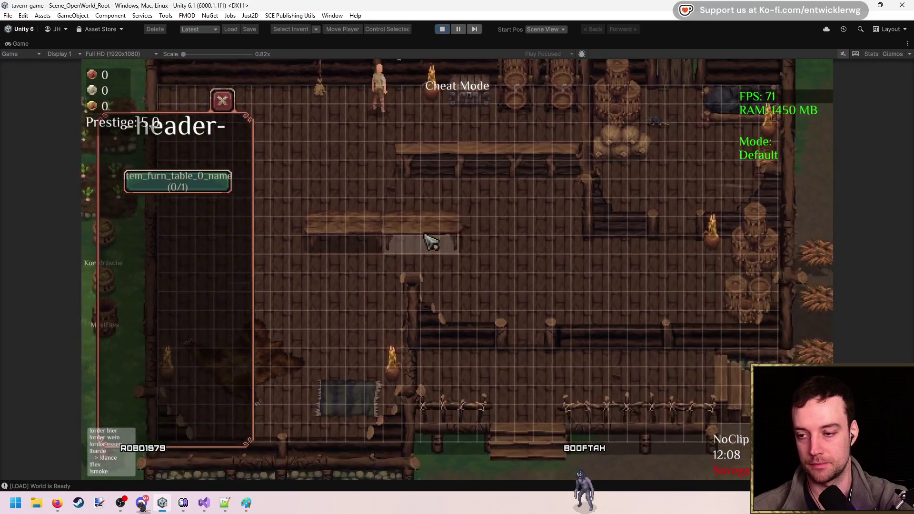
left_click(425, 236)
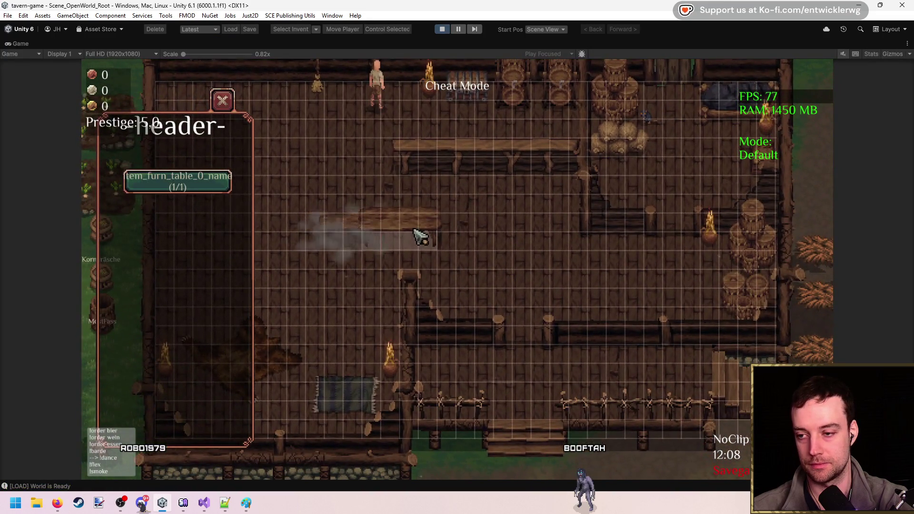
left_click(393, 210)
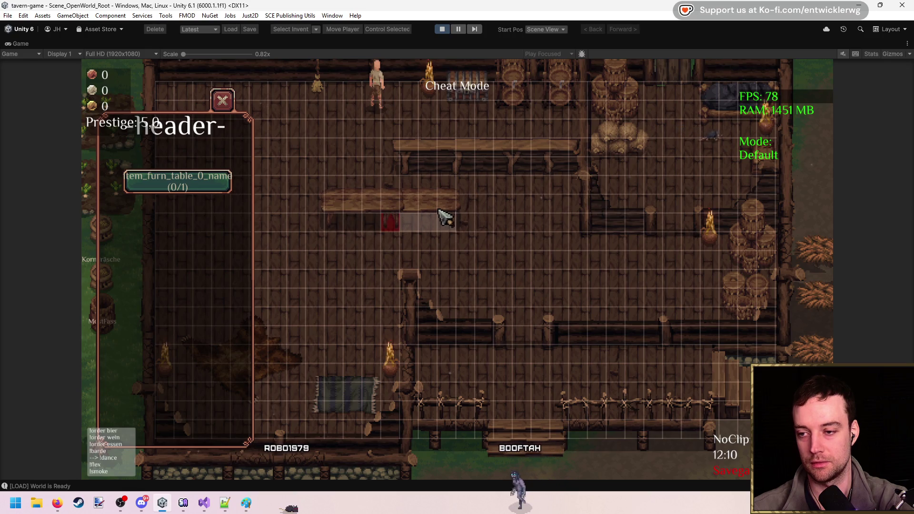
left_click(377, 255)
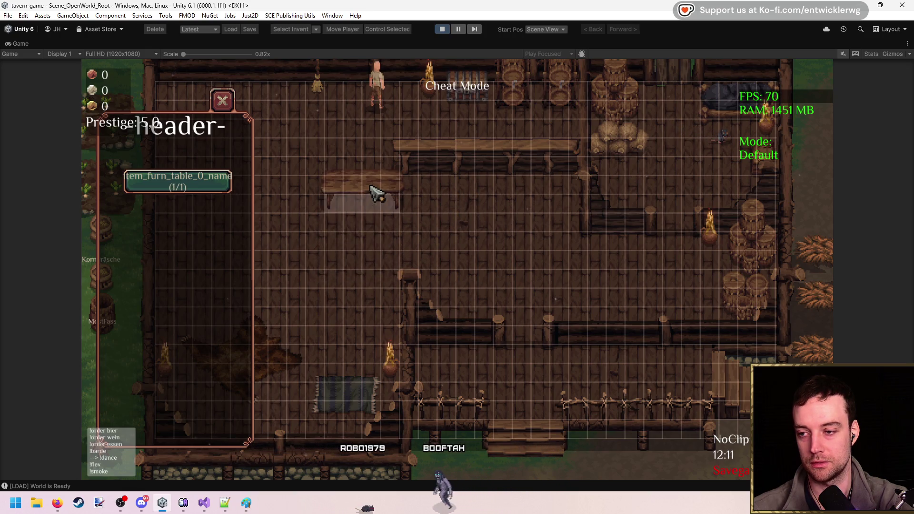
left_click(443, 237)
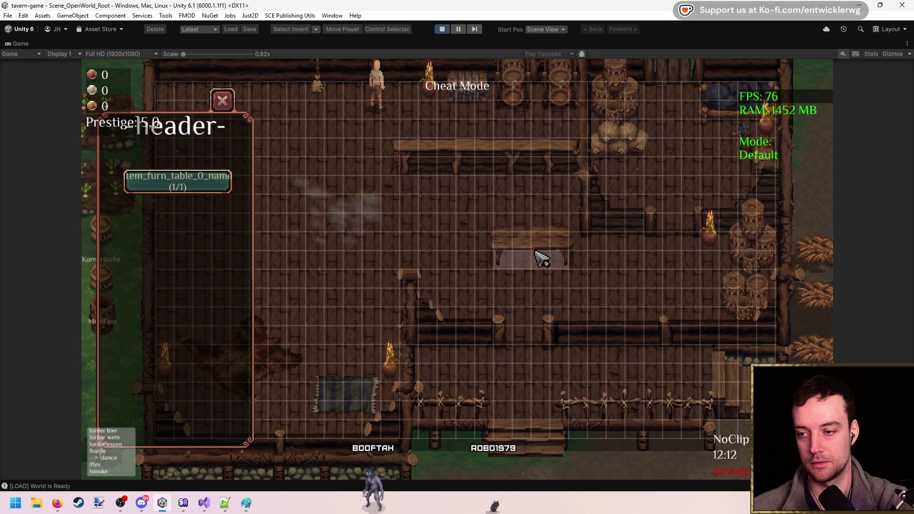
left_click(498, 239)
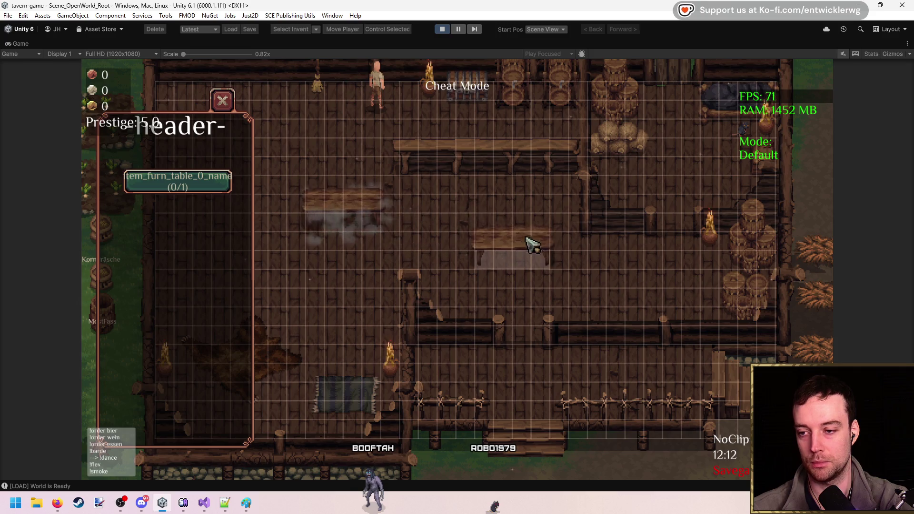
left_click(484, 232)
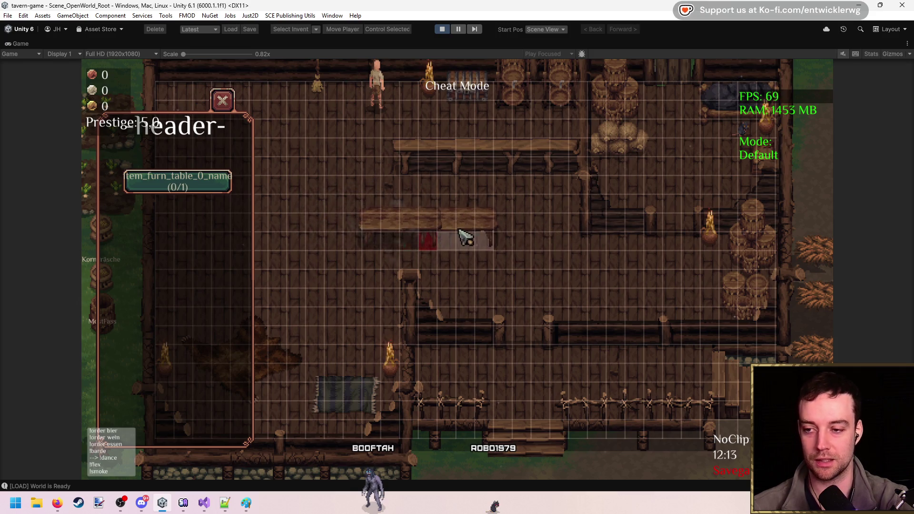
left_click(413, 226)
left_click(412, 226)
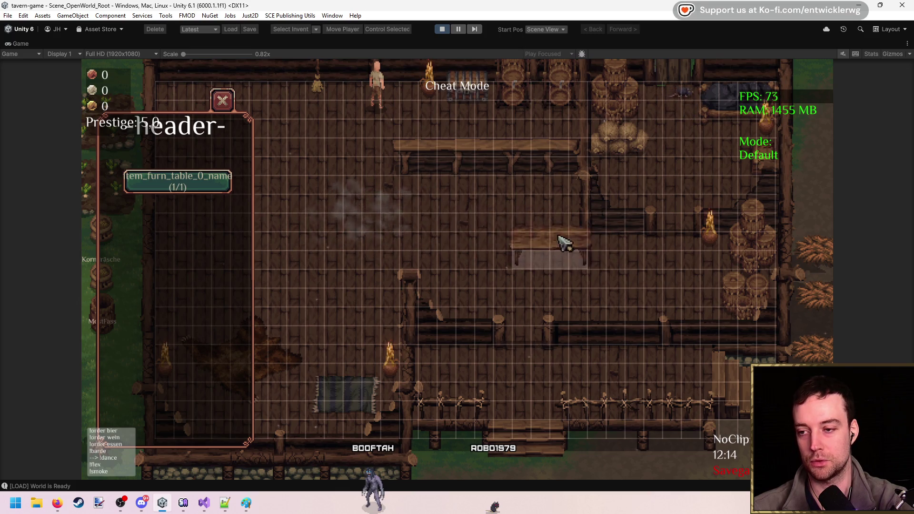
left_click(446, 27)
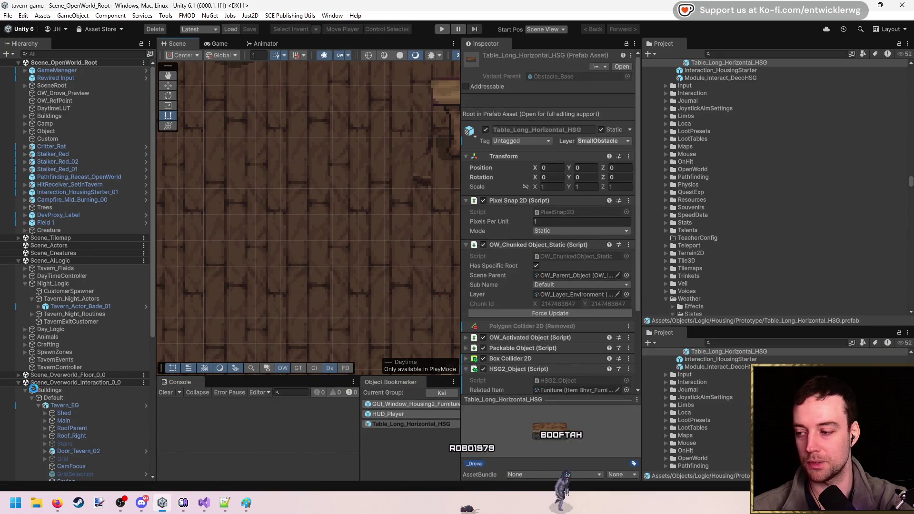
- Ping the table's related furniture item and its HSG2_Object script asset in the Project window
scroll(695, 410, "up", 3)
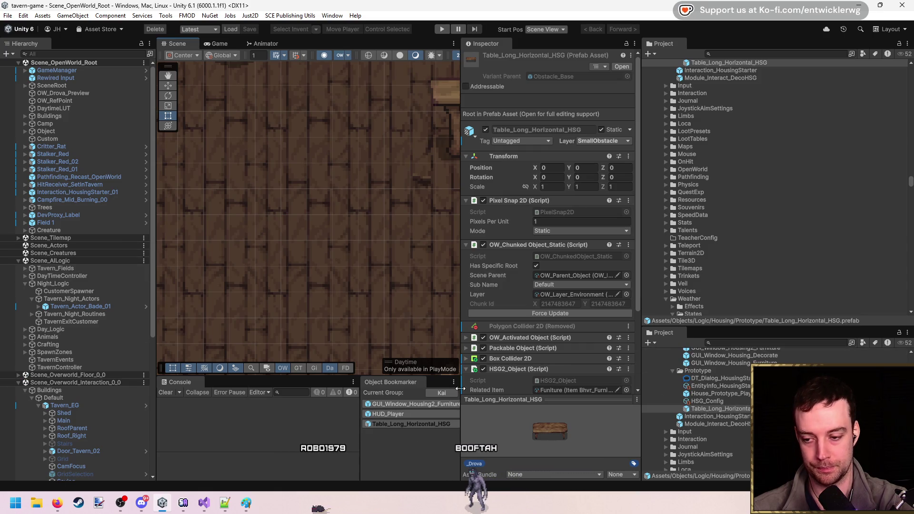
scroll(579, 372, "down", 3)
left_click(581, 337)
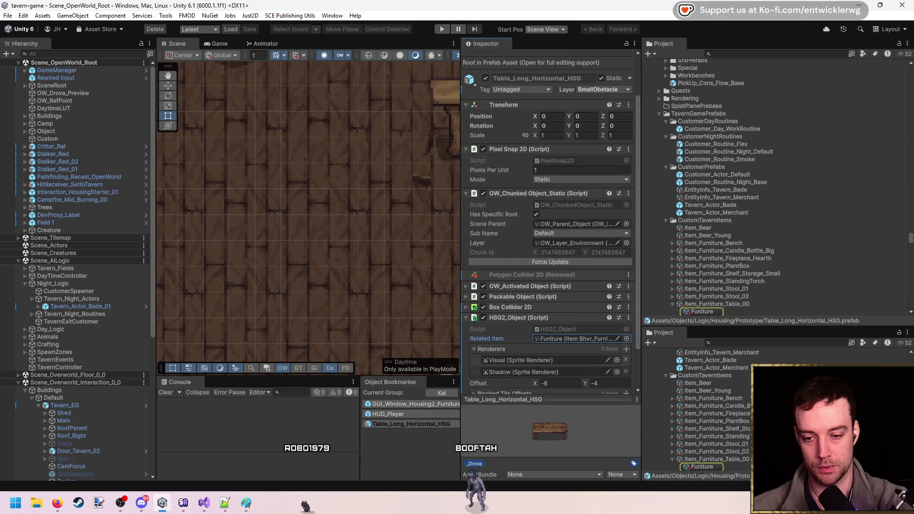
scroll(703, 410, "down", 2)
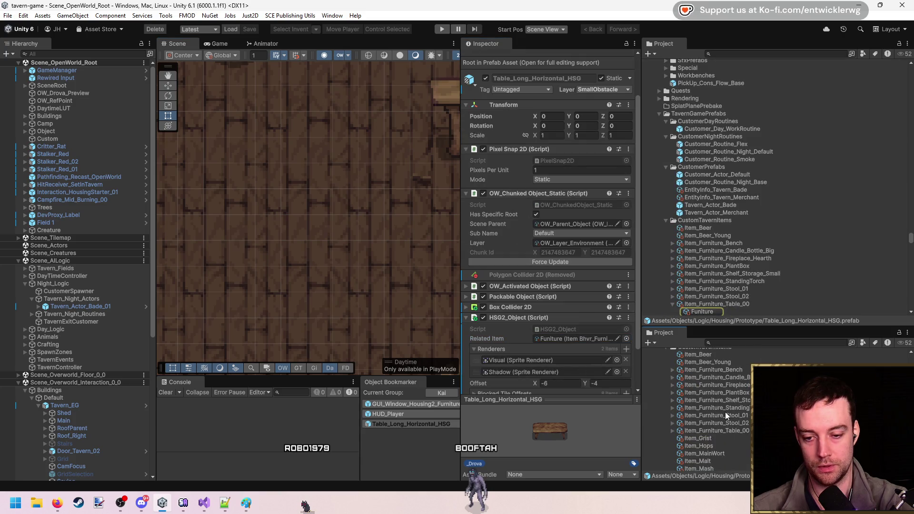
scroll(726, 415, "up", 4)
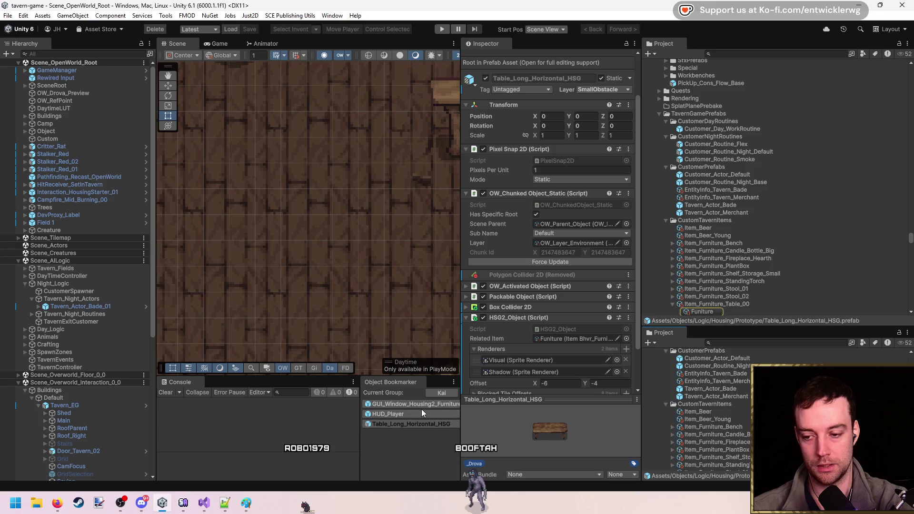
left_click(562, 331)
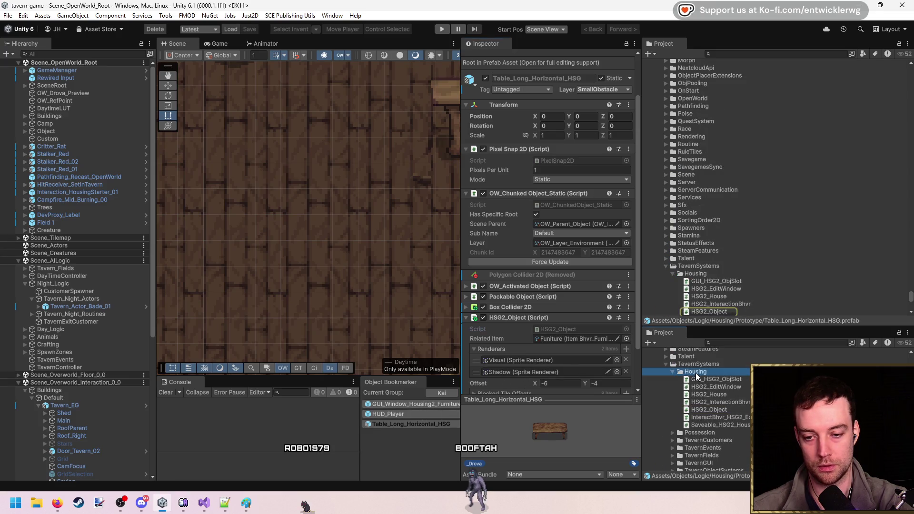
- Create a MonoBehaviour script named HouseFader in the Housing folder
right_click(686, 373)
left_click(675, 84)
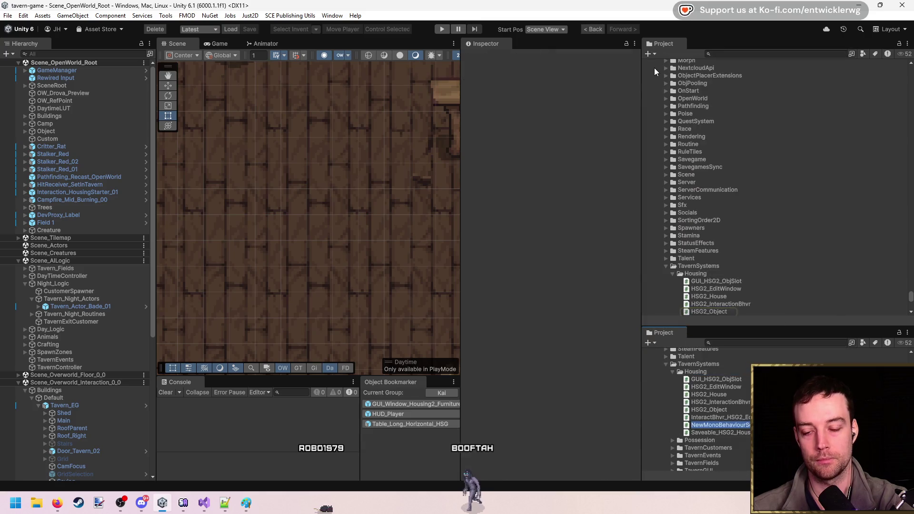
type("HouseFader")
key("Return")
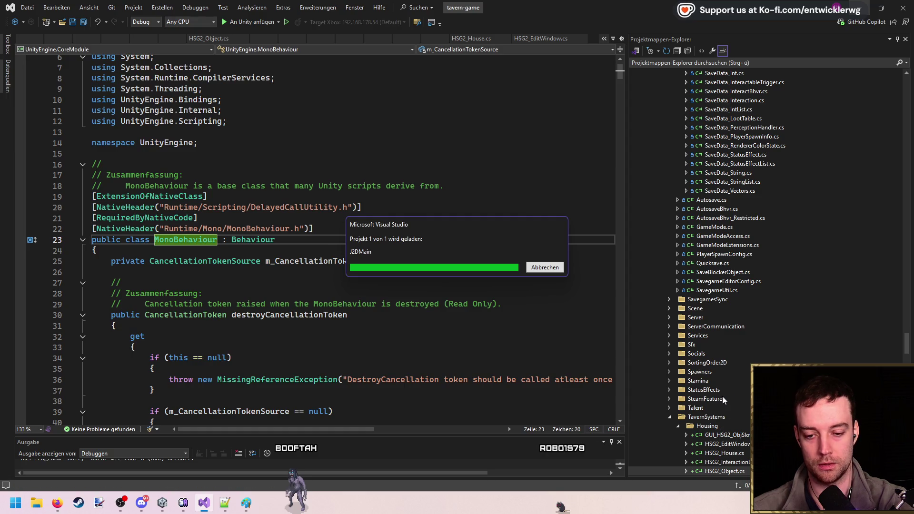
- Open HouseFader.cs and delete the default Start and Update methods
key("alt+Tab")
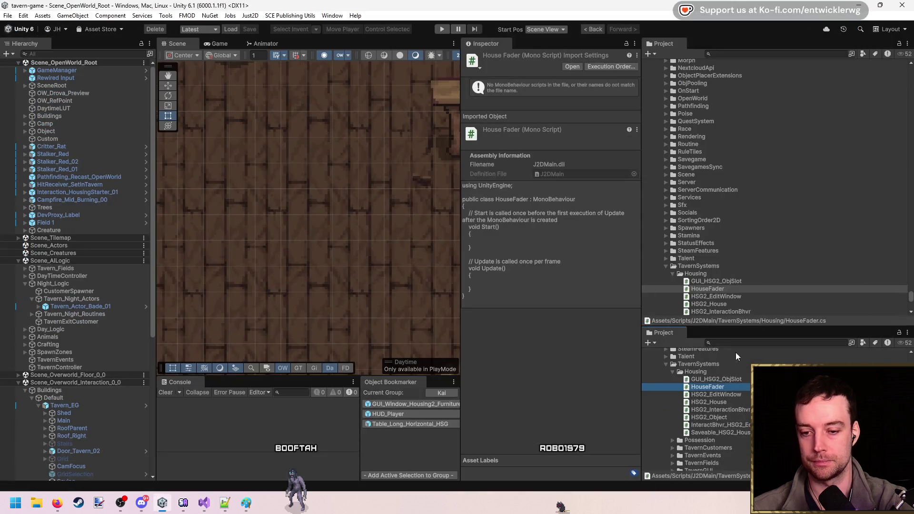
left_click(727, 387)
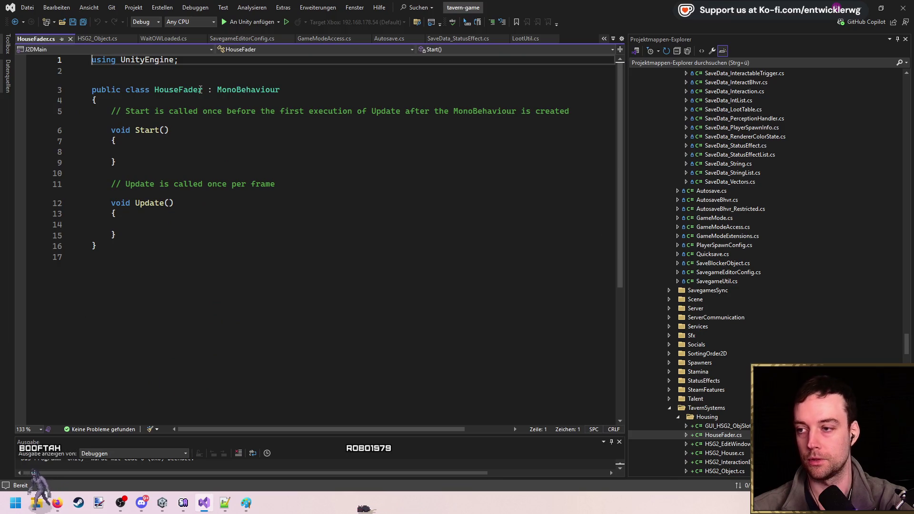
left_click_drag(129, 233, 109, 111)
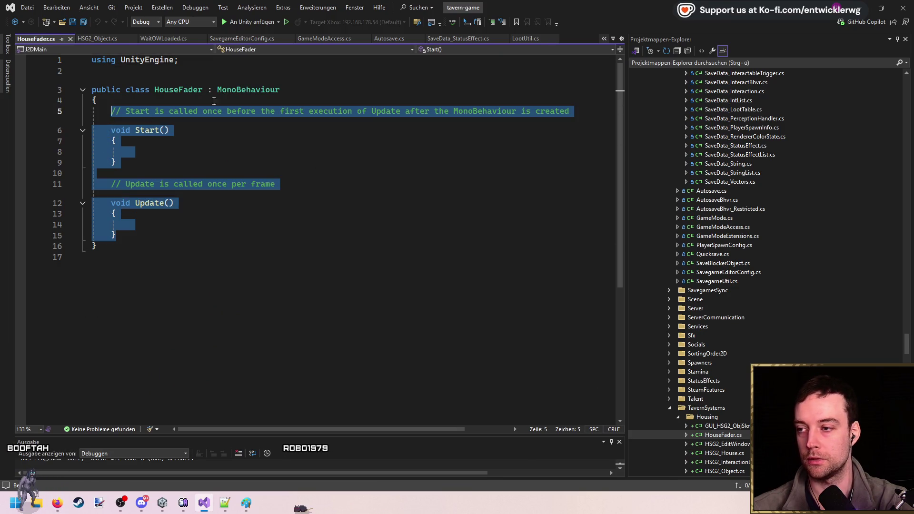
key("Delete")
- Change the base class to ScriptableObject and add a [ScriptableCreatorElement] attribute above it
double_click(257, 86)
type("Scriptable")
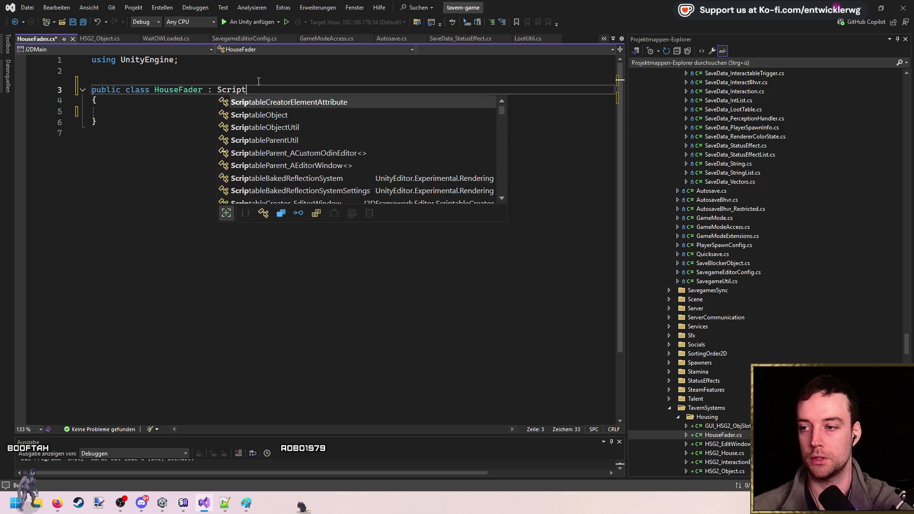
key("Tab")
key("Up")
key("Return")
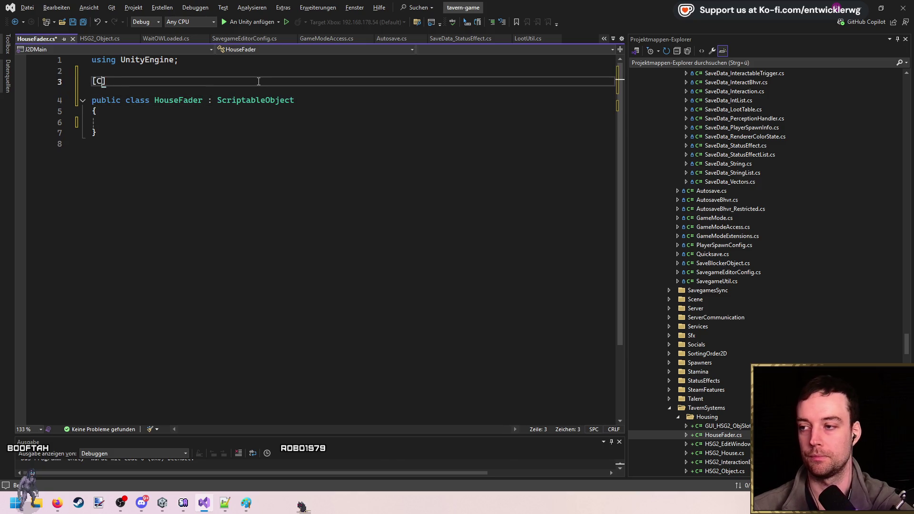
key("Down")
key("Down")
key("Tab")
key("Down")
key("Down")
key("Down")
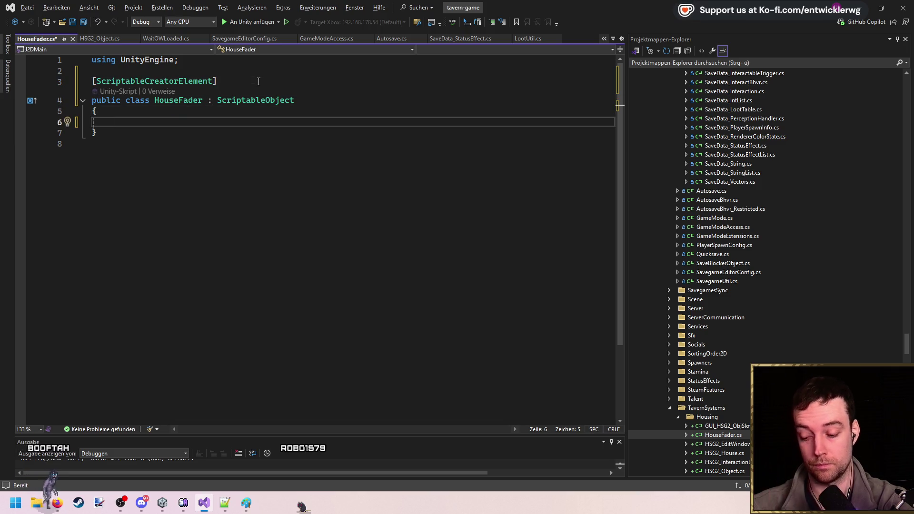
- Add a [SerializeField] bool _alphaFade = false field and save
type("private bool _fade")
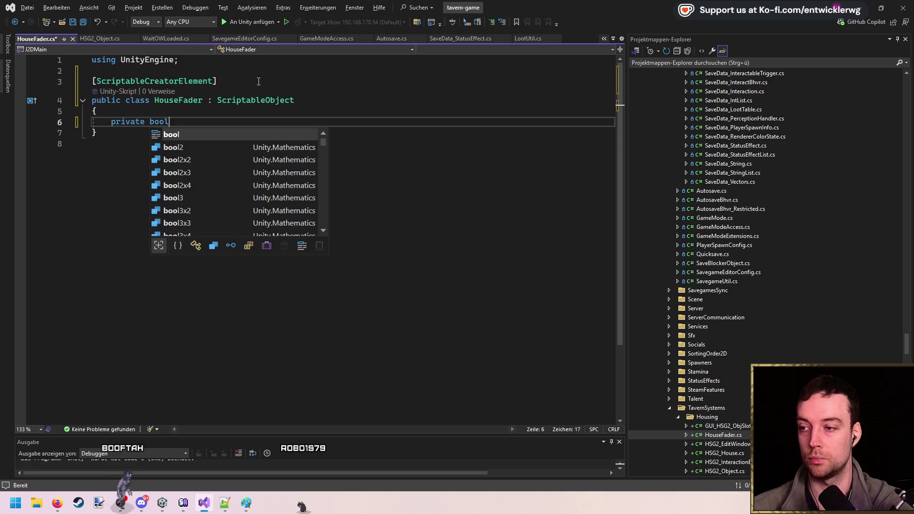
key("BackSpace")
key("BackSpace")
key("BackSpace")
type("alpha")
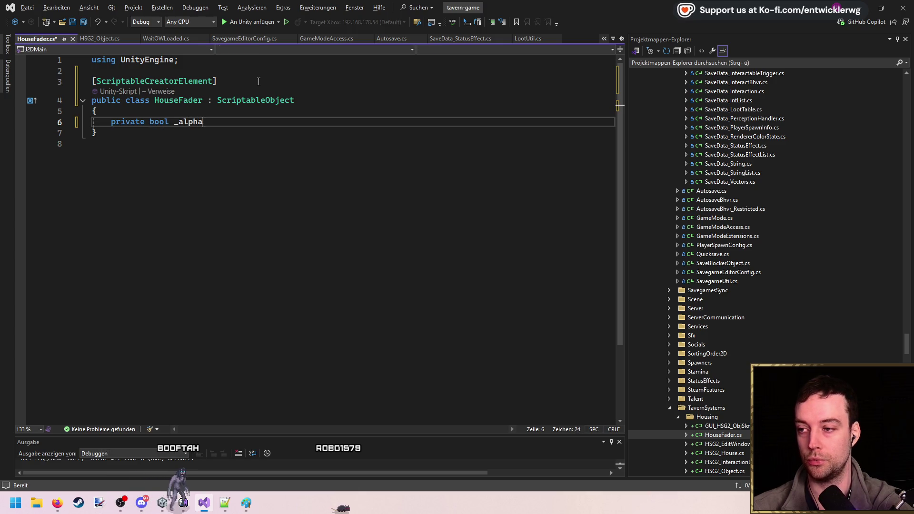
type("Fade = false;")
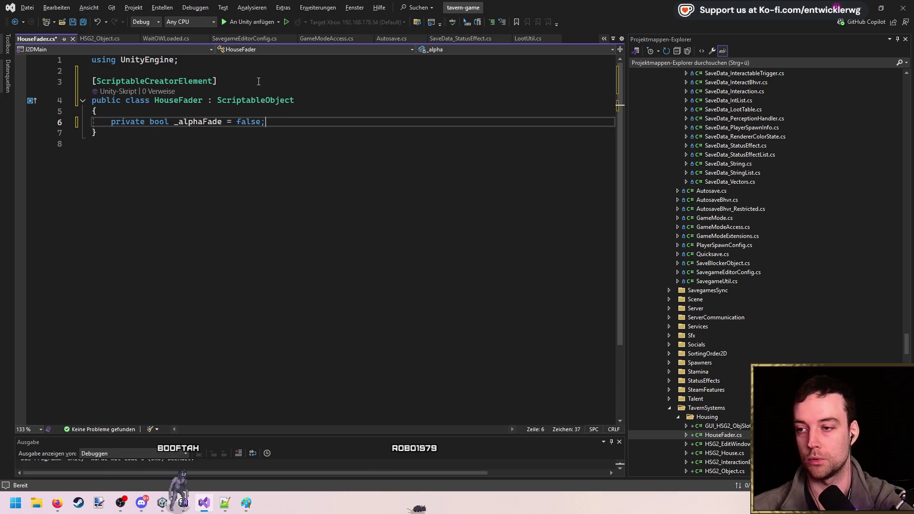
key("ctrl+Return")
type("er")
key("Tab")
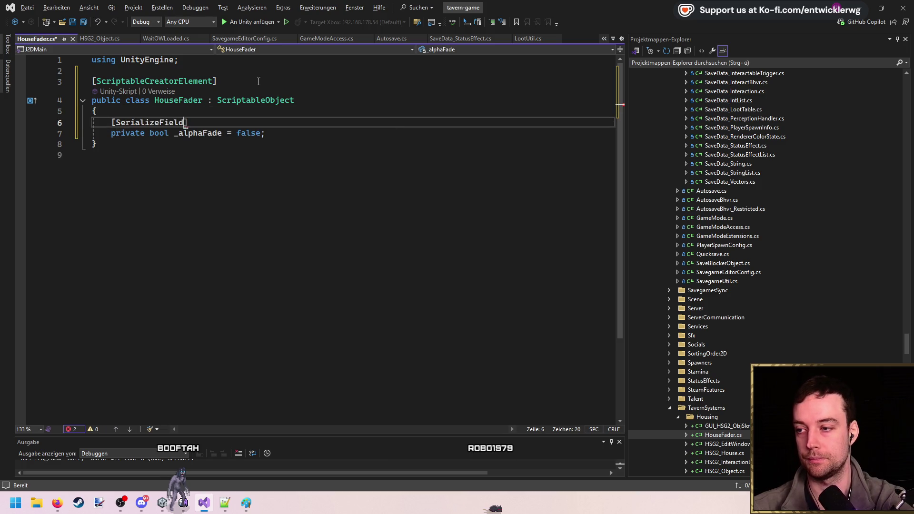
key("ctrl+s")
- Duplicate the serialized field as _scaleFade = false and save
key("Down")
key("Down")
key("ctrl+Return")
key("shift+Up")
key("shift+Up")
key("ctrl+c")
key("Down")
key("Down")
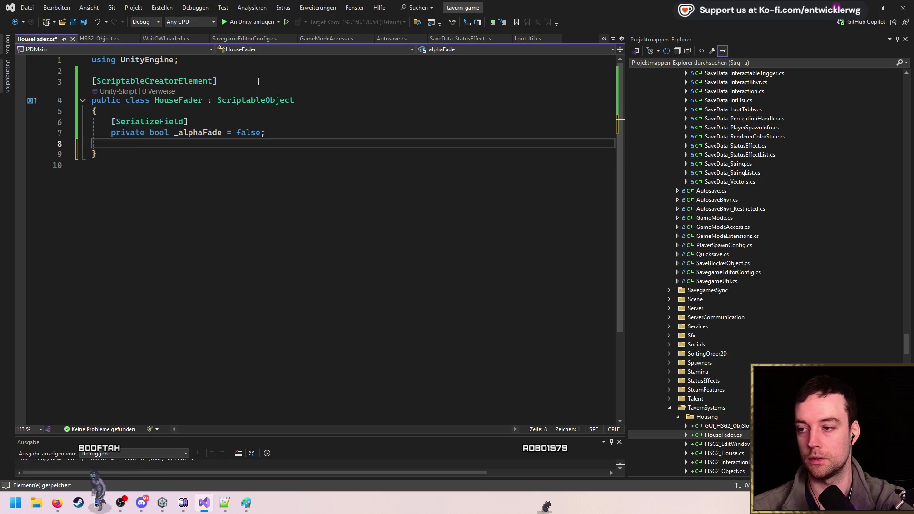
key("ctrl+v")
key("ctrl+Left")
key("ctrl+Left")
key("ctrl+Left")
key("ctrl+shift+Left")
type("_s")
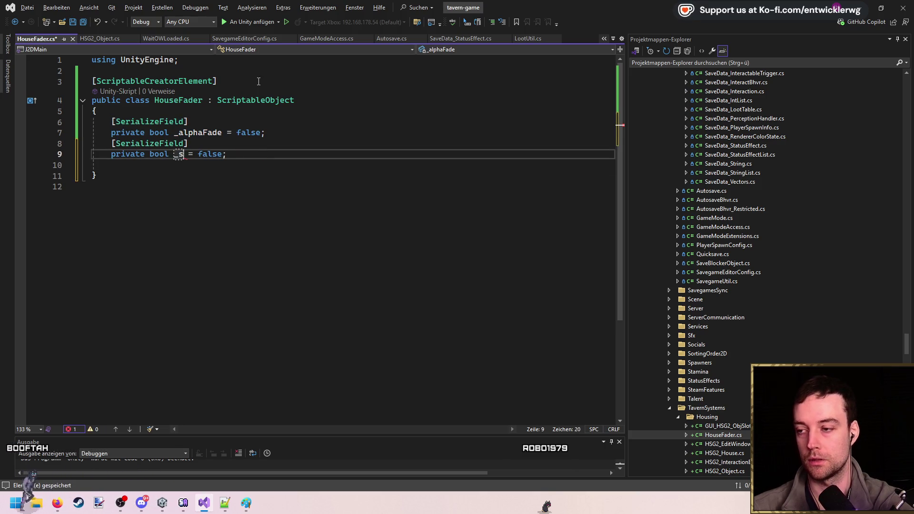
key("Return")
key("Down")
key("ctrl+s")
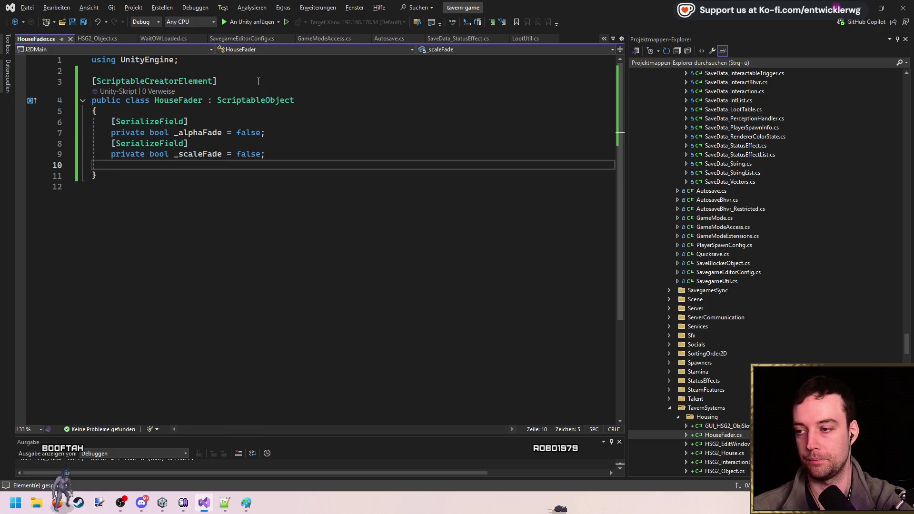
key("shift+Up")
key("shift+Up")
- Add a serialized private _fadeTime = 0.5f field, move it to the top, and save
key("Down")
key("Down")
key("Return")
type("private float _fadetime = 0.5f")
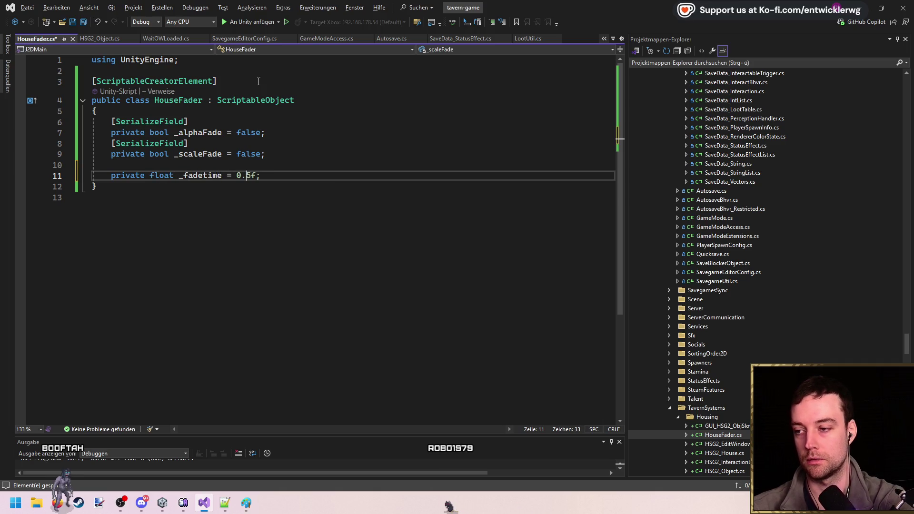
type("T")
key("Return")
key("Up")
key("Up")
key("Up")
key("shift+Down")
key("ctrl+c")
key("Down")
key("Down")
key("ctrl+v")
key("alt+Up")
key("alt+Up")
key("alt+Up")
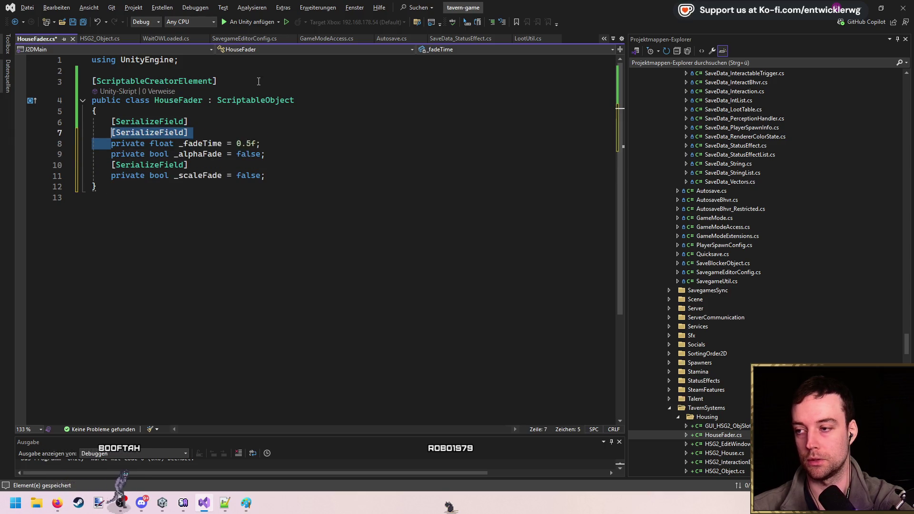
key("Down")
key("Down")
key("Down")
key("End")
key("ctrl+s")
- Open a new line below the fields and begin typing another field declaration
key("Up")
key("Up")
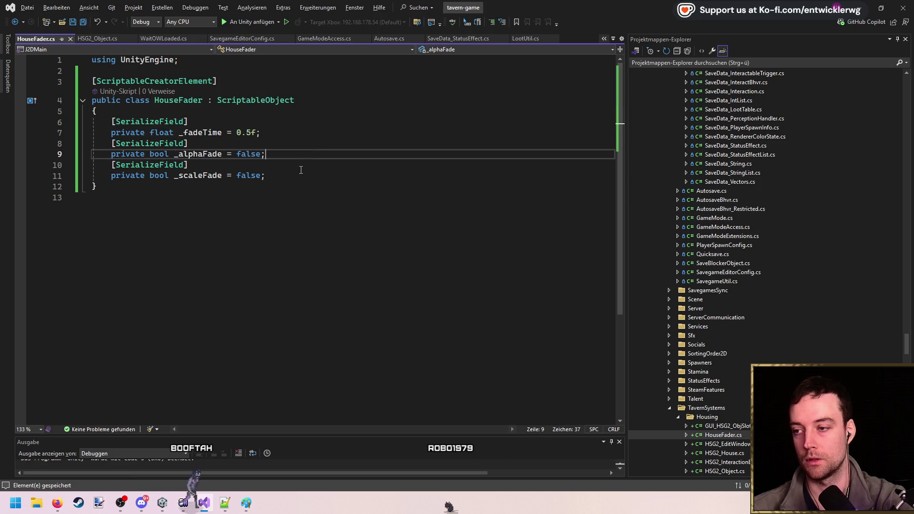
key("Down")
key("Down")
key("Return")
key("Return")
type("private Ai´n")
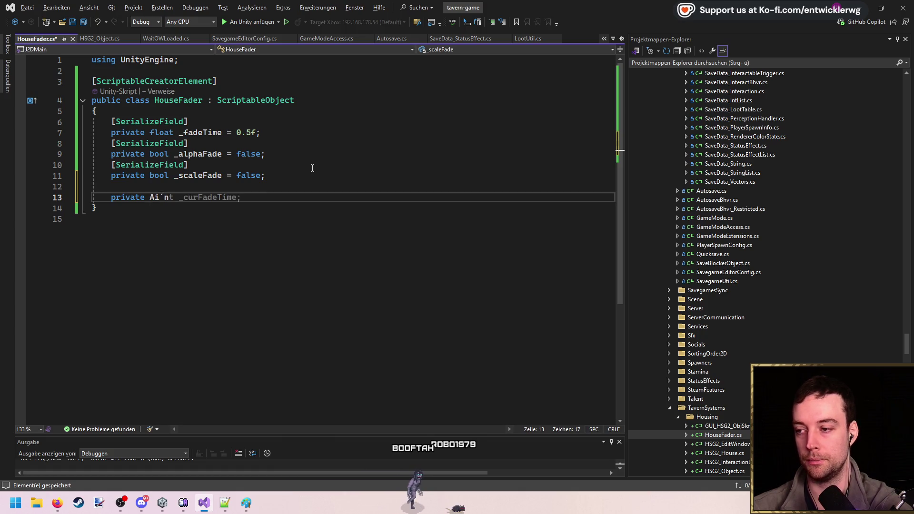
- Declare a [SerializeField] _scaleCurve = AnimationCurve.Linear(0.0f, 0.0f, 1.0f, 1.0f) and save
key("BackSpace")
type("nimationCurve")
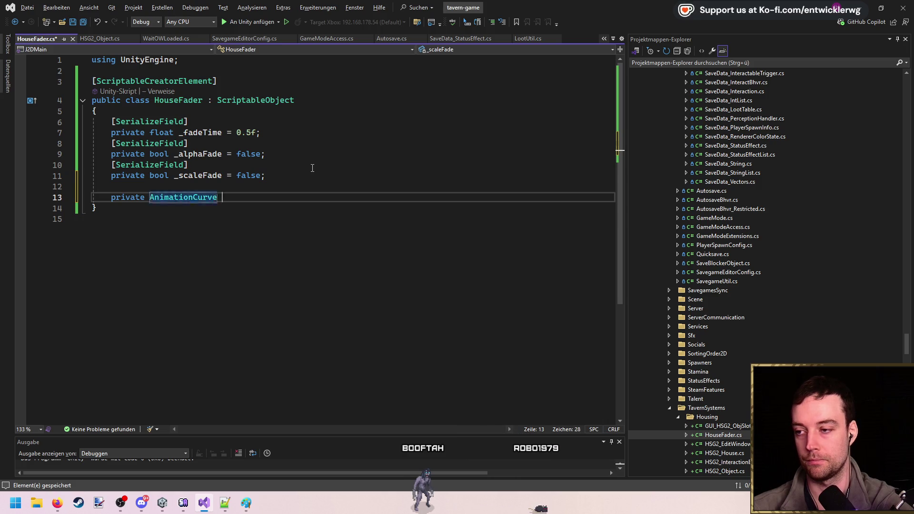
type("_scaleCur")
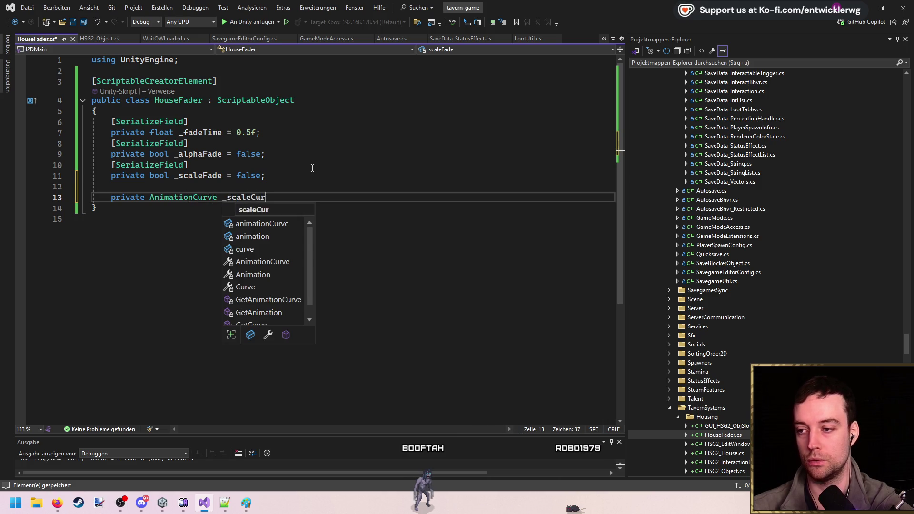
type("ve = def")
key("BackSpace")
key("BackSpace")
key("BackSpace")
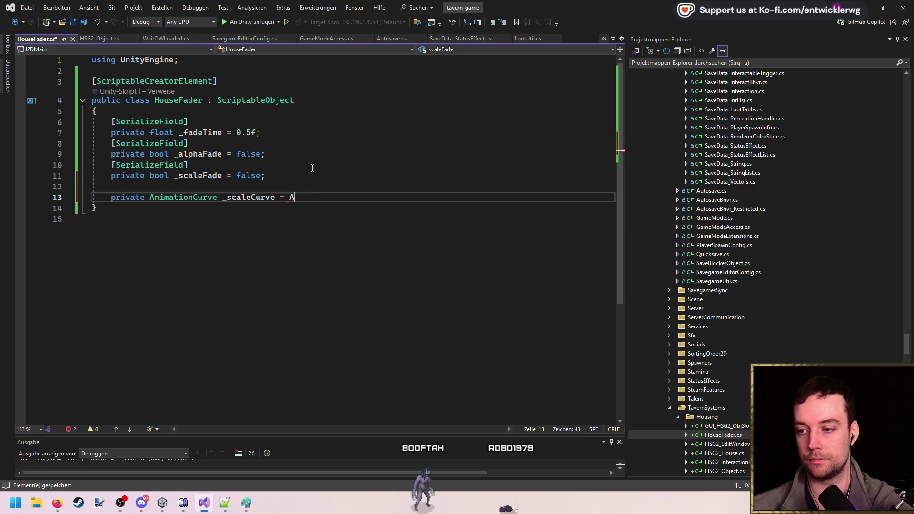
type("nimationCurve.li")
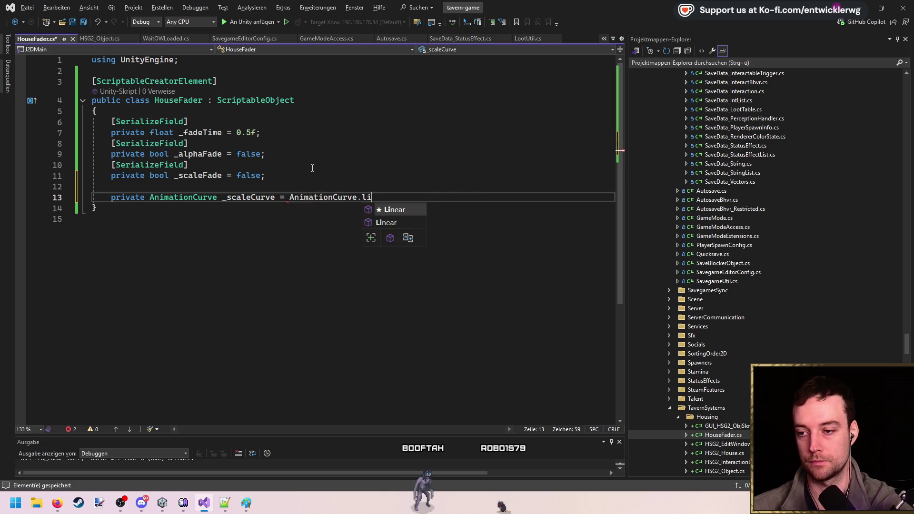
type("();")
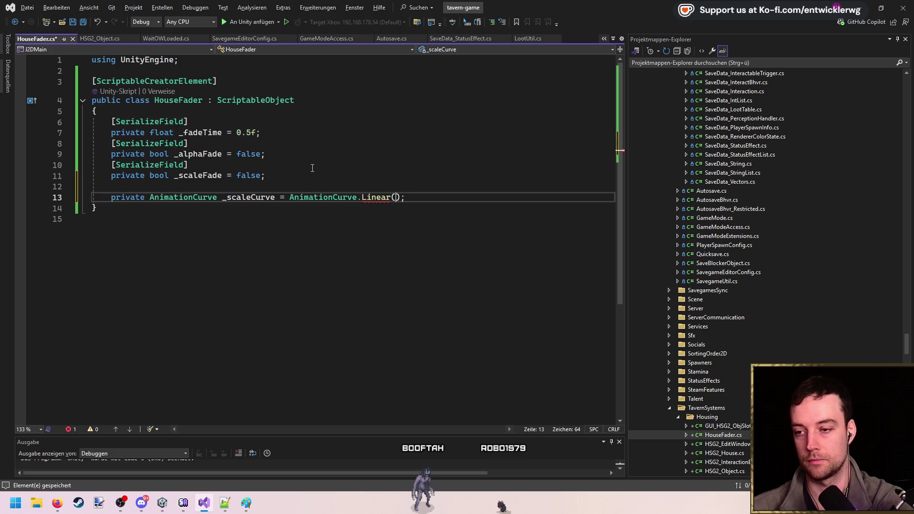
type("(0.0f, ")
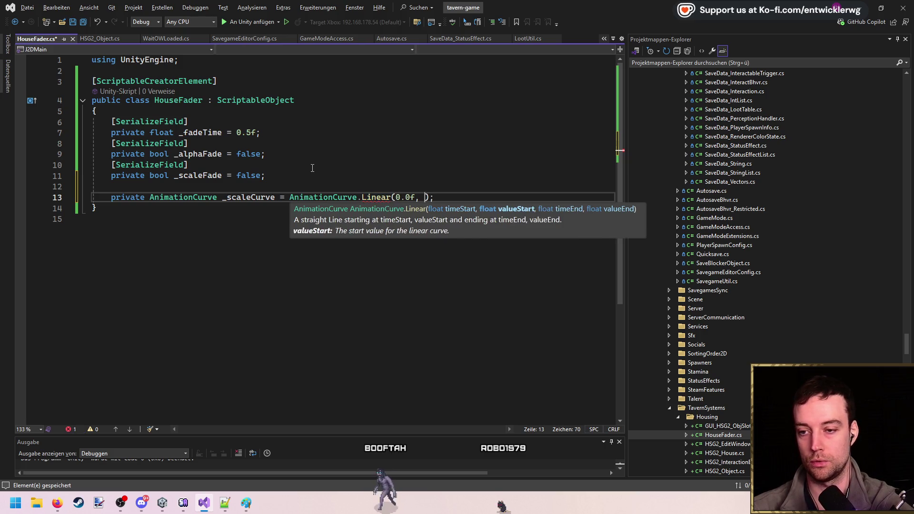
type("0.0f, ")
type(", 1.0f")
key("Escape")
key("Up")
key("Up")
key("Down")
type("[SerializeField]")
key("ctrl+s")
- Start a public void BeginFade() method below the curve field
mouse_move(380, 197)
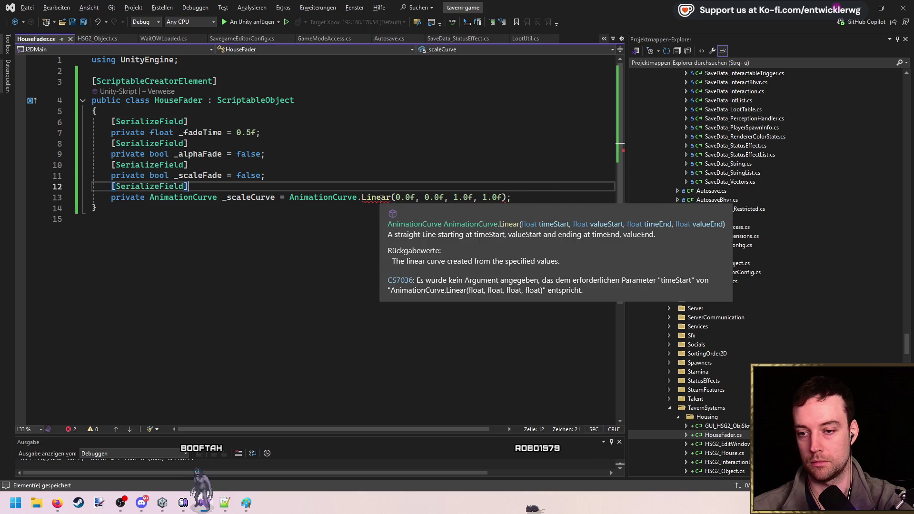
left_click(547, 201)
key("Return")
key("Return")
type("public vo")
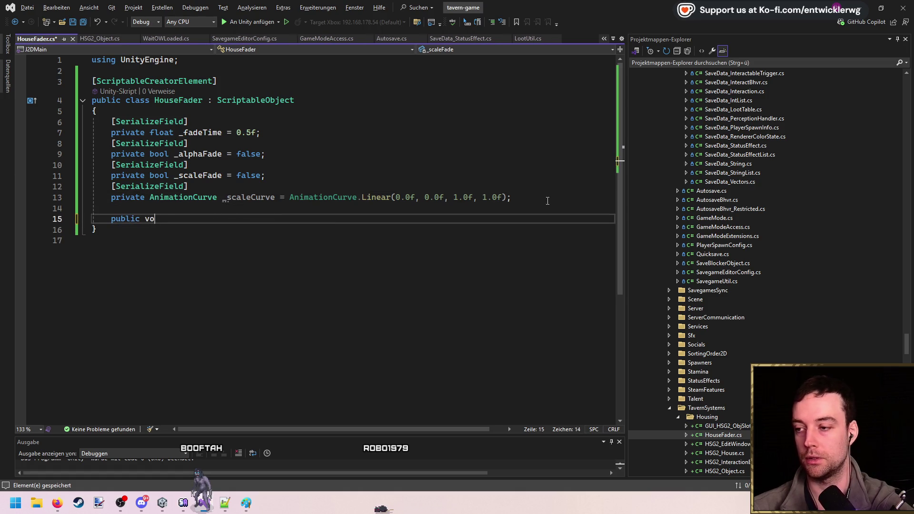
type("id BeginFade()")
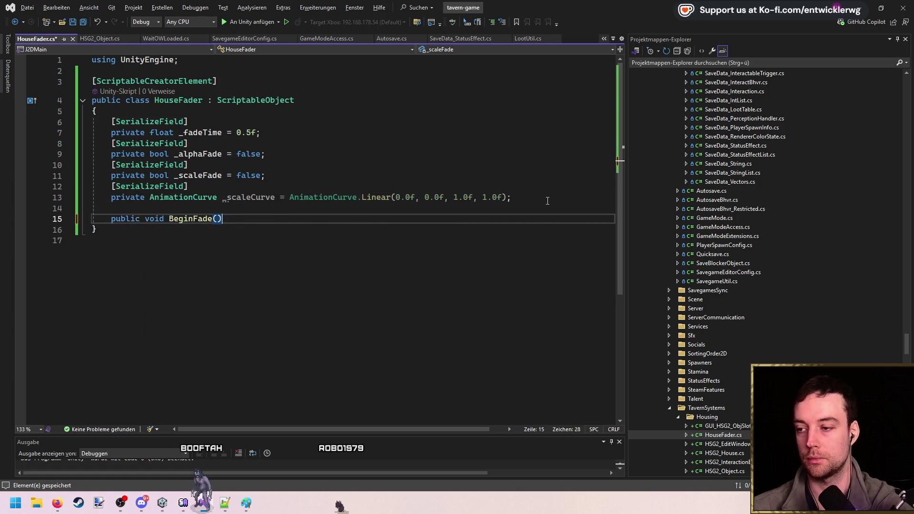
key("Return")
type("{")
key("Return")
key("Down")
key("Return")
key("Return")
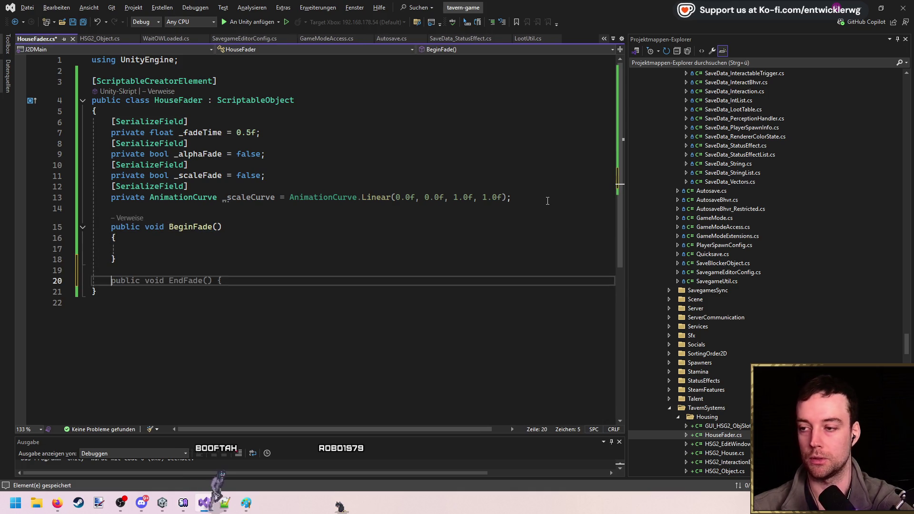
key("Escape")
key("BackSpace")
key("Up")
key("Up")
key("Up")
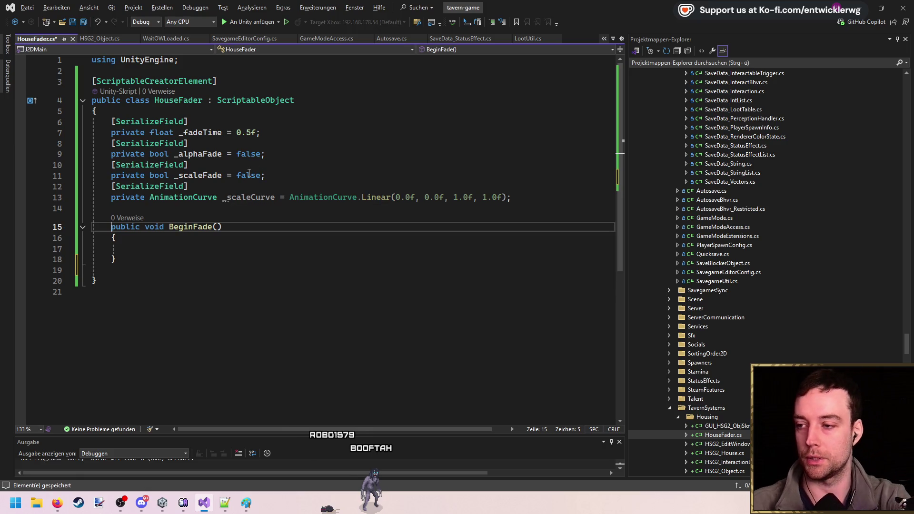
left_click(199, 268)
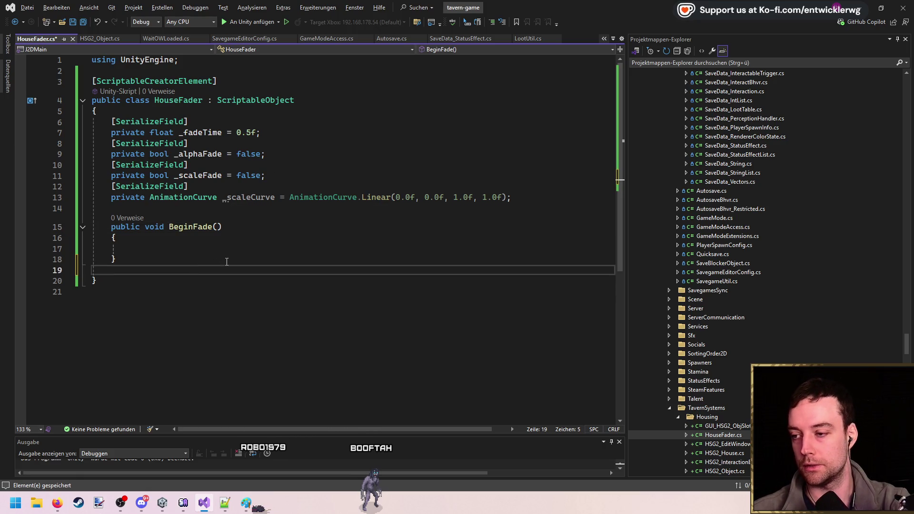
key("Return")
type("public void End")
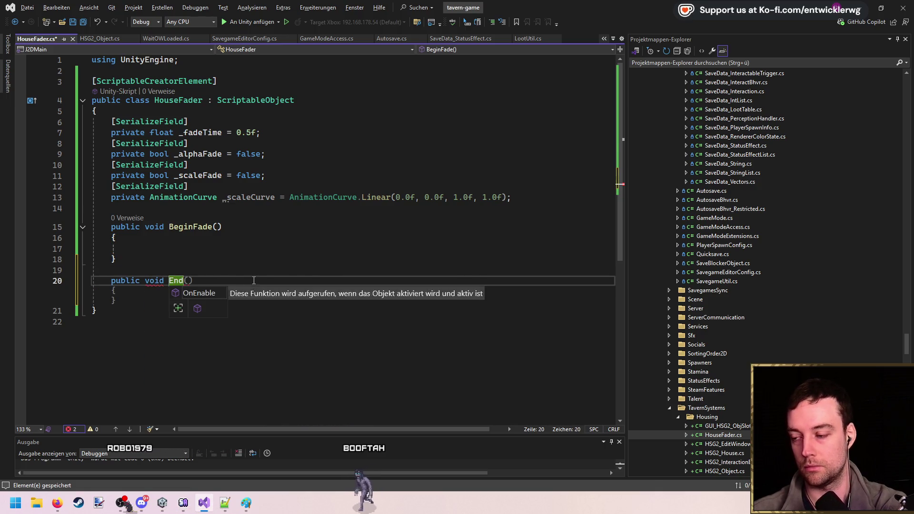
key("Escape")
key("Up")
key("Down")
key("End")
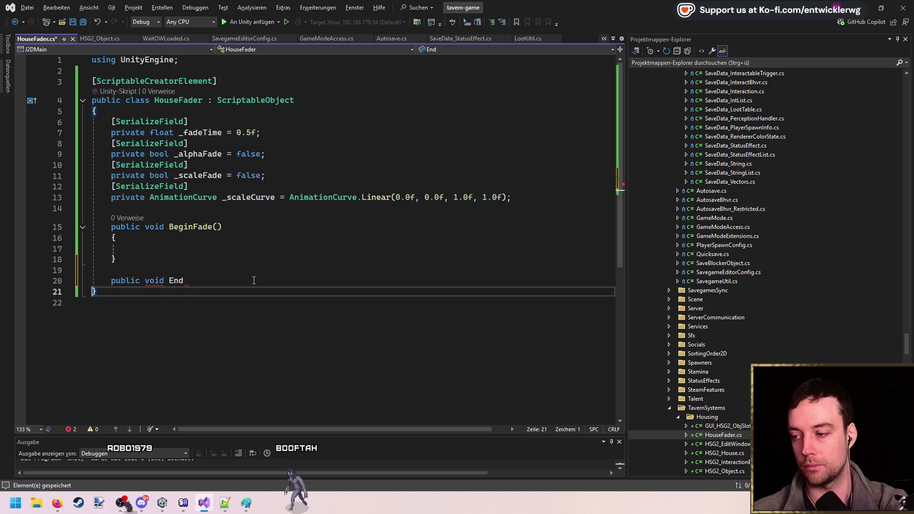
key("shift+Up")
key("shift+Up")
key("shift+Up")
key("Delete")
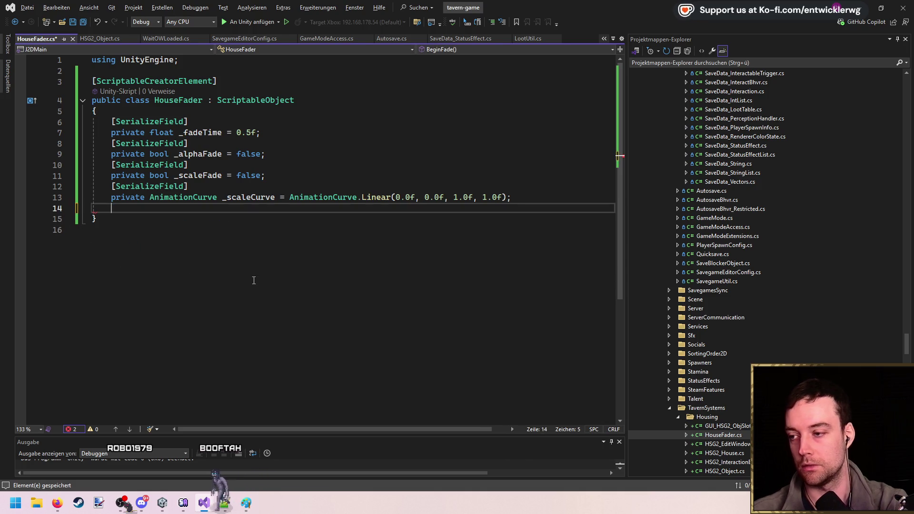
left_click(325, 176)
key("Return")
key("Return")
type("pu")
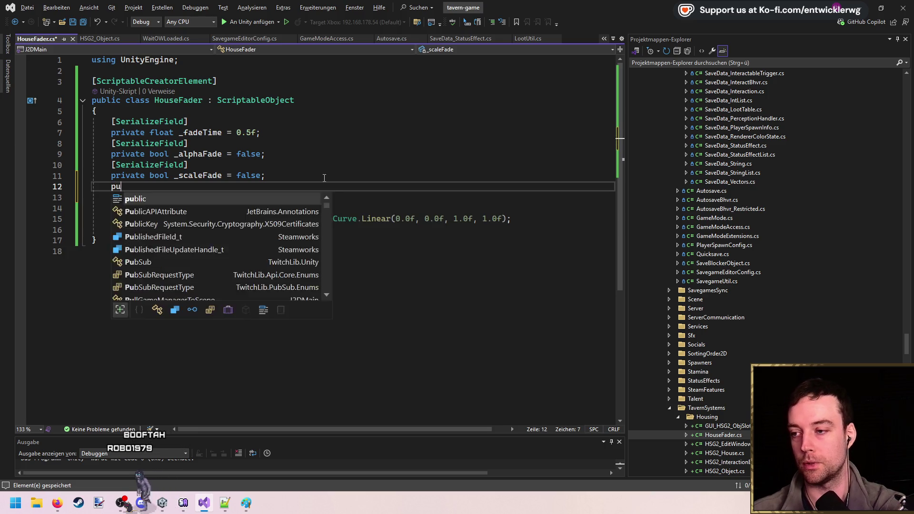
type("blic bool ScaleFade => _fa")
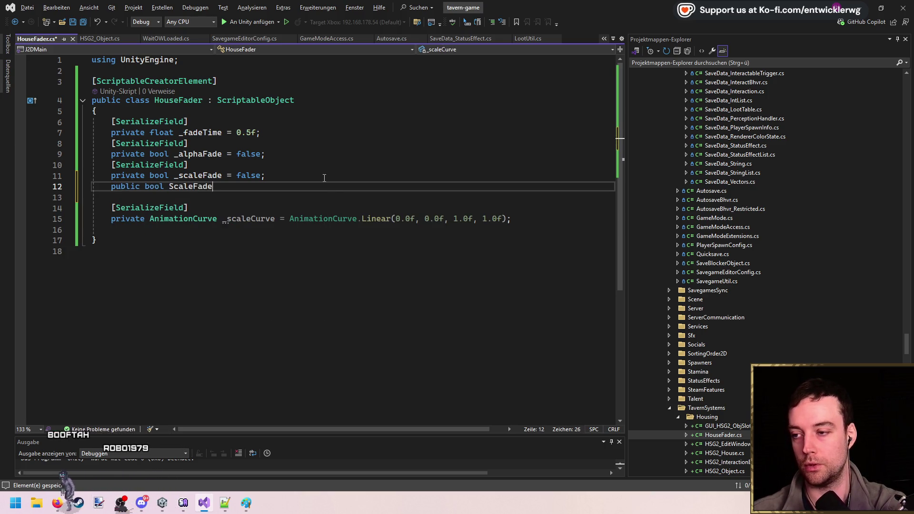
- Finish the ScaleFade property returning _scaleFade and duplicate it above the alpha fade field
key("BackSpace")
key("BackSpace")
type("sc")
key("Tab")
key("ctrl+c")
key("Up")
key("Up")
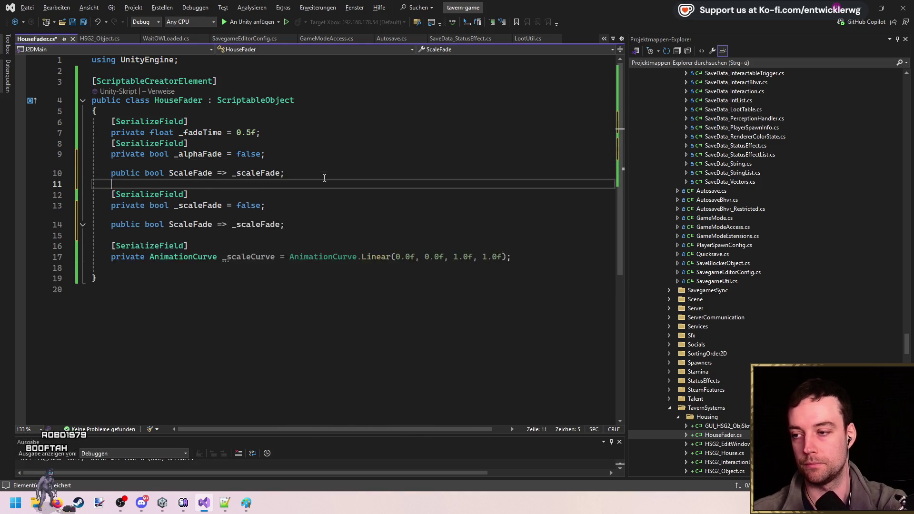
key("ctrl+v")
key("Up")
- Turn the copied property into AlphaFade returning _alphaFade
key("Left")
key("ctrl+shift+Left")
key("BackSpace")
type("AlphaFade")
key("Right")
key("Right")
key("ctrl+shift+Right")
key("BackSpace")
key("Tab")
- Add the FadeTime property returning _fadeTime and the ScaleCurve property below the curve field
key("Up")
key("Up")
key("Up")
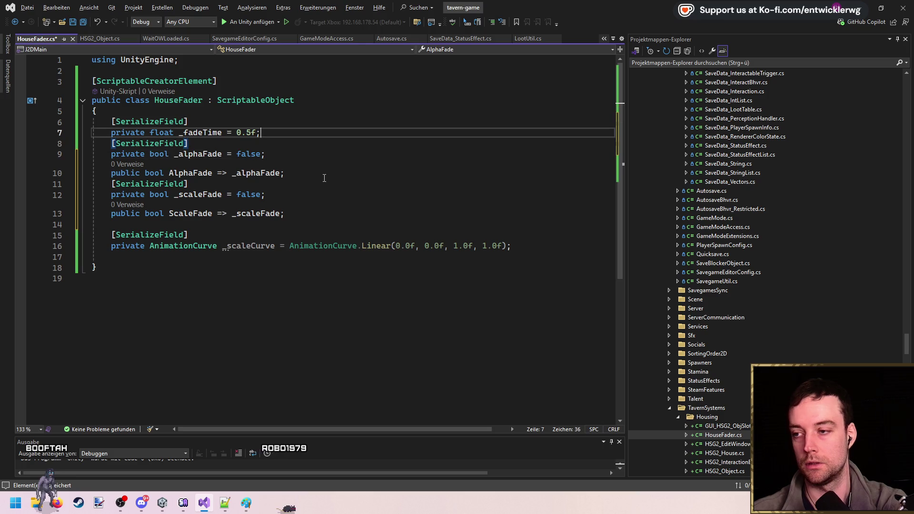
key("Return")
type("public float FadeTi")
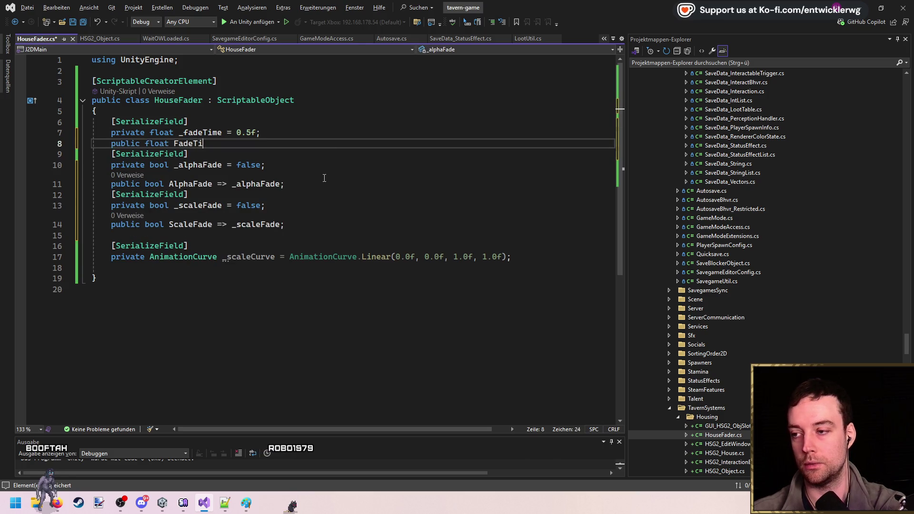
type("me => _fade")
key("Tab")
type(";")
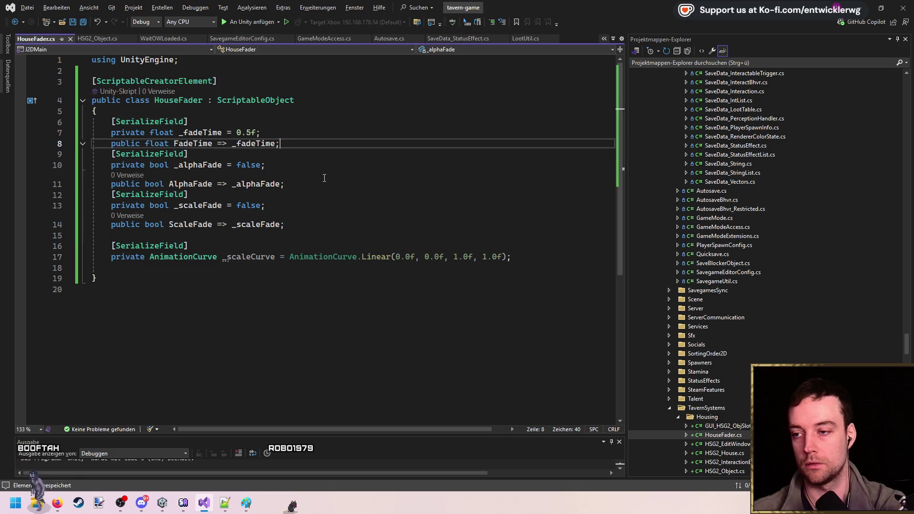
left_click(530, 257)
key("Return")
type("public")
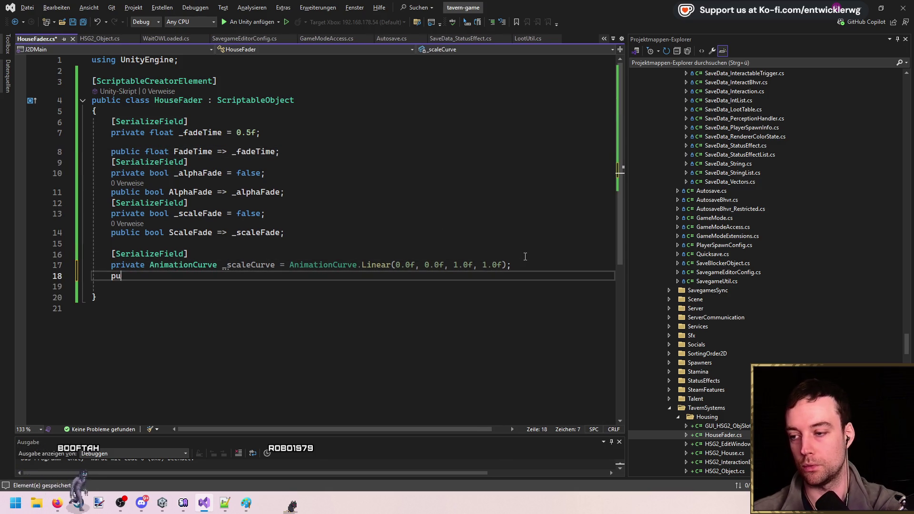
key("Tab")
- Remove the stray blank lines and save HouseFader
key("Up")
key("Up")
key("Up")
key("Delete")
left_click(130, 285)
key("Delete")
left_click(204, 100)
key("ctrl+s")
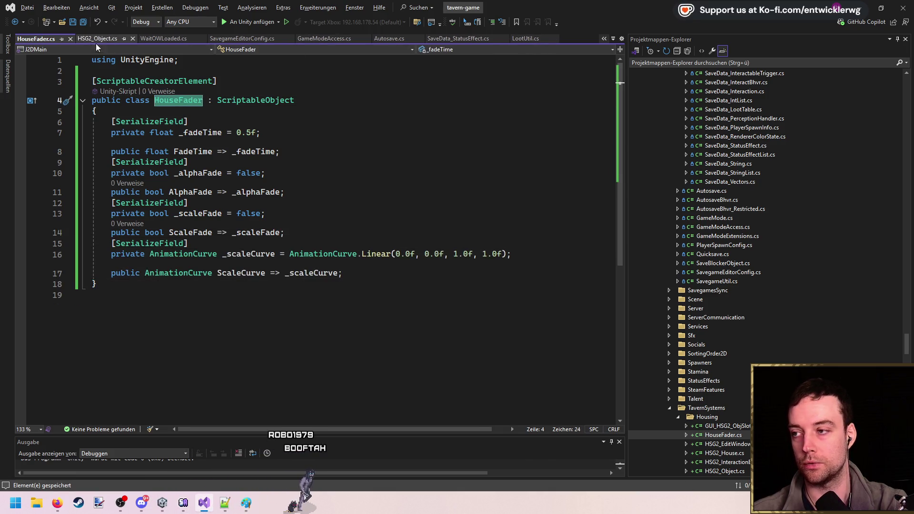
left_click(97, 39)
- In HSG2_House, declare 'private HouseFader _fader =' below the destroy feedback prefab field
left_click_drag(618, 301, 617, 114)
scroll(215, 219, "up", 4)
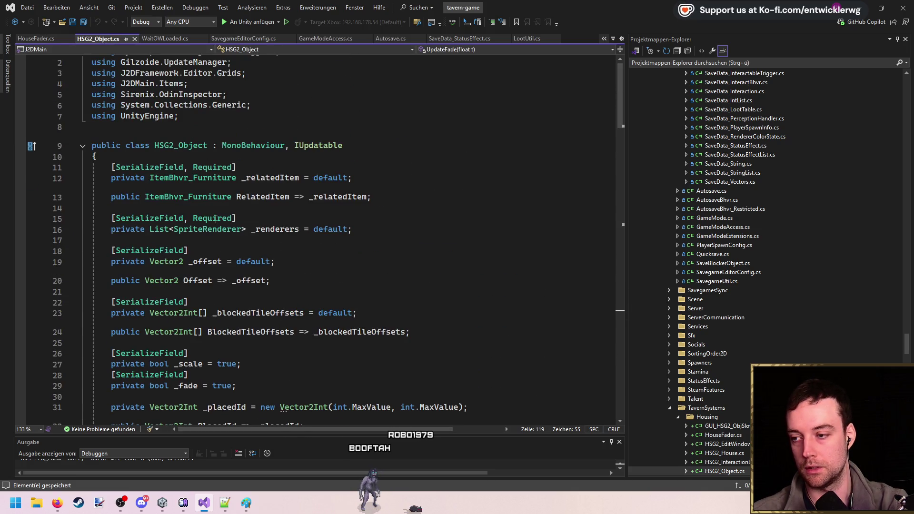
scroll(231, 189, "down", 18)
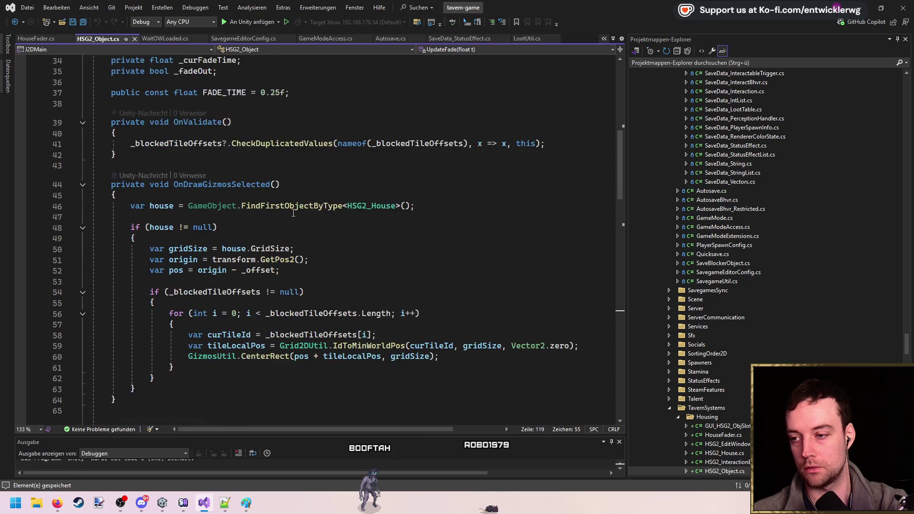
scroll(388, 181, "up", 7)
left_click(388, 176, "ctrl")
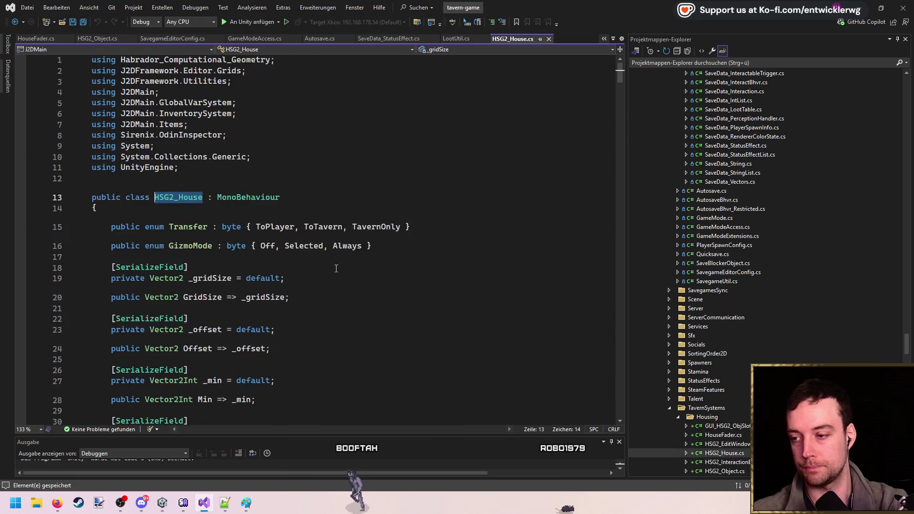
scroll(326, 216, "down", 10)
left_click(438, 206)
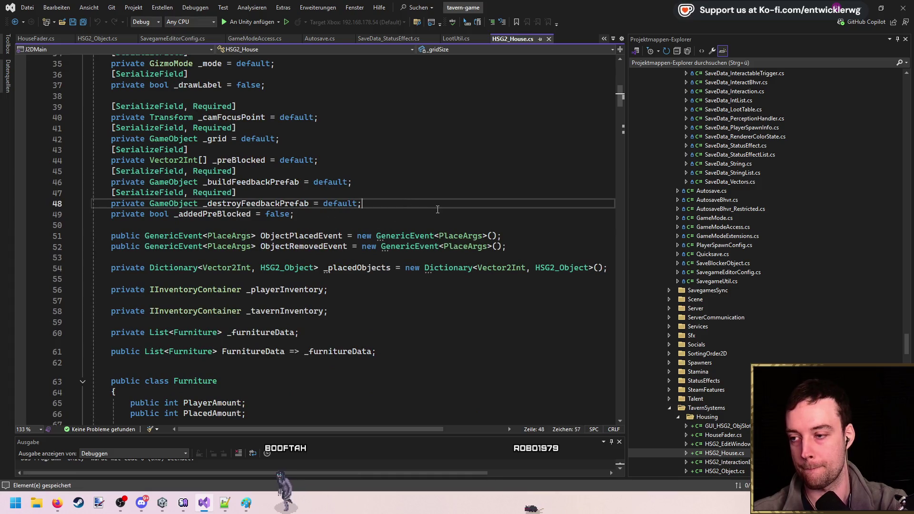
key("Return")
key("Return")
key("Return")
key("Up")
type("private HouseFader _fade")
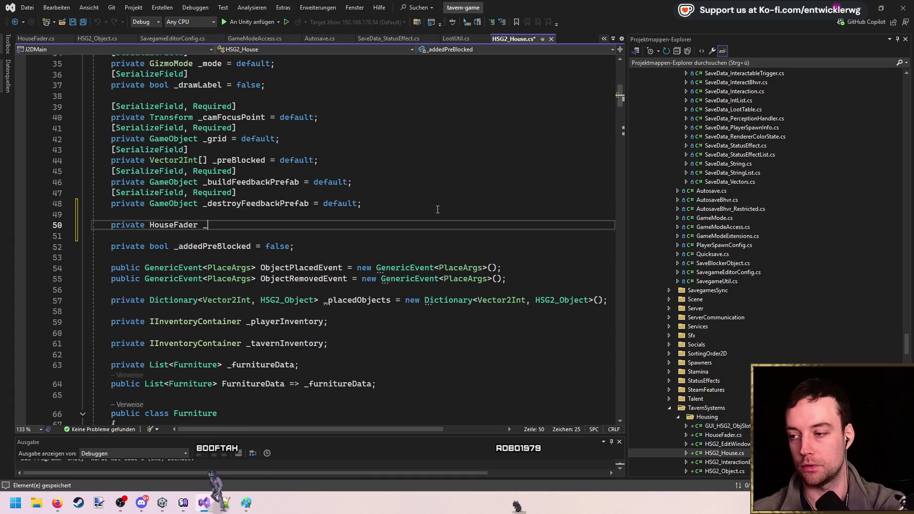
type("r =")
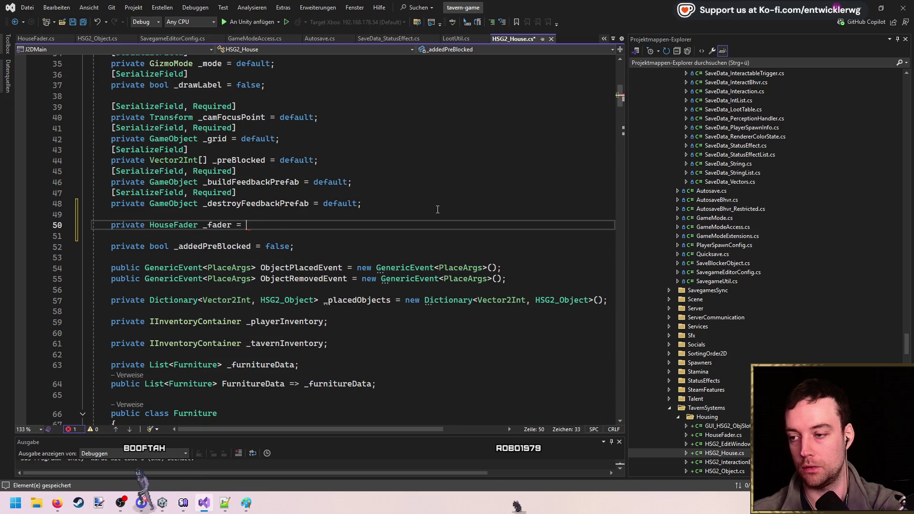
- Put the copied [SerializeField, Required] attribute above _fader, then jump to the HouseFader class
key("Up")
key("Up")
key("Up")
key("ctrl+c")
key("Down")
key("Down")
key("ctrl+v")
key("ctrl+shift+l")
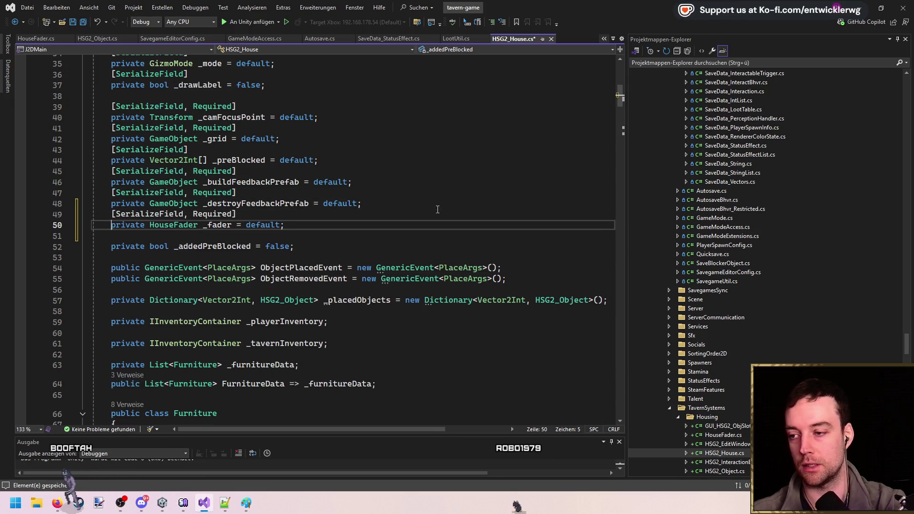
left_click(181, 225, "ctrl")
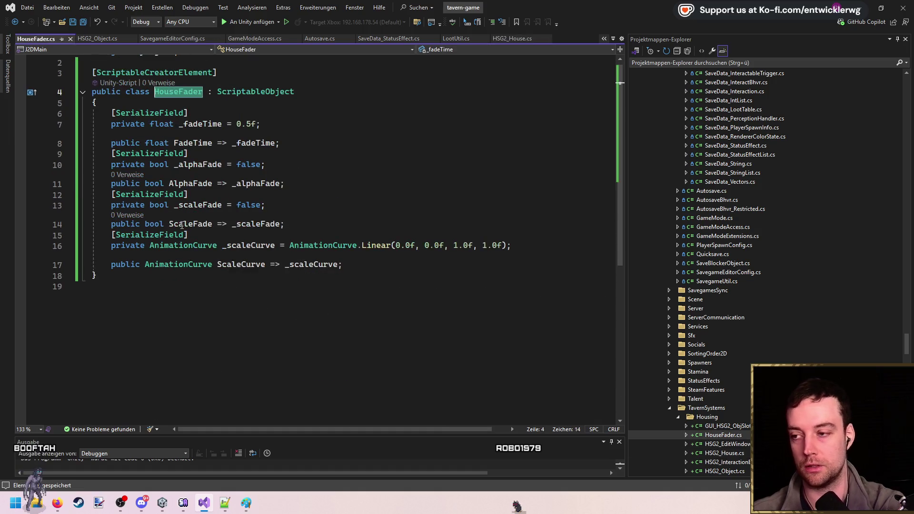
- Rename the HouseFader class and its script file to FurnitureFadeSettings, then close that file
key("ctrl+r")
key("ctrl+r")
type("Furniture")
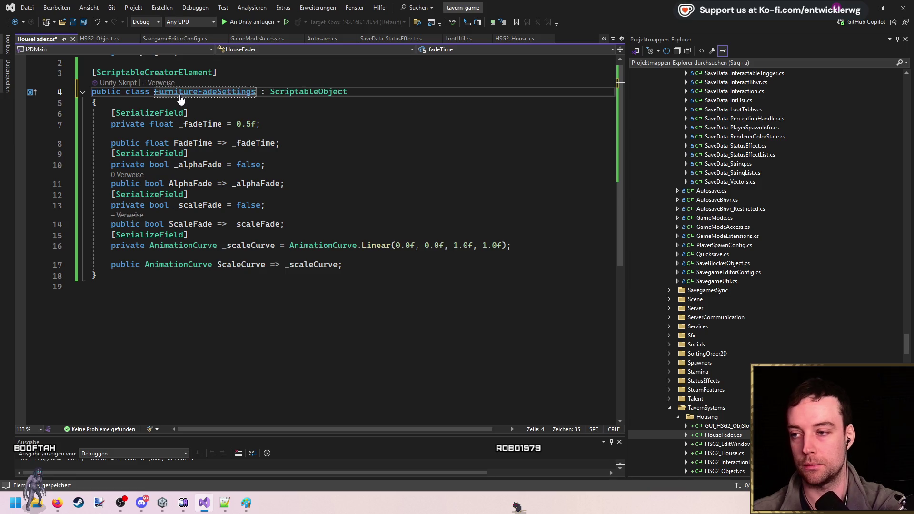
key("ctrl+period")
key("Return")
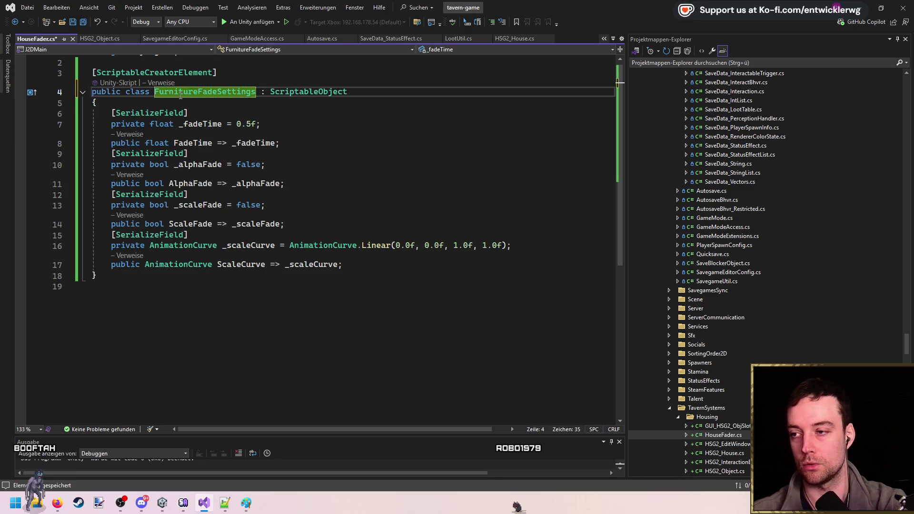
key("ctrl+s")
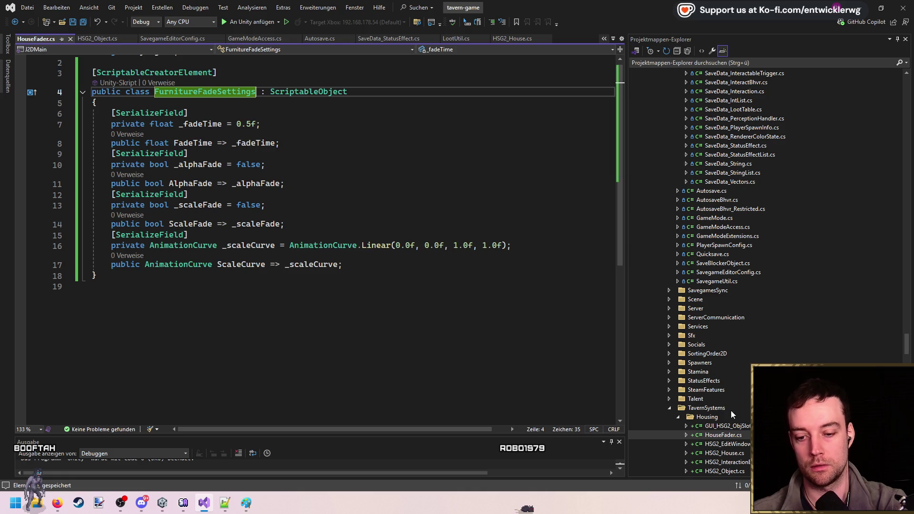
left_click(722, 435)
key("F2")
key("Return")
key("Return")
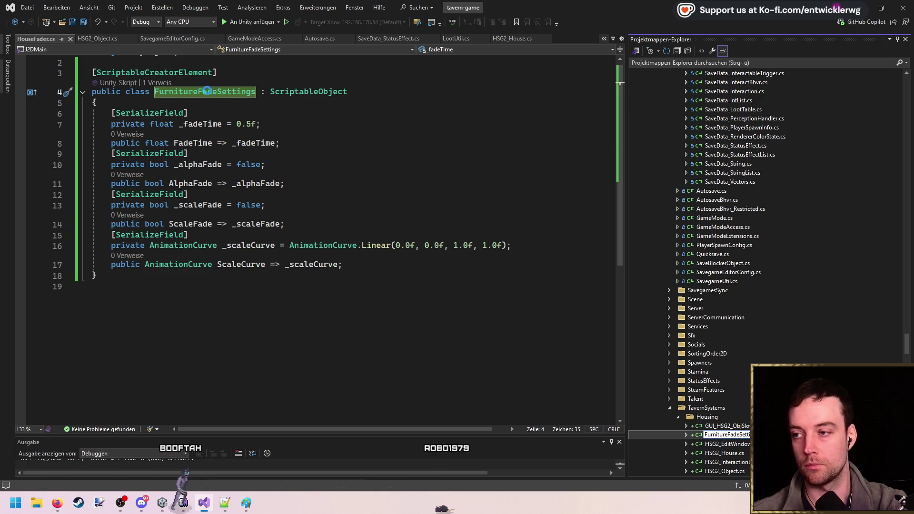
middle_click(42, 36)
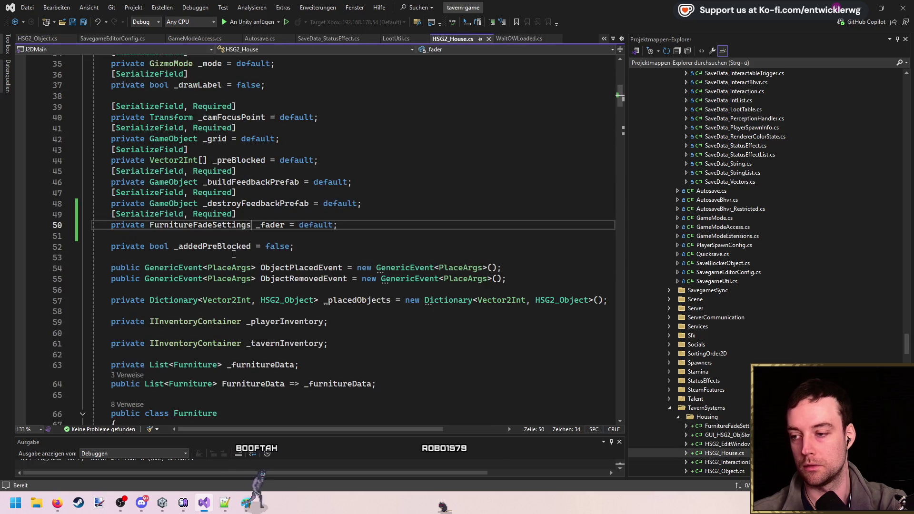
- Rename the _fader field to _fadeSettings and search the file for its uses
left_click(280, 226)
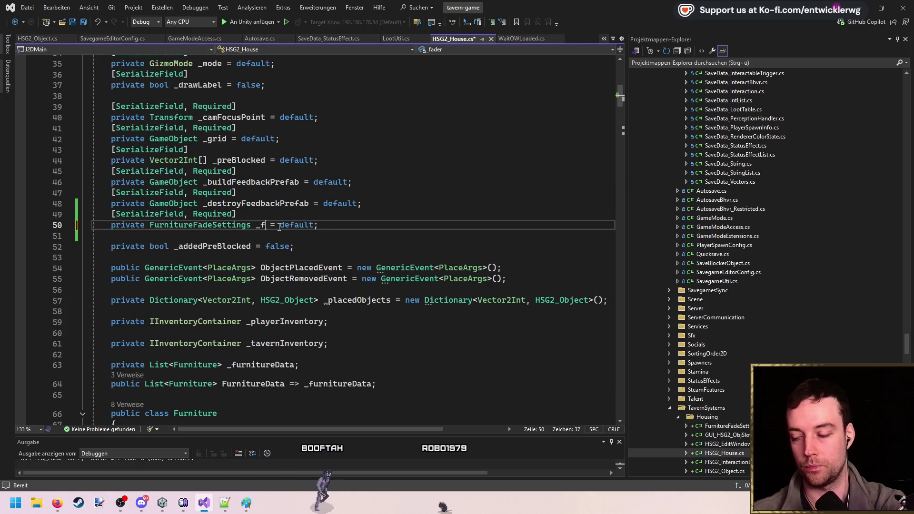
key("Delete")
key("Escape")
type("adeSettings")
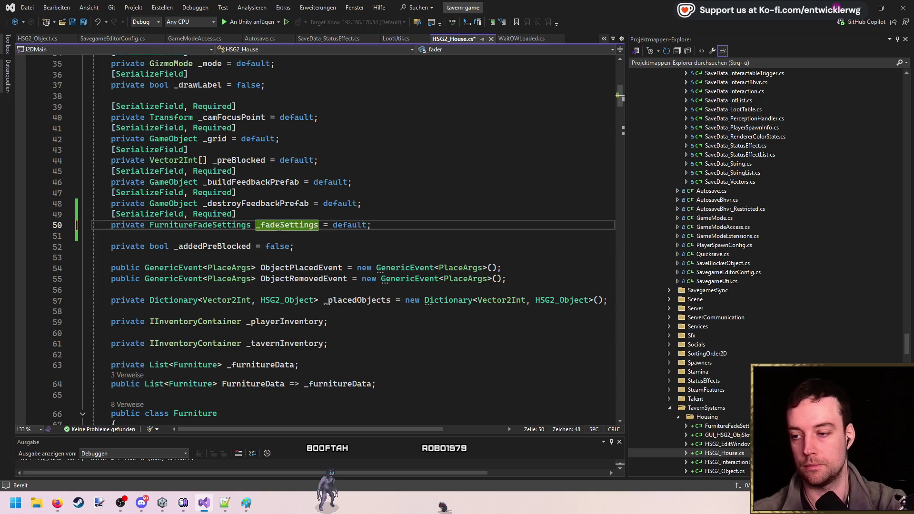
double_click(218, 225)
key("ctrl+f")
double_click(287, 224)
key("ctrl+f")
mouse_move(620, 100)
left_mouse_down()
mouse_move(624, 238)
mouse_move(632, 104)
mouse_move(636, 250)
left_mouse_up()
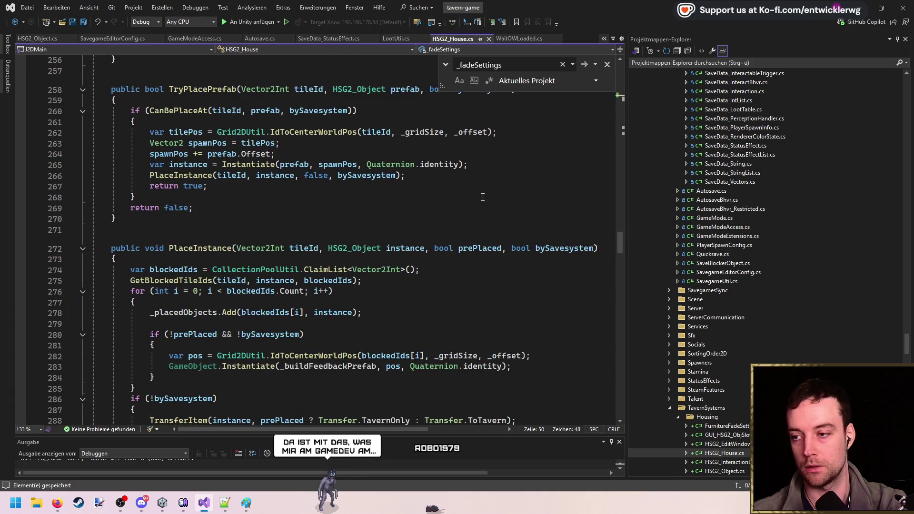
scroll(470, 220, "down", 5)
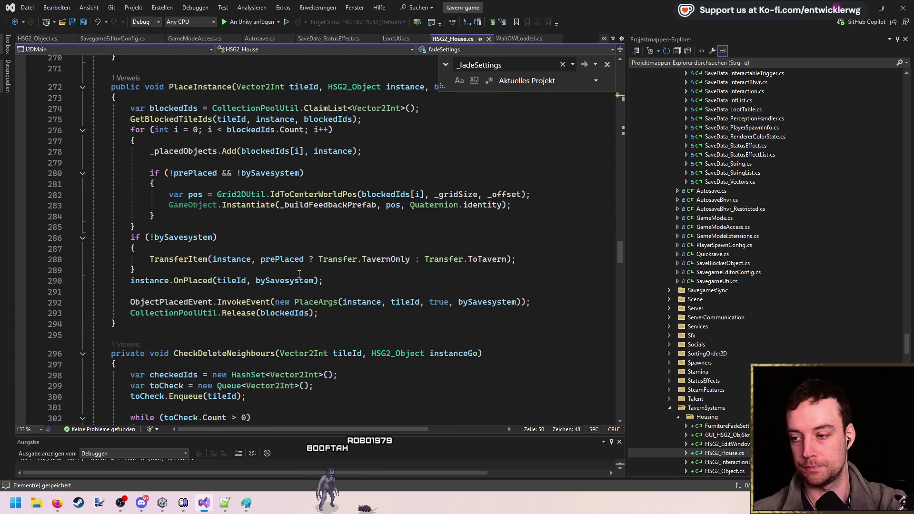
- Add _fadeSettings as an extra argument to the instance.OnPlaced call
mouse_move(195, 282)
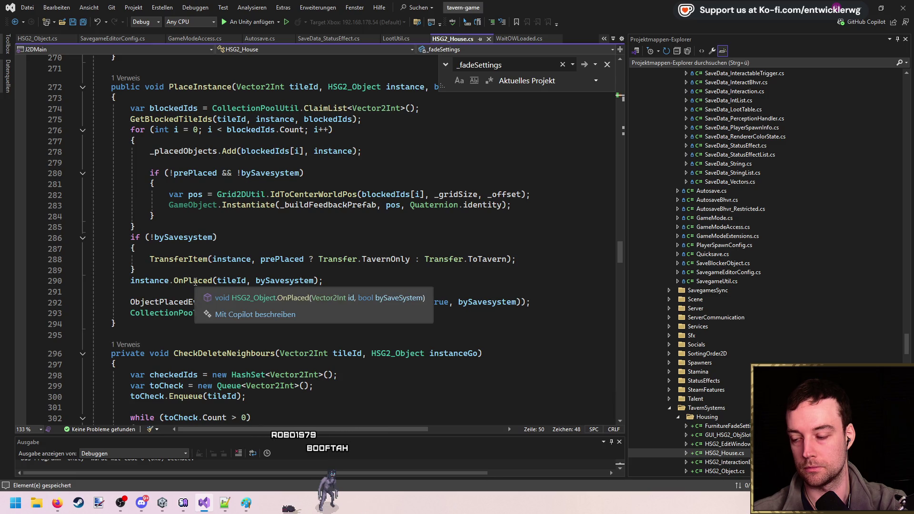
left_click(318, 281)
type(", _fade")
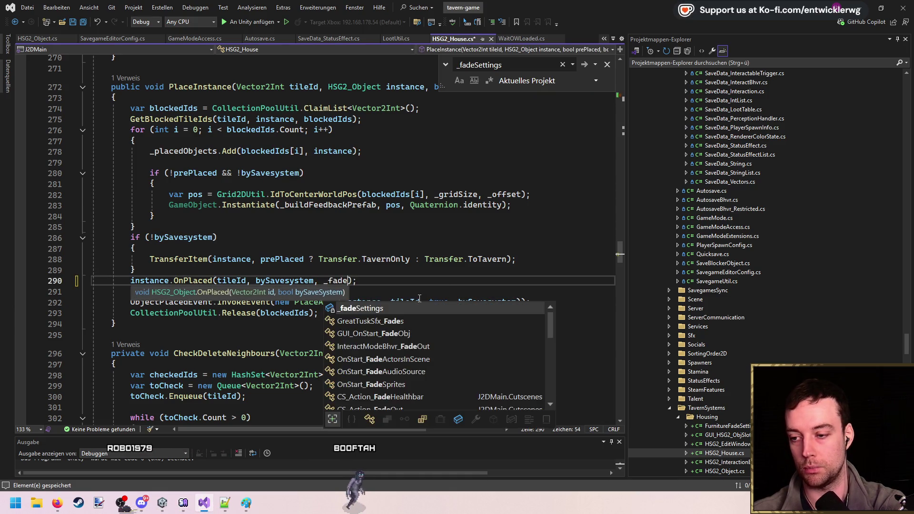
key("Tab")
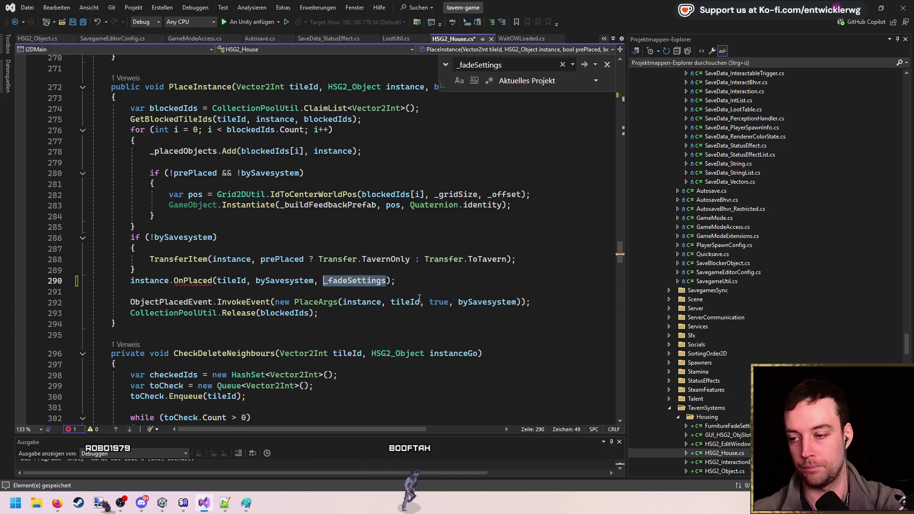
- Return to the OnPlaced call on line 290 and review the new _fadeSettings argument
scroll(340, 270, "up", 5)
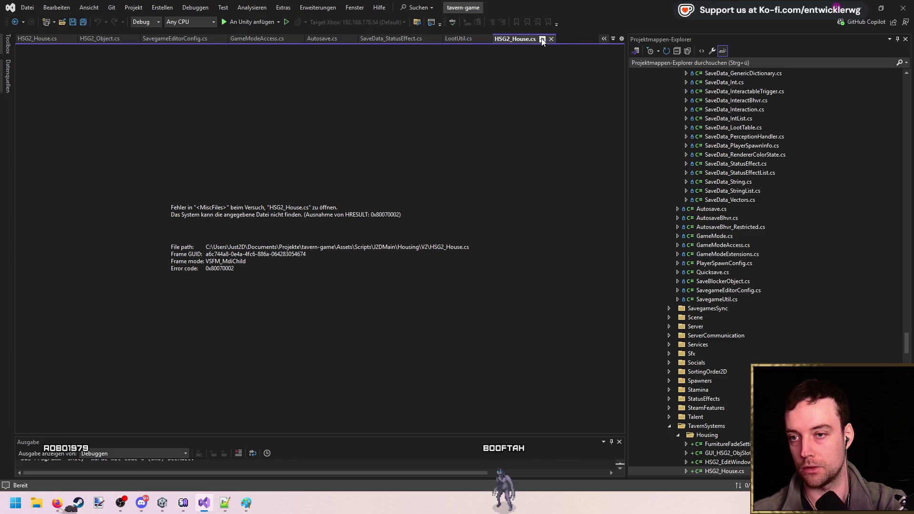
left_click(422, 295)
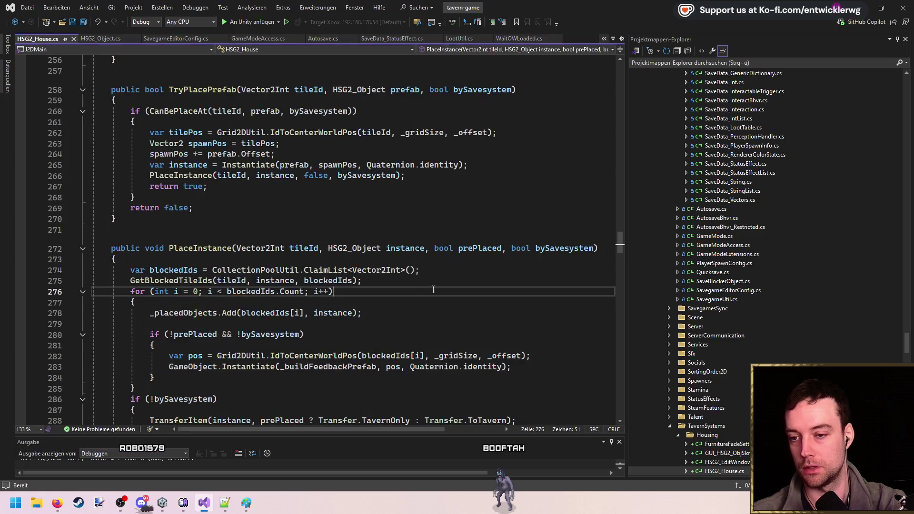
scroll(438, 257, "down", 4)
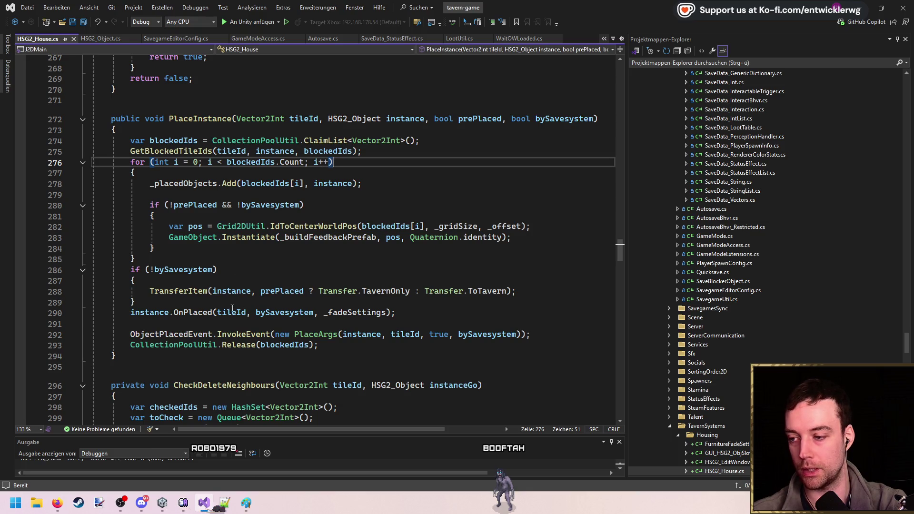
left_click(257, 312)
left_click(348, 312)
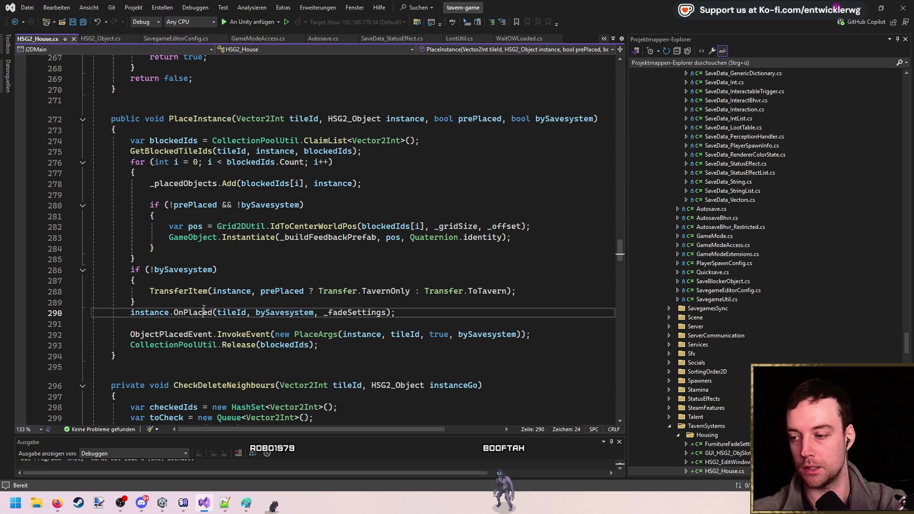
scroll(350, 245, "down", 2)
double_click(350, 248)
scroll(376, 250, "down", 6)
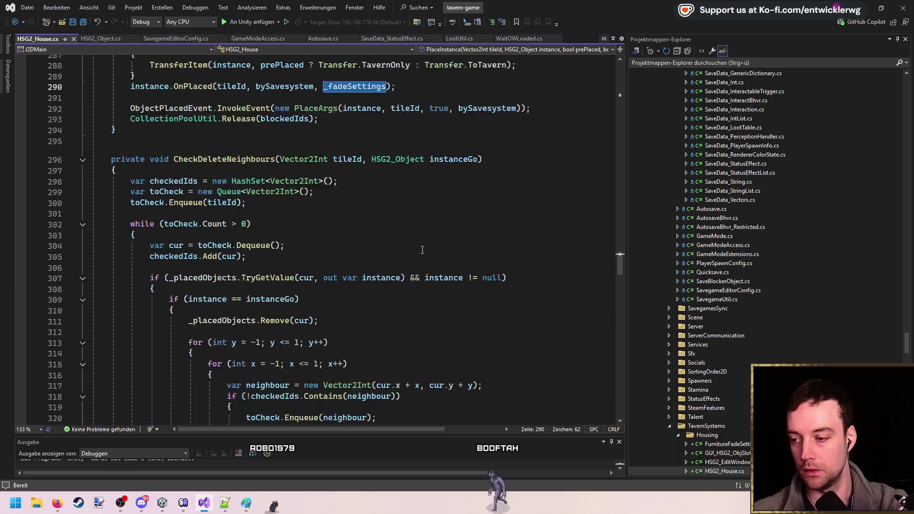
scroll(414, 253, "up", 13)
scroll(416, 254, "down", 20)
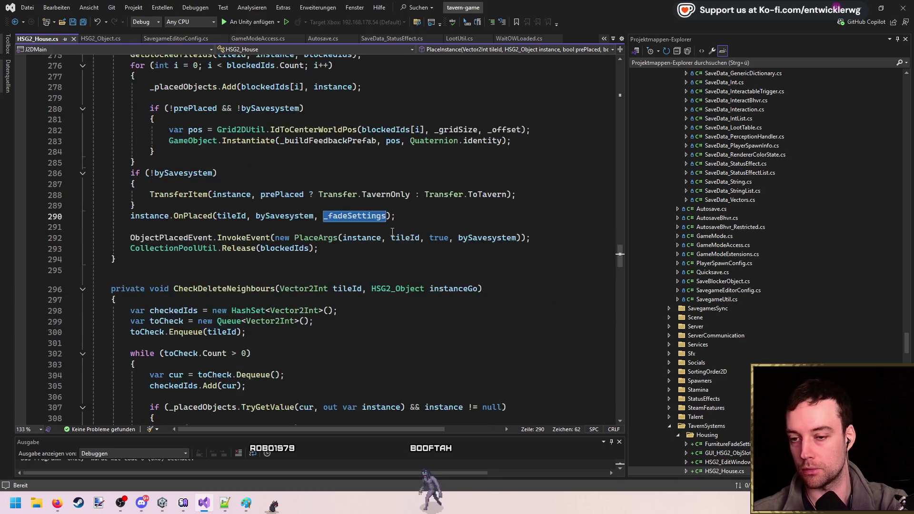
scroll(428, 210, "down", 4)
scroll(430, 211, "up", 4)
scroll(432, 215, "down", 7)
scroll(433, 214, "down", 7)
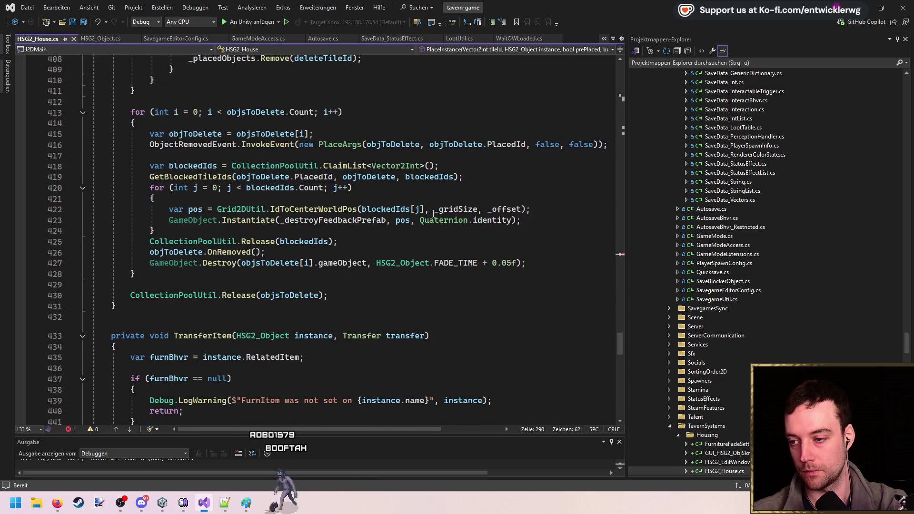
- Add a FurnitureFadeSettings fadeSettings parameter to OnRemoved in HSG2_Object
left_click(258, 252)
key("F12")
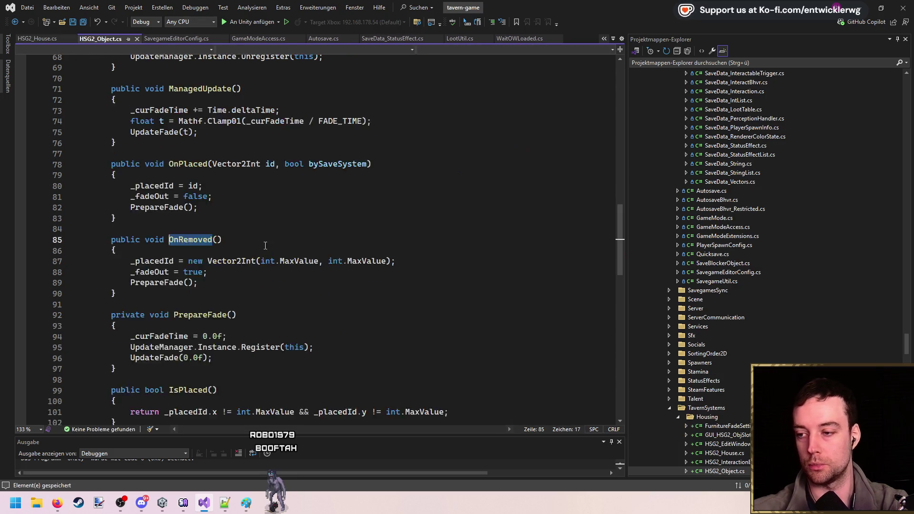
key("End")
key("Left")
type("FadeSettings")
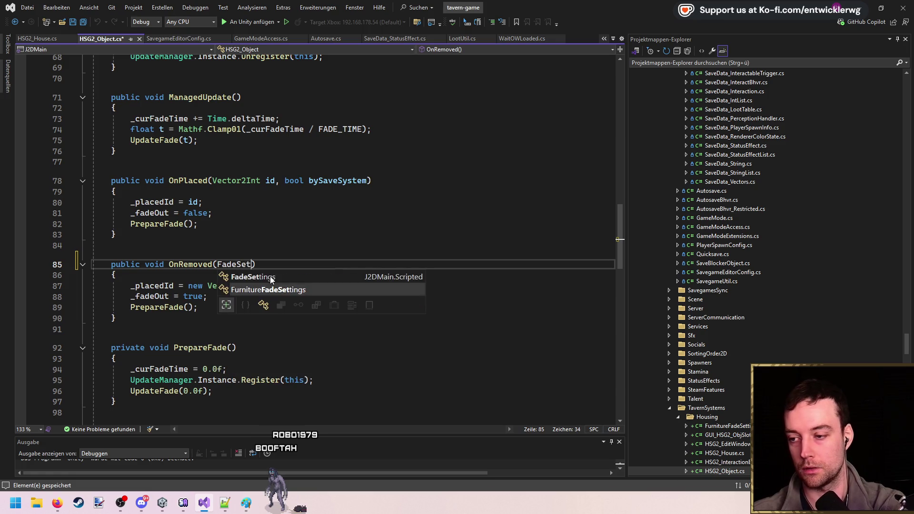
type(" fadeSettings")
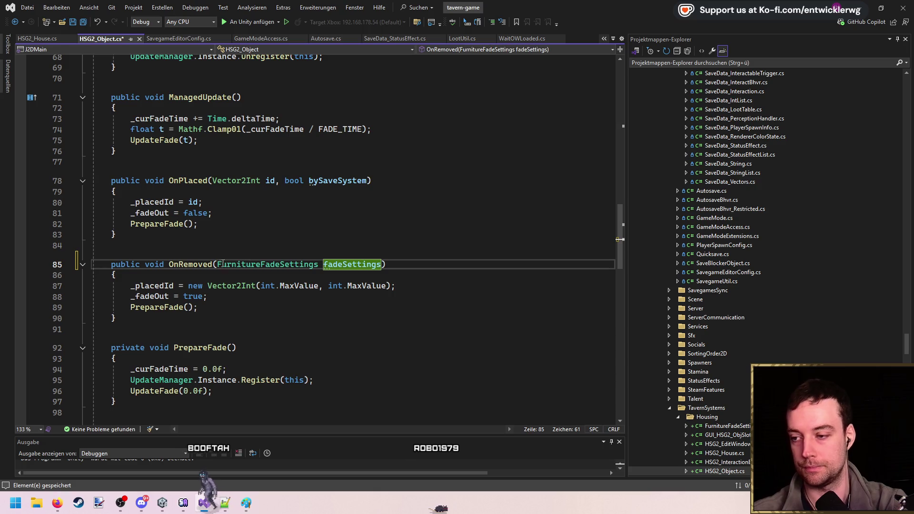
double_click(223, 263)
key("ctrl+c")
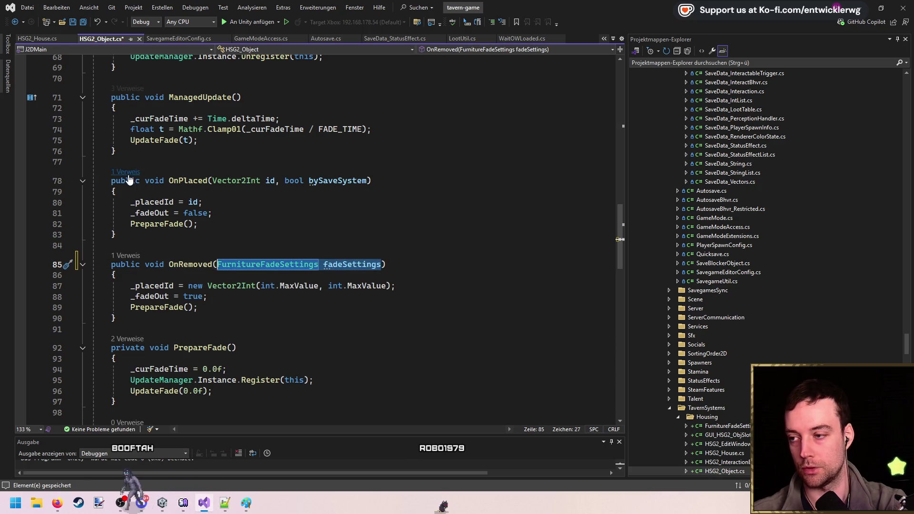
- Append the same FurnitureFadeSettings fadeSettings parameter to OnPlaced
left_click(126, 172)
left_click(368, 181)
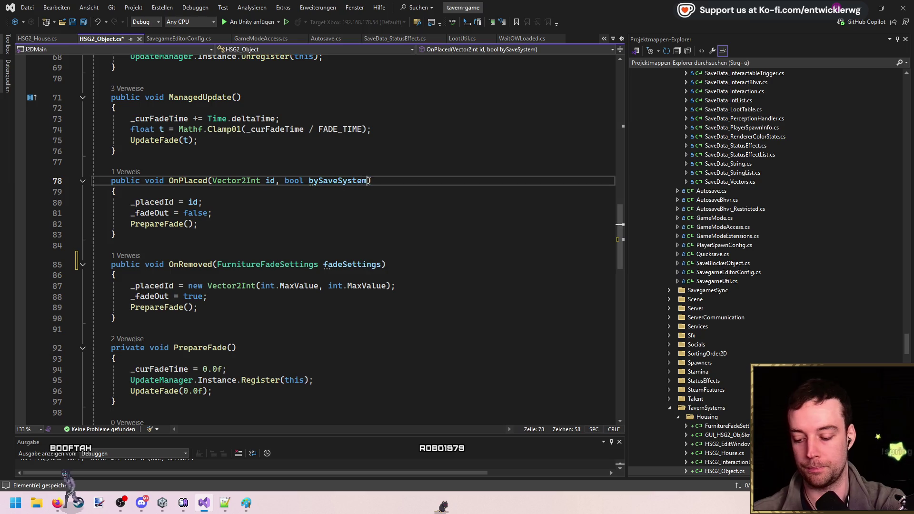
type(",")
key("ctrl+v")
left_click(405, 226)
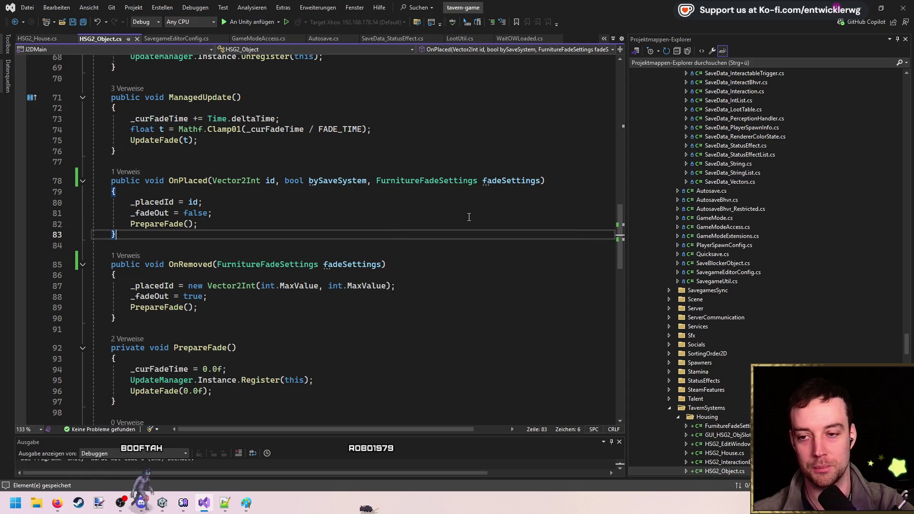
double_click(492, 181)
key("ctrl+f")
mouse_move(621, 241)
left_mouse_down()
mouse_move(624, 158)
mouse_move(627, 227)
mouse_move(636, 146)
left_mouse_up()
- Add a [SerializeField, Required] FurnitureFadeSettings _fadeSettings field among the fields
left_click(377, 191)
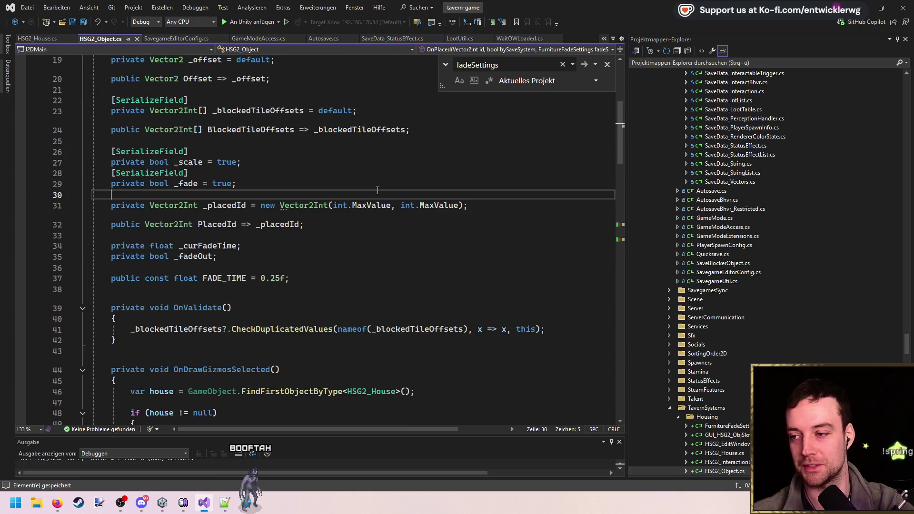
key("Return")
key("Return")
key("Tab")
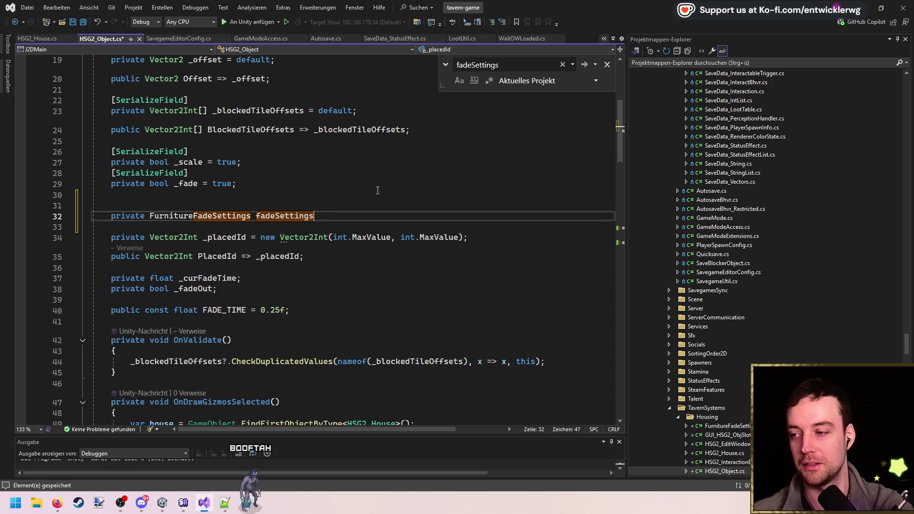
type("eSettin")
key("Tab")
key("Up")
key("Up")
key("Up")
key("ctrl+c")
key("Down")
key("Down")
key("Down")
key("ctrl+v")
key("Down")
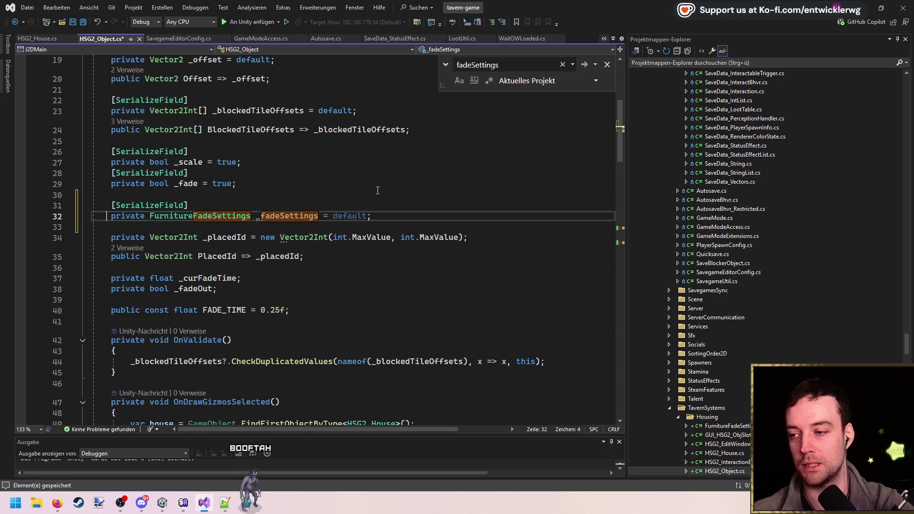
key("Left")
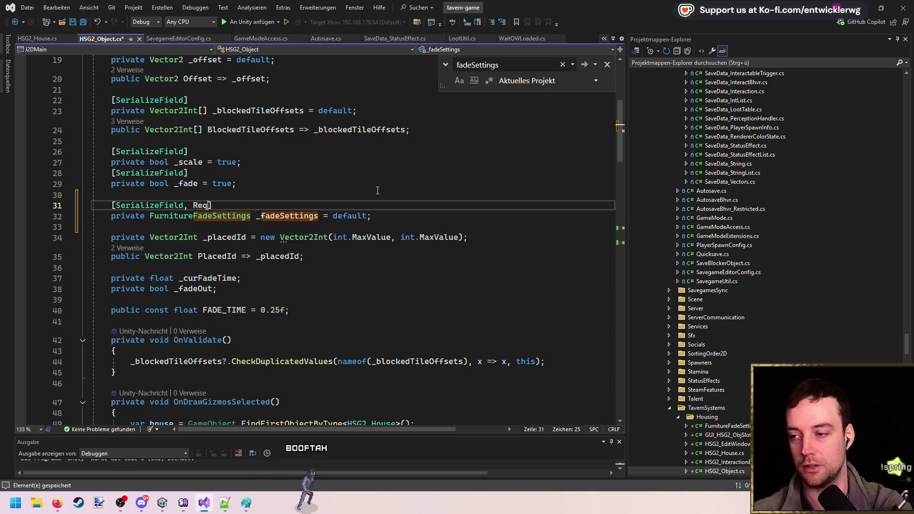
key("Tab")
- Delete the _scale and _fade toggle fields and search the file for _fadeSettings
key("Up")
key("shift+Up")
key("shift+Up")
key("shift+Up")
key("shift+Up")
key("Delete")
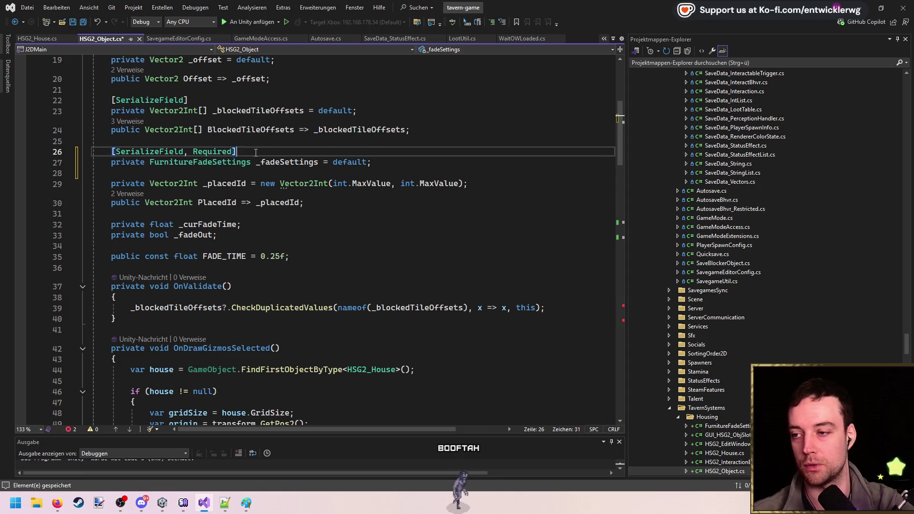
key("ctrl+x")
double_click(257, 151)
key("ctrl+f")
left_click_drag(624, 118, 641, 307)
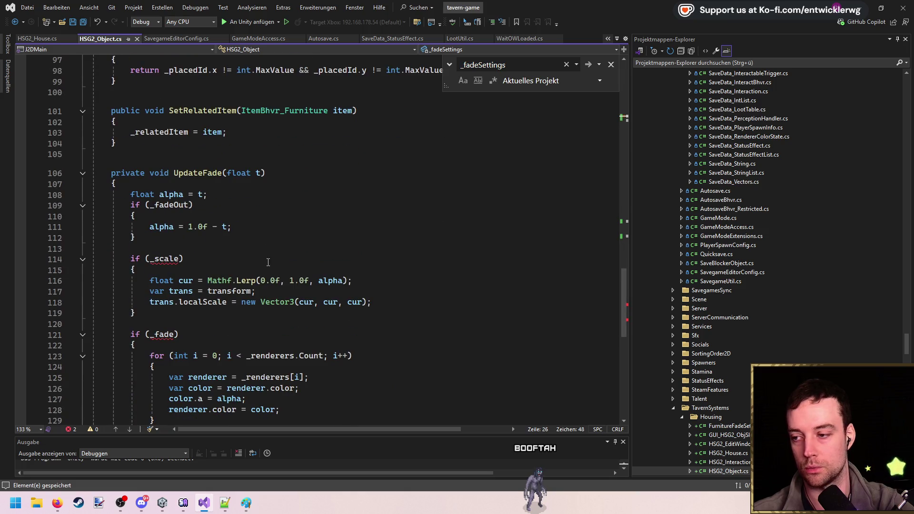
- Pass fadeSettings as an argument to the PrepareFade calls in OnRemoved and OnPlaced
scroll(267, 257, "down", 1)
scroll(370, 246, "up", 9)
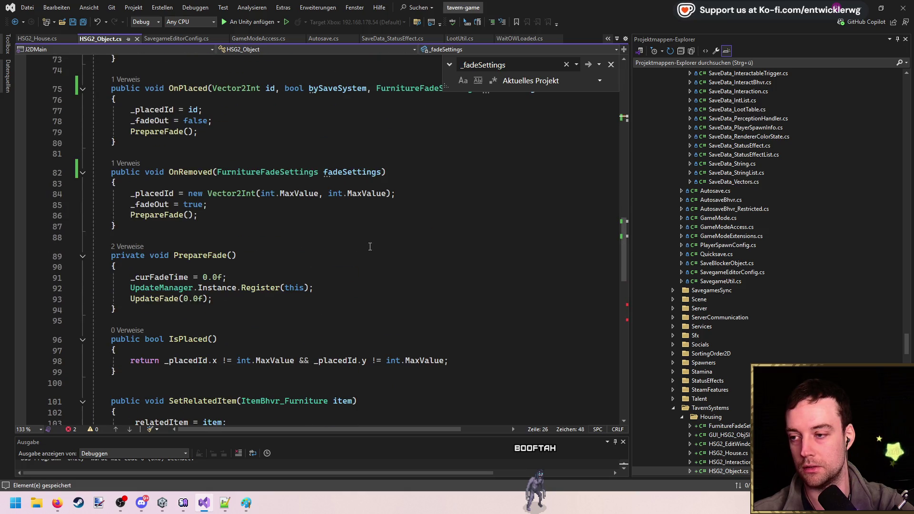
left_click(393, 192)
key("Down")
key("Down")
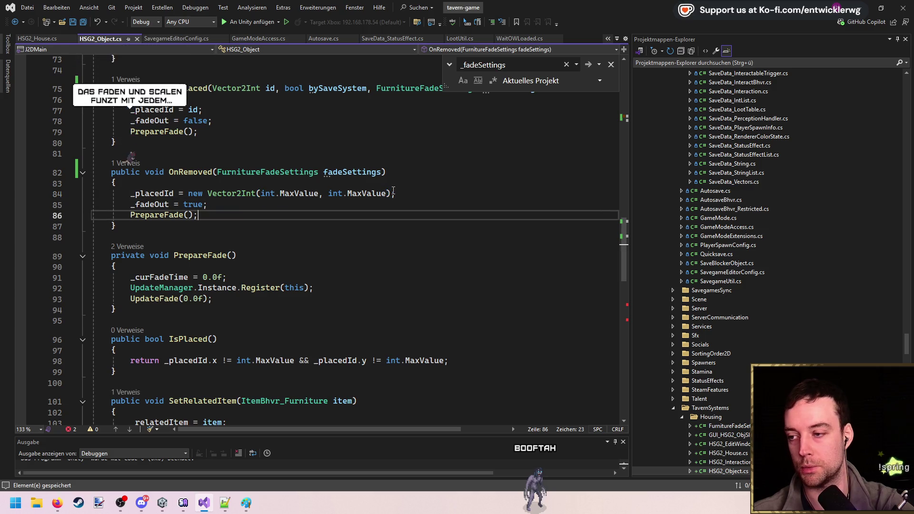
key("Left")
type("fade")
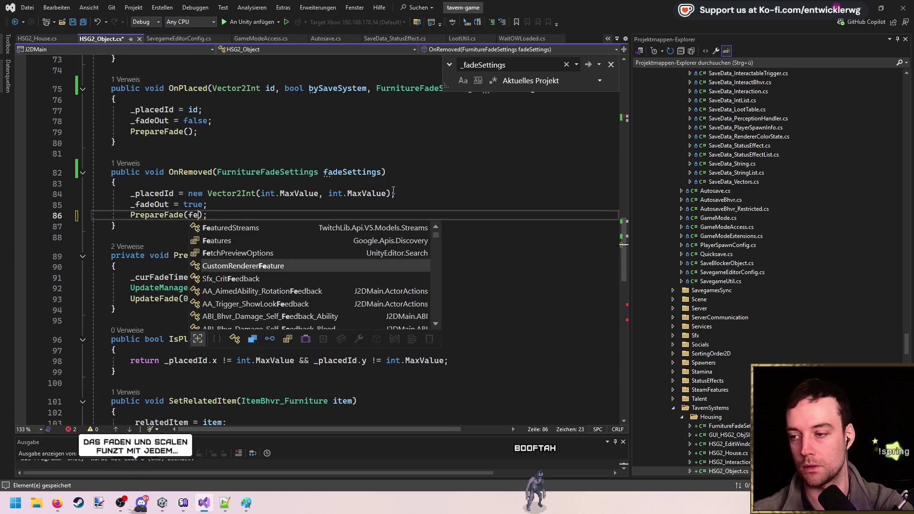
key("Tab")
key("Escape")
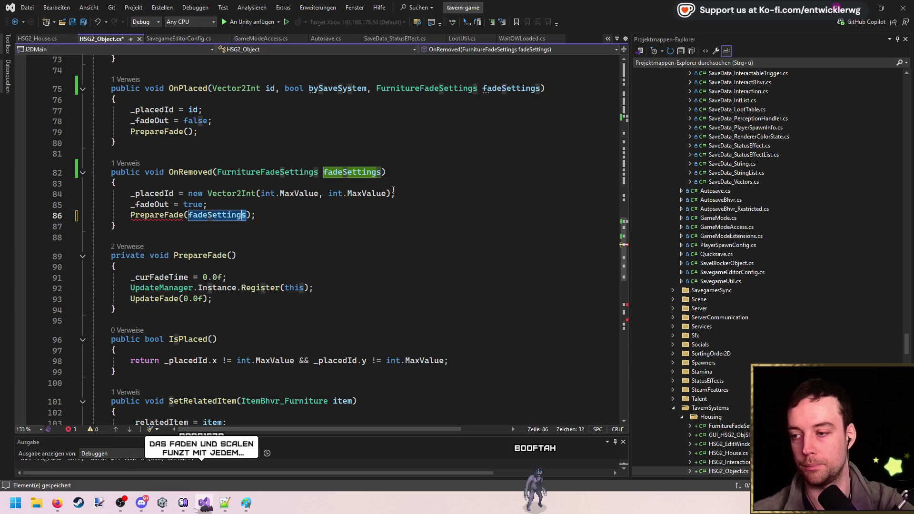
key("ctrl+shift+Left")
key("ctrl+c")
left_click(191, 131)
key("ctrl+v")
- Store the passed settings in a _fadeSettings field inside PrepareFade and save
left_click(283, 268)
key("Return")
key("Tab")
type("= _fadeSettings")
type(";")
key("ctrl+s")
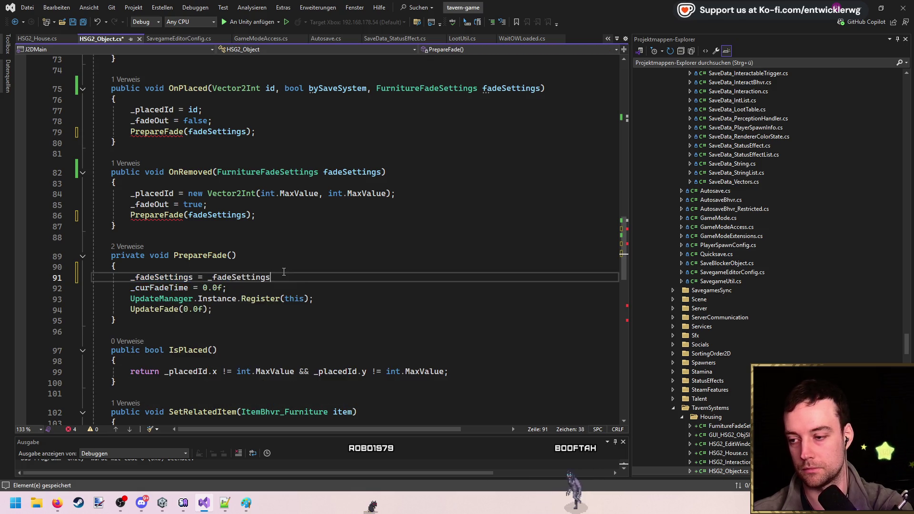
scroll(459, 237, "up", 20)
left_click(343, 327)
key("Return")
left_click(312, 319)
key("ctrl+s")
- Replace the hard-coded FADE_TIME constant with _fadeSettings.FadeTime
scroll(444, 252, "down", 17)
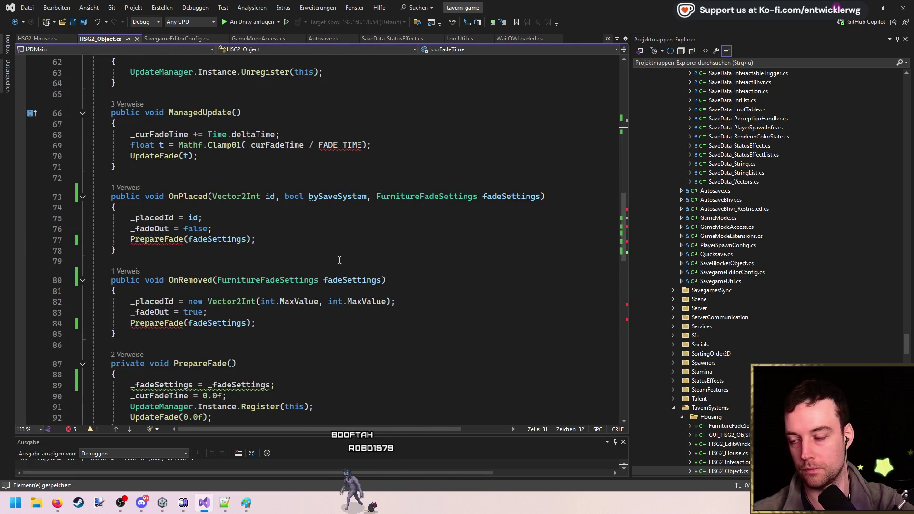
scroll(340, 259, "up", 2)
double_click(354, 210)
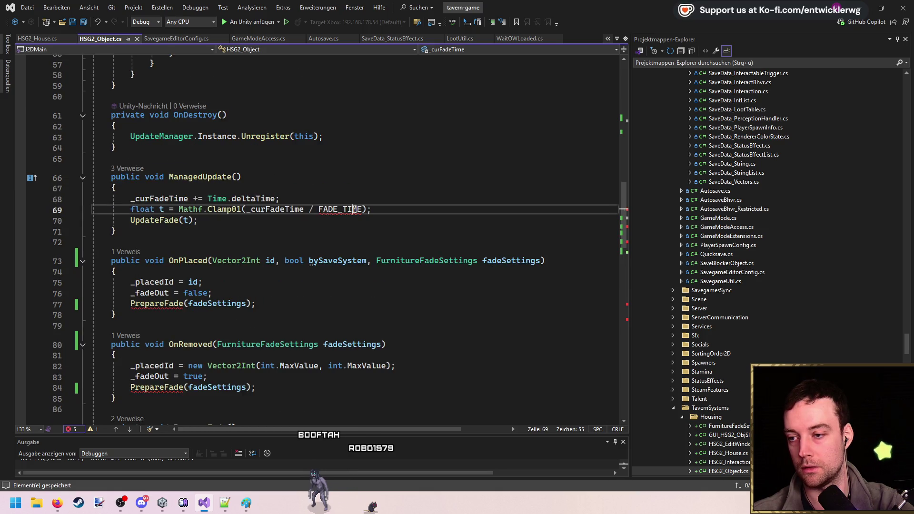
type("_fadeSettings.Fade")
key("Tab")
left_click(324, 208, "shift")
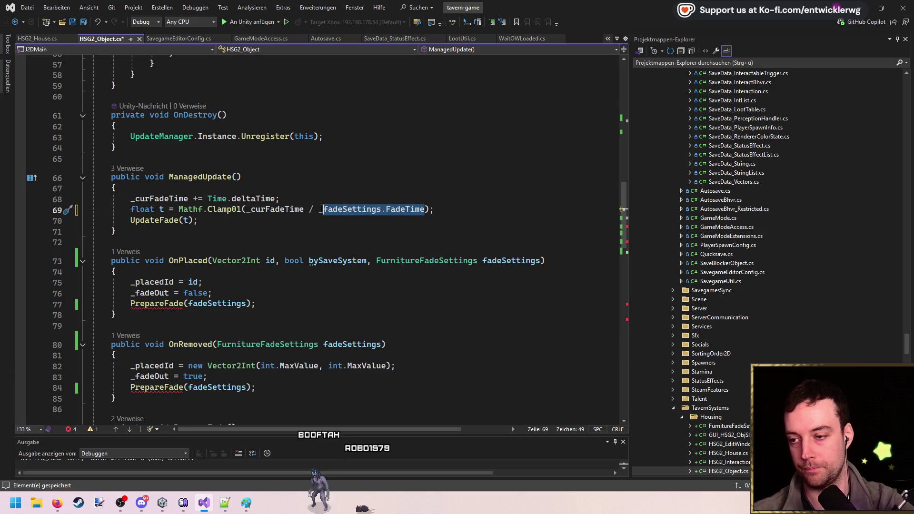
scroll(231, 274, "down", 4)
key("ctrl+Left")
- Add a fadeSettings parameter to PrepareFade via quick fix and correct the assignment
left_click(169, 258)
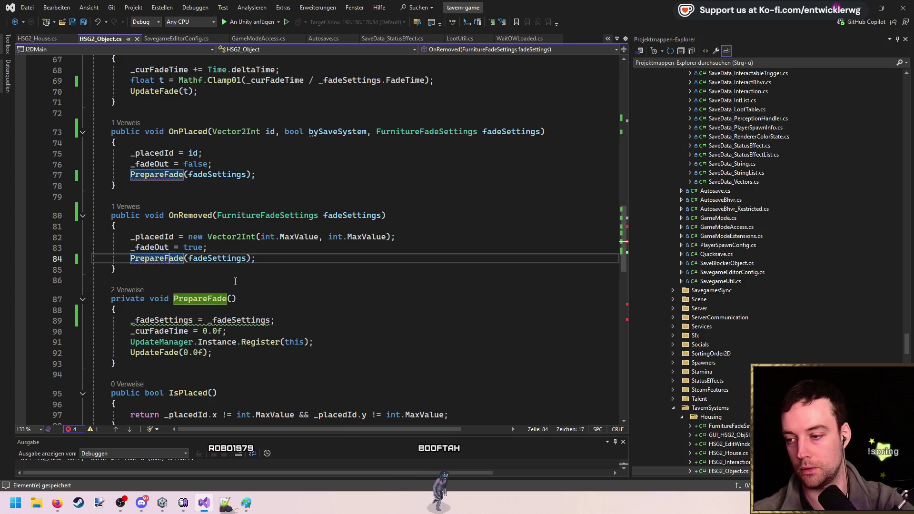
key("ctrl+period")
key("Return")
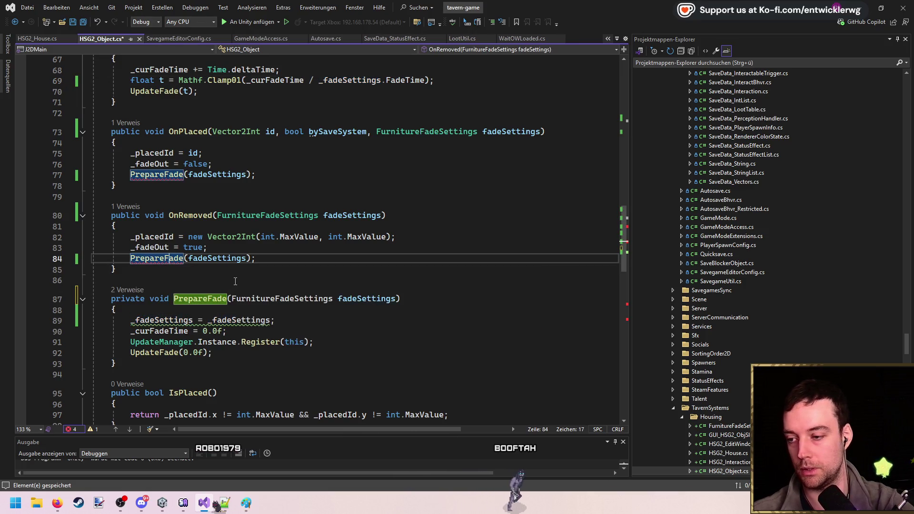
left_click(365, 296)
left_click(365, 324)
key("ctrl+Left")
key("ctrl+Left")
key("Delete")
key("End")
key("ctrl+s")
- Reset _fadeSettings to null at the start of OnDestroy and save
left_click(433, 286)
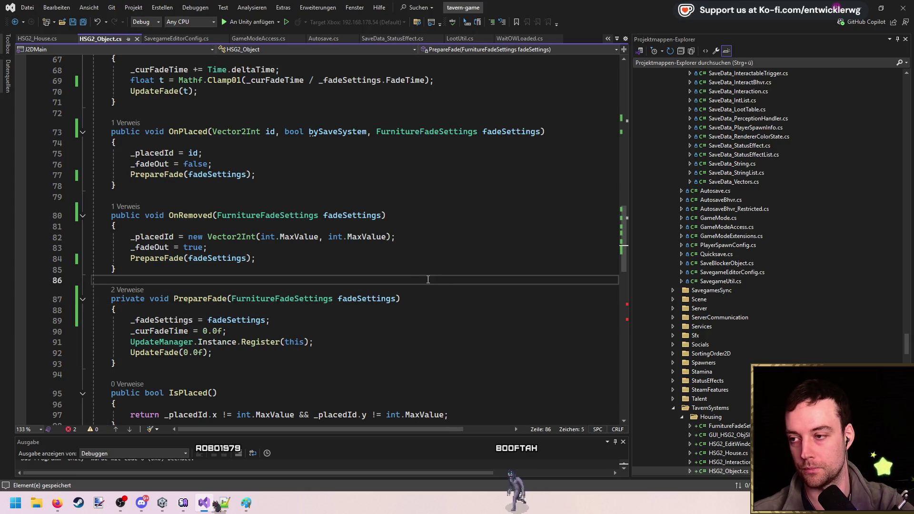
double_click(377, 299)
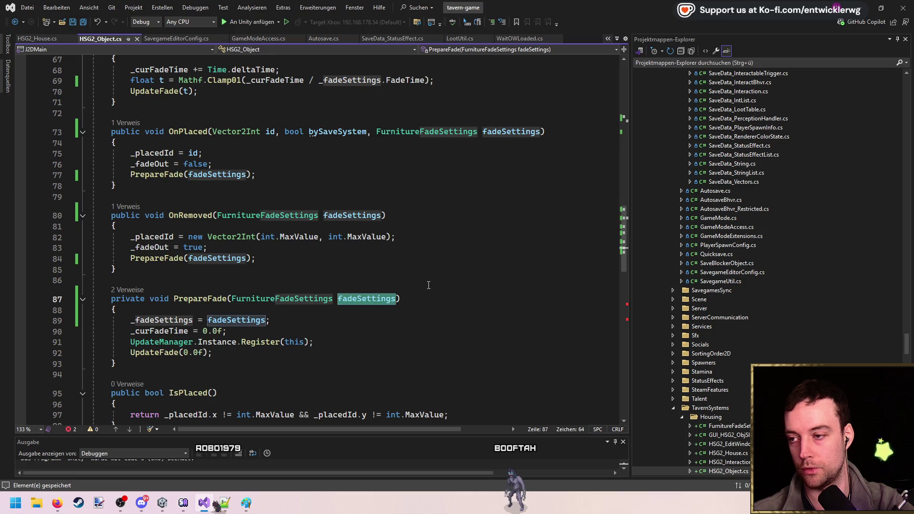
scroll(461, 283, "up", 5)
left_click(367, 190)
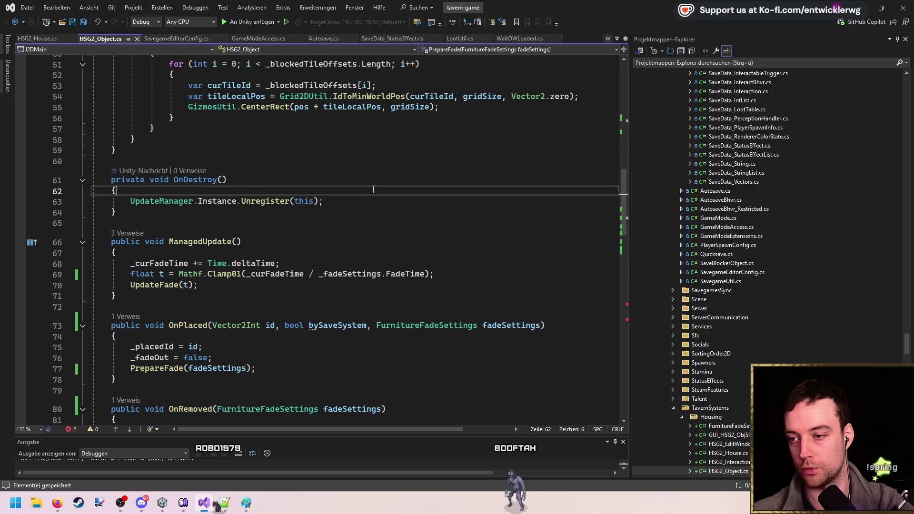
key("Return")
key("ctrl+v")
type("ull;")
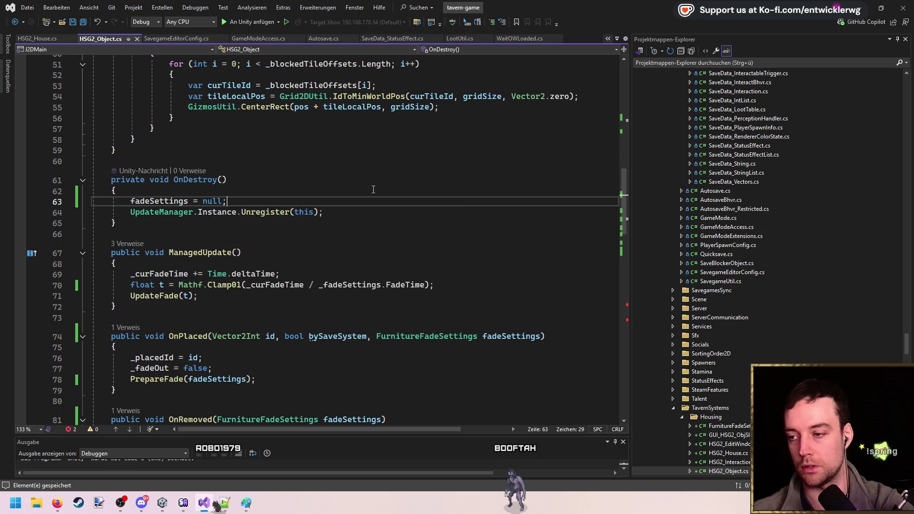
scroll(373, 190, "down", 4)
scroll(284, 205, "up", 3)
key("Home")
type("_")
key("ctrl+s")
- Use _fadeSettings.ScaleFade as the scale-fade condition in the fade update
key("ctrl+shift+Down")
key("ctrl+shift+Down")
key("Down")
key("End")
scroll(378, 227, "down", 8)
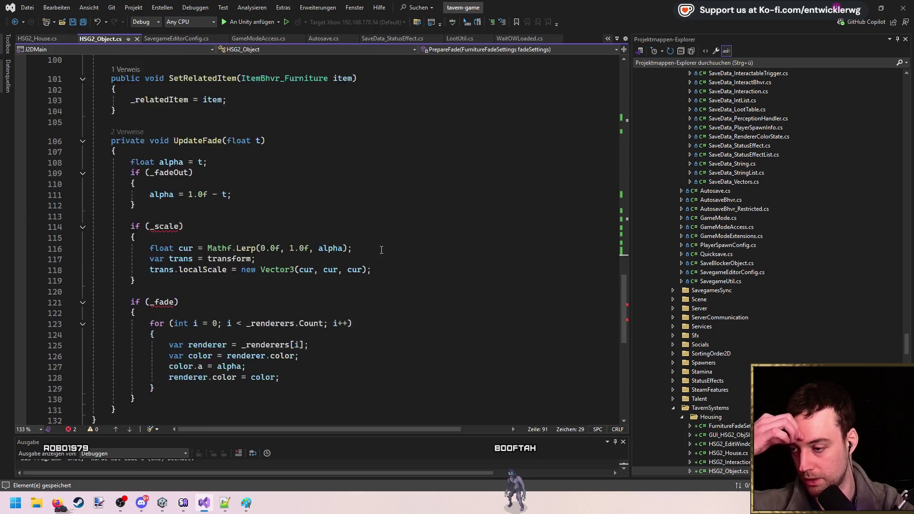
scroll(164, 195, "up", 2)
type("_fadeSettings.s")
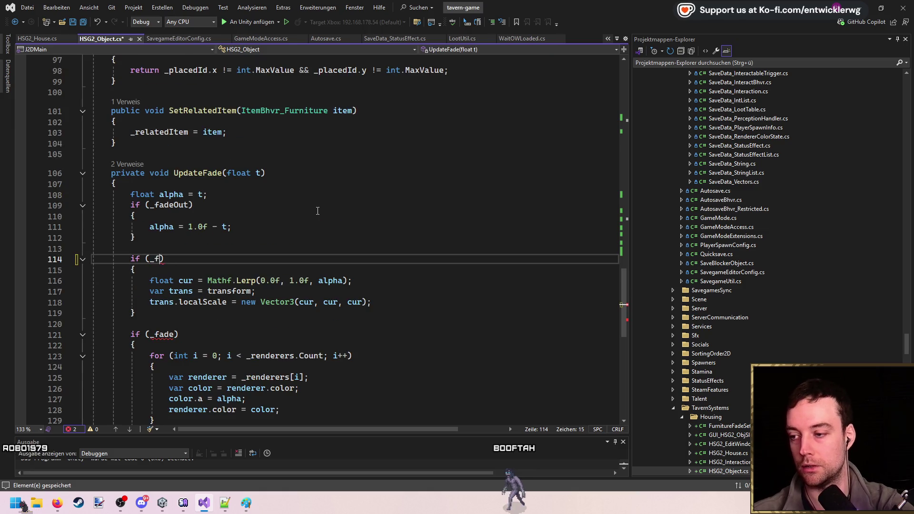
type("cale")
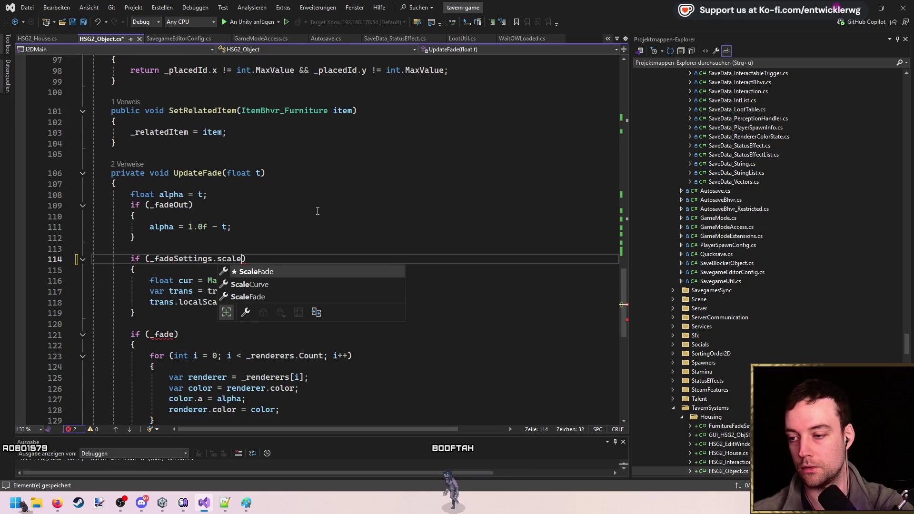
key("Tab")
scroll(185, 218, "down", 2)
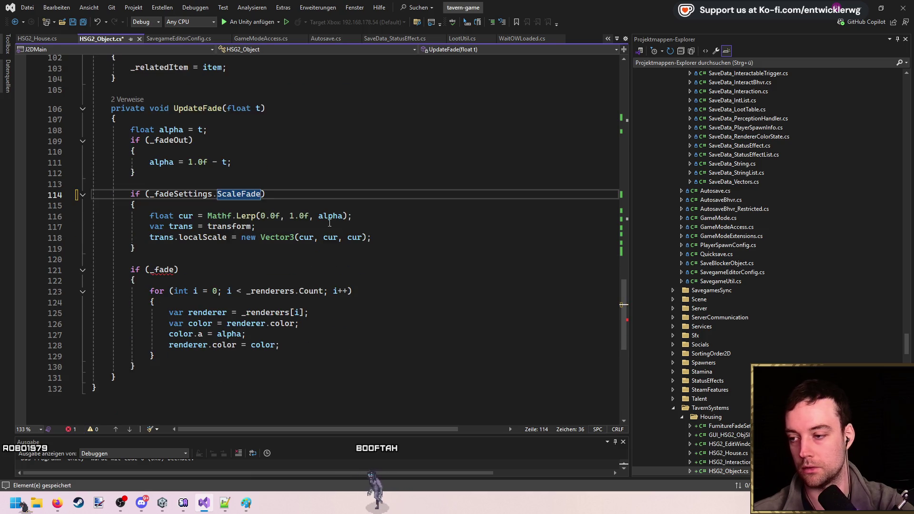
- Replace the _fade flag with _fadeSettings.AlphaFade and save
double_click(181, 194)
key("ctrl+c")
double_click(162, 269)
key("ctrl+v")
type(".al")
key("Tab")
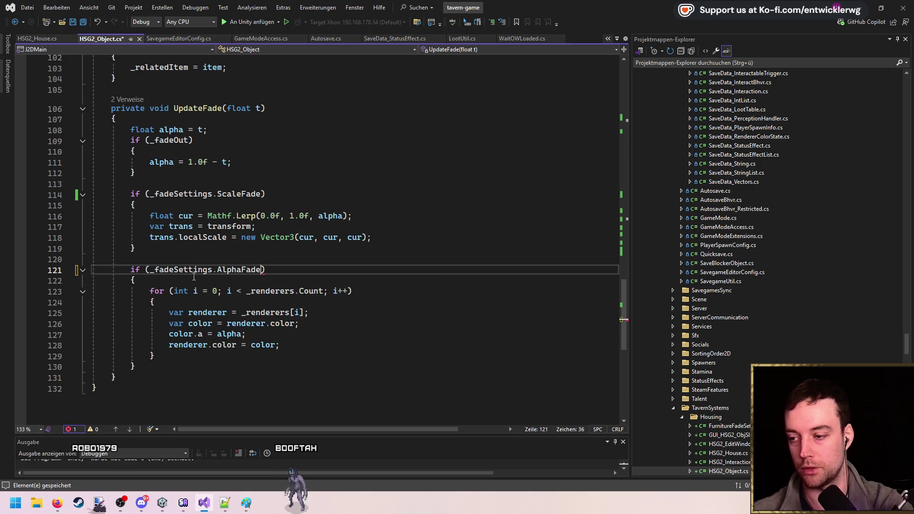
key("ctrl+s")
- Replace the Mathf.Lerp scale expression with _fadeSettings.ScaleCurve.Evaluate(alpha)
left_click(181, 193)
scroll(180, 194, "up", 2)
left_click(384, 274)
double_click(181, 259)
key("ctrl+c")
left_click_drag(348, 281, 208, 281)
key("ctrl+v")
type("sc")
key("Tab")
type("(")
type("eva")
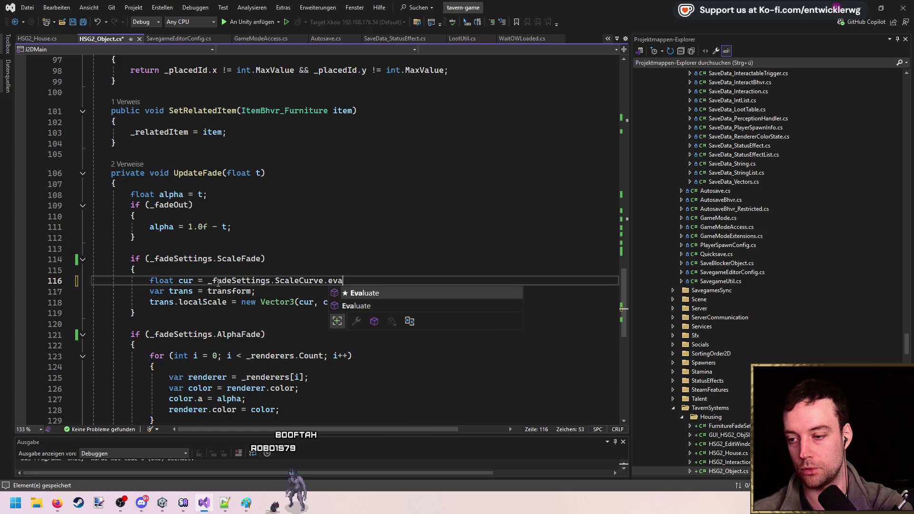
key("Tab")
type("(a")
key("Tab")
type(")")
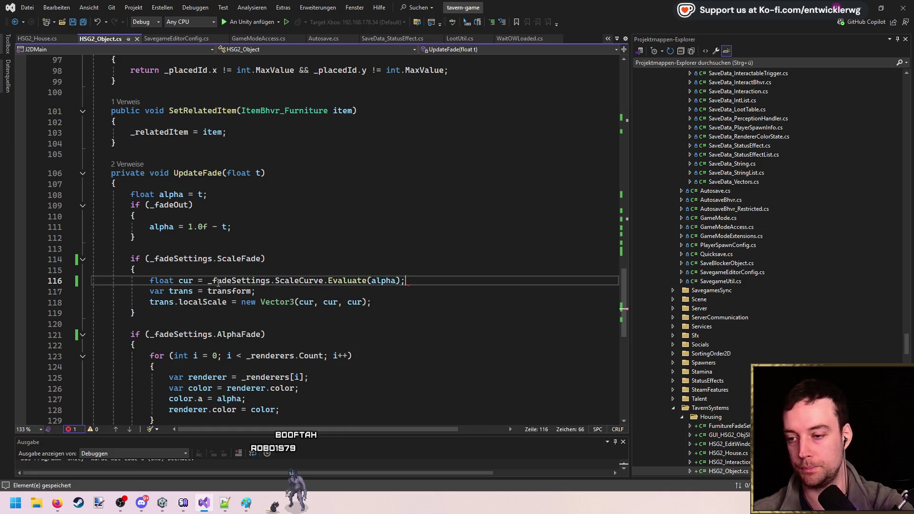
left_click(439, 293)
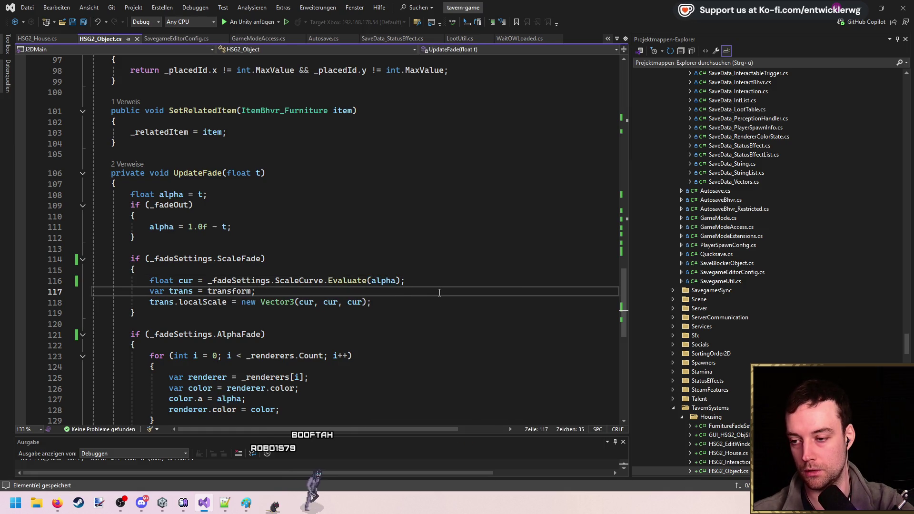
- In HSG2_House.cs, set the Destroy delay to _fadeSettings.FadeTime + 0.05f and save
left_click(137, 38)
double_click(455, 263)
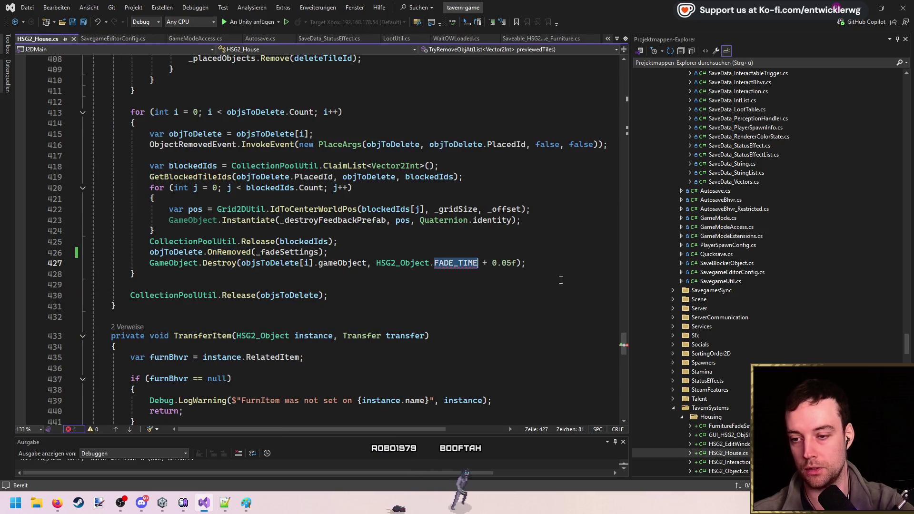
key("BackSpace")
key("ctrl+BackSpace")
key("ctrl+BackSpace")
type("_fadeSettings.f")
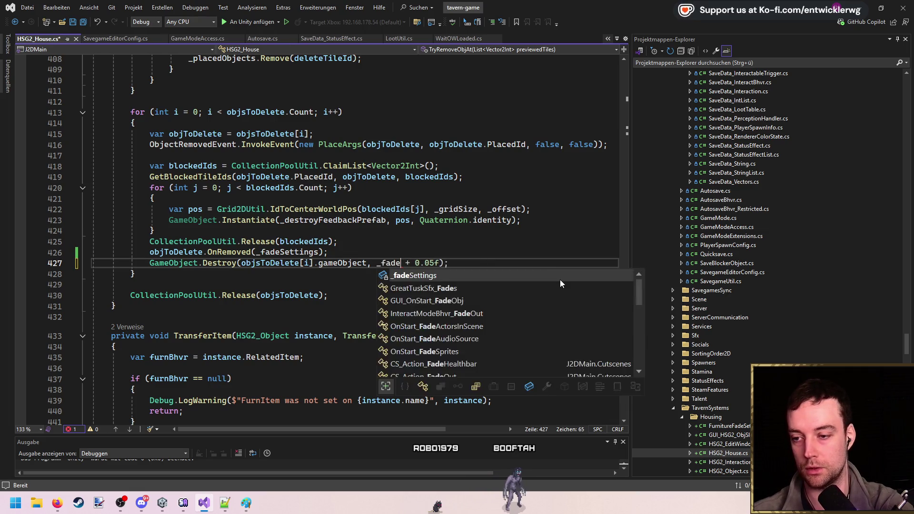
key("Tab")
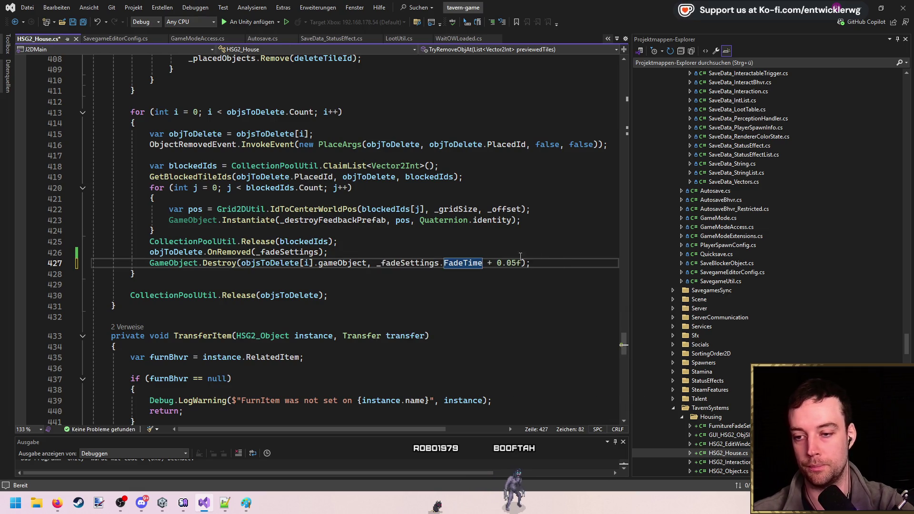
key("End")
key("ctrl+s")
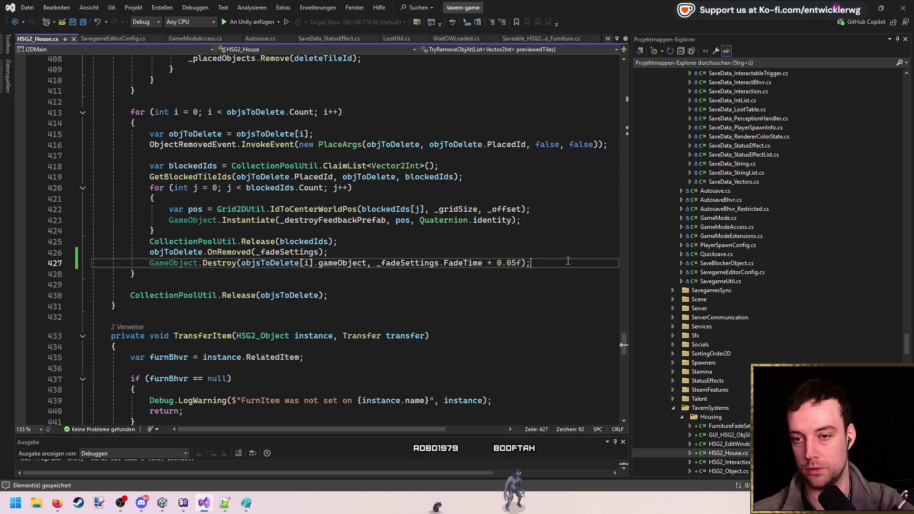
left_click(862, 15)
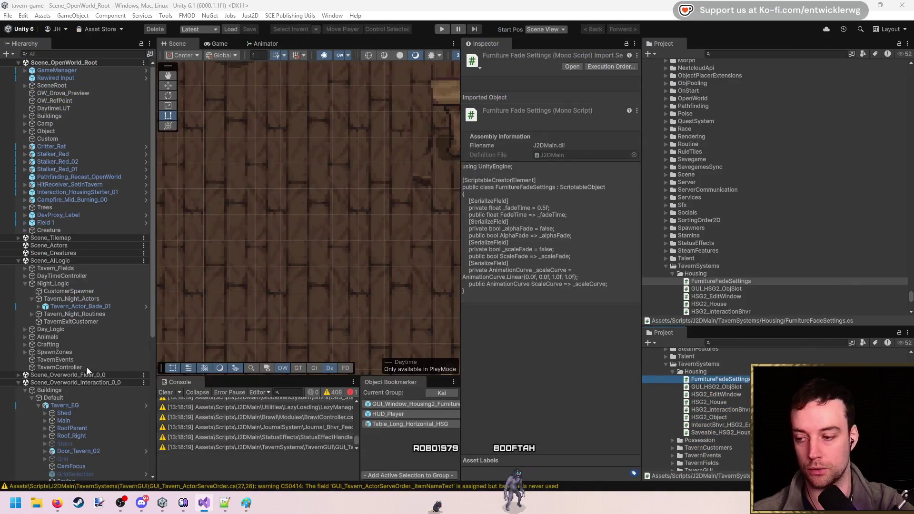
- Clear the Console and let Unity reload and import the updated fade scripts
left_click(167, 393)
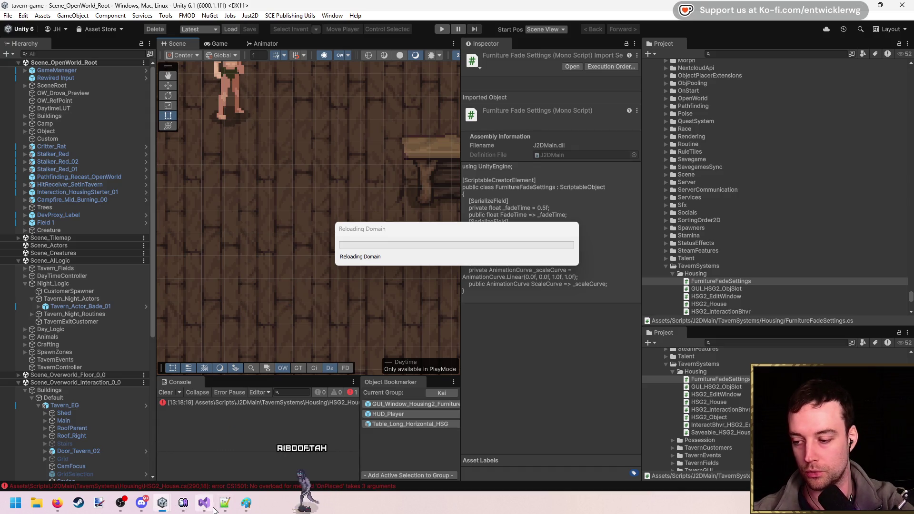
mouse_move(213, 509)
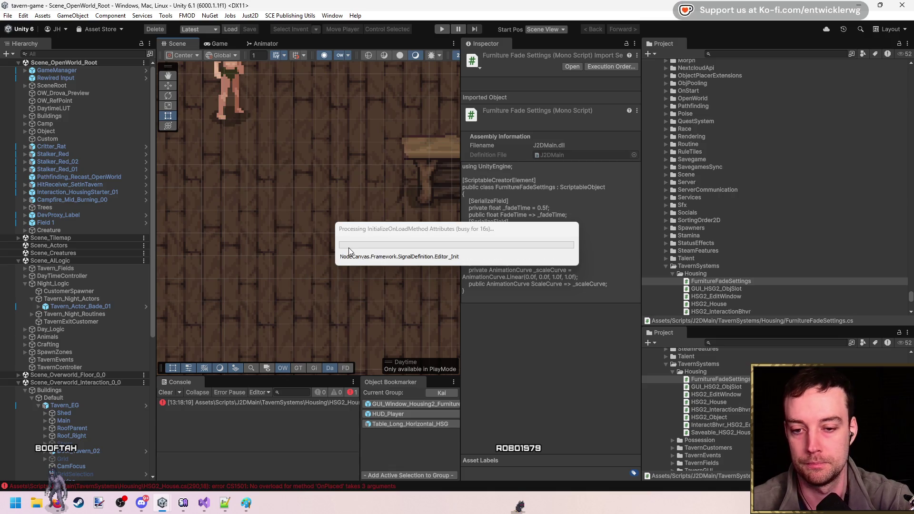
key("alt+Tab")
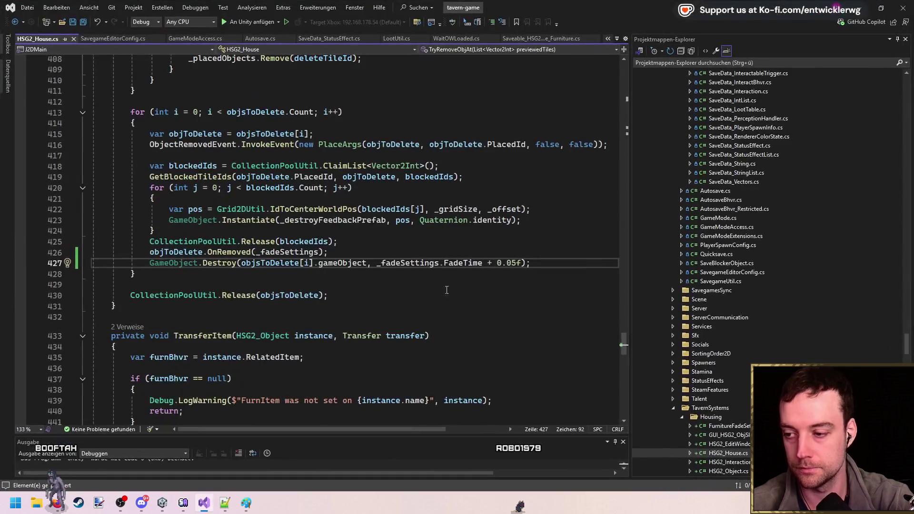
left_click(867, 8)
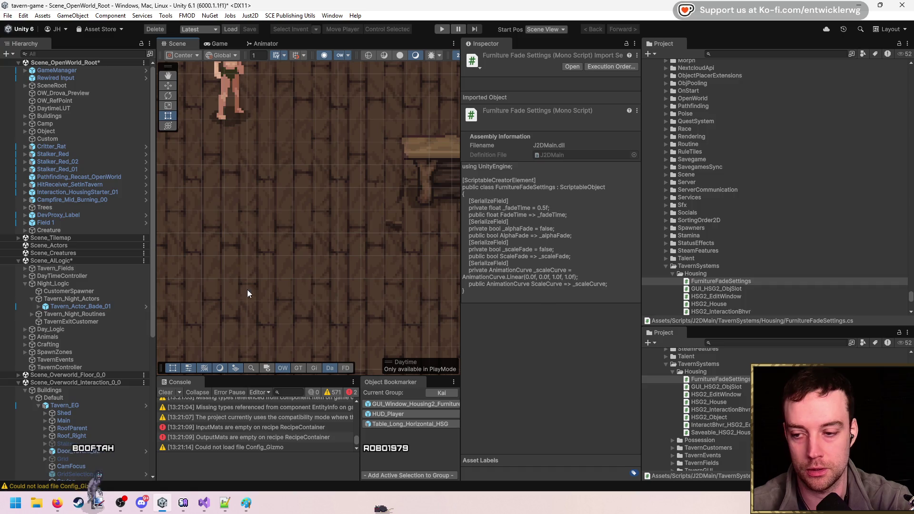
- Clear the Console and search the Project for 'tavern t:scriptableobject'
left_click(165, 393)
scroll(790, 355, "down", 3)
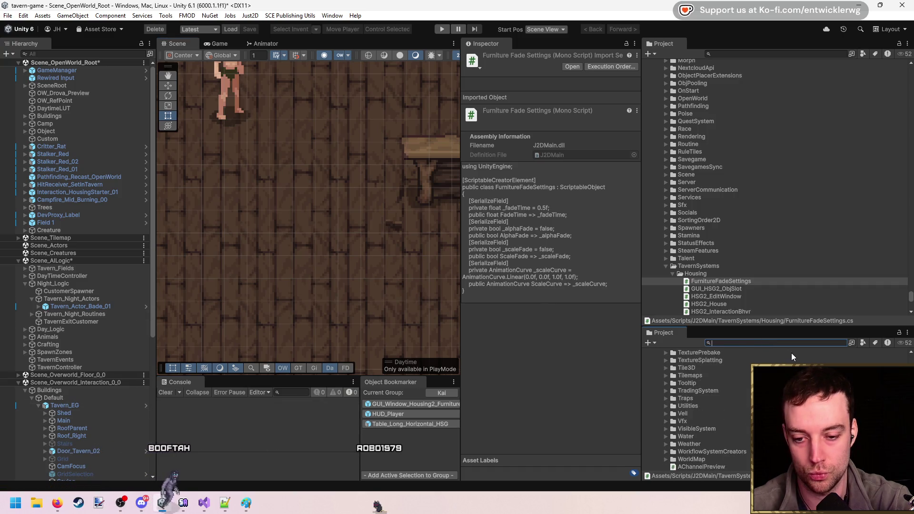
type("ta")
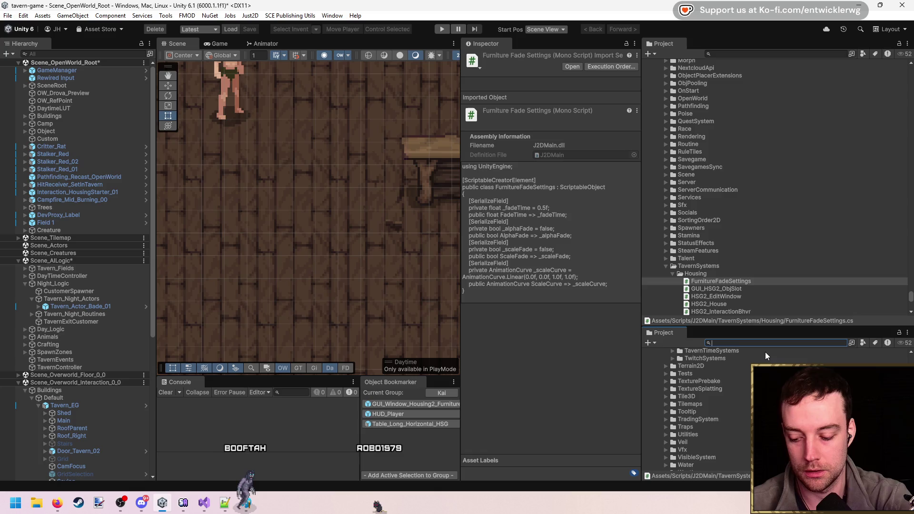
type("vern t:scr")
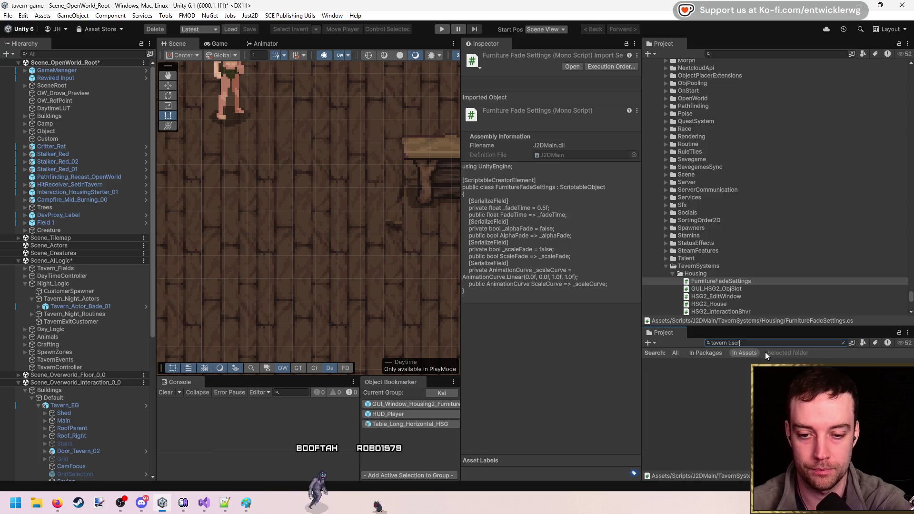
type("iptableobject")
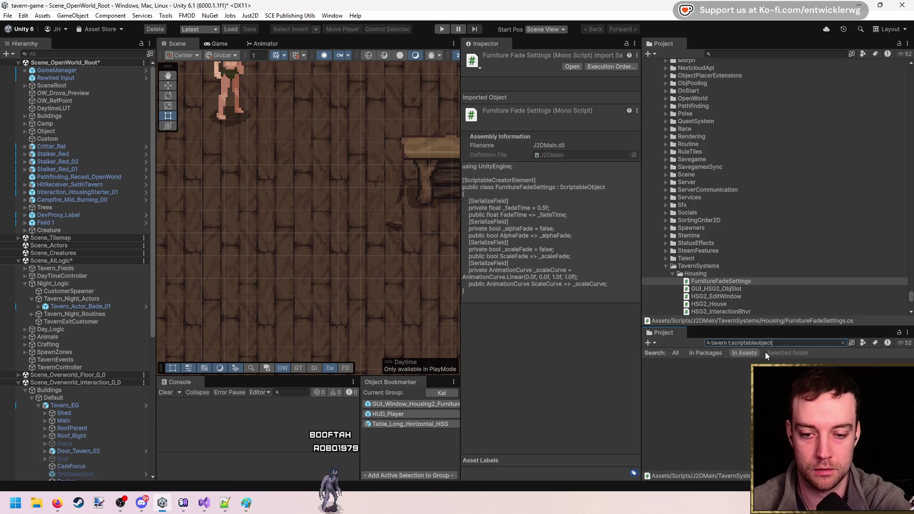
scroll(712, 380, "down", 3)
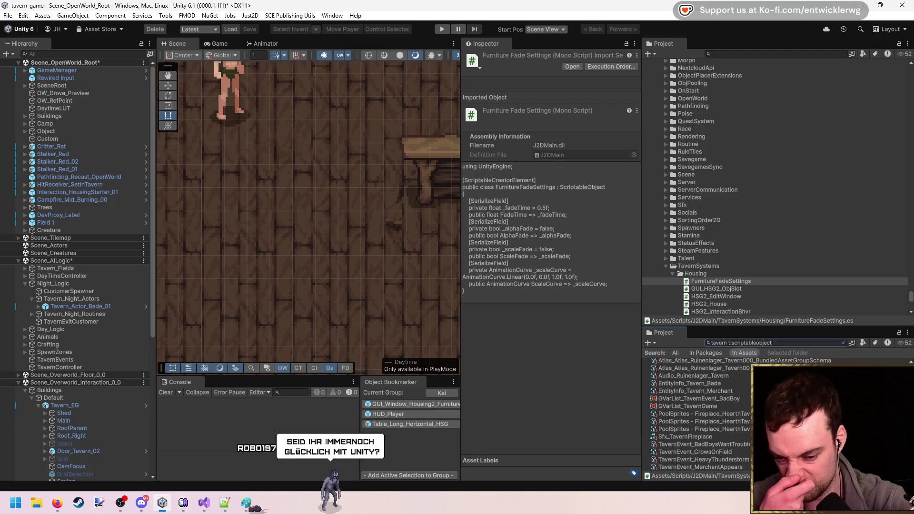
- Clear the search and locate the Tavern_EG prefab asset in the Project
left_click(841, 342)
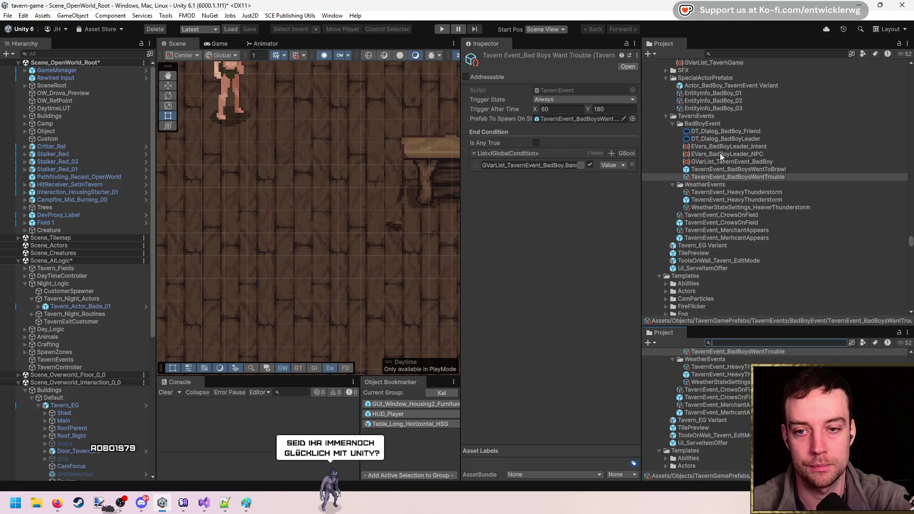
scroll(733, 133, "up", 3)
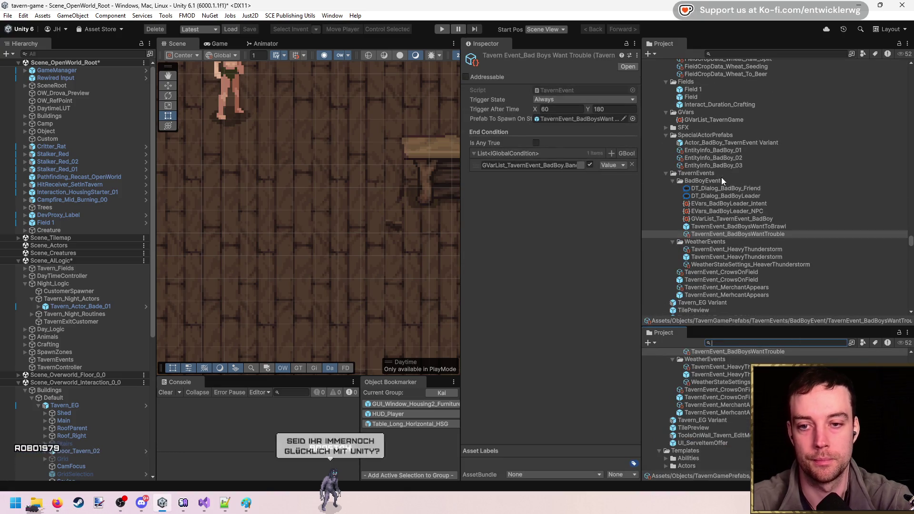
scroll(770, 196, "down", 10)
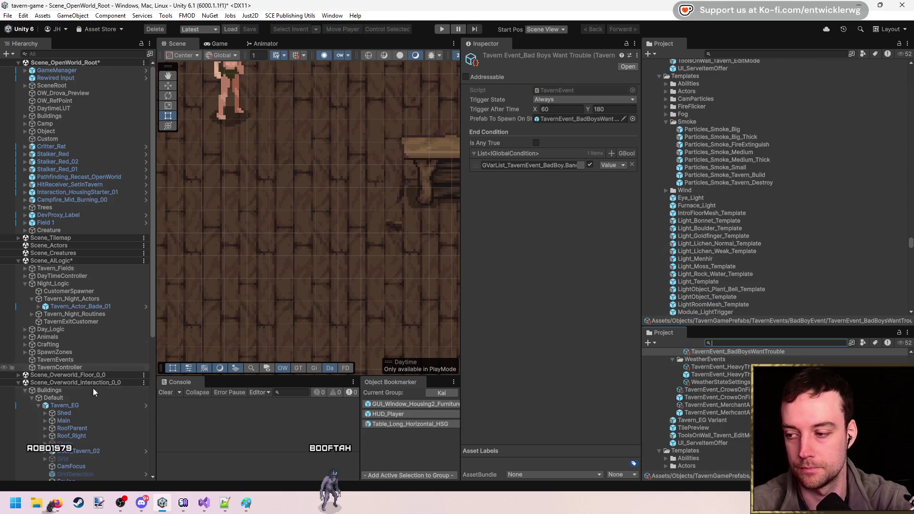
left_click(89, 406)
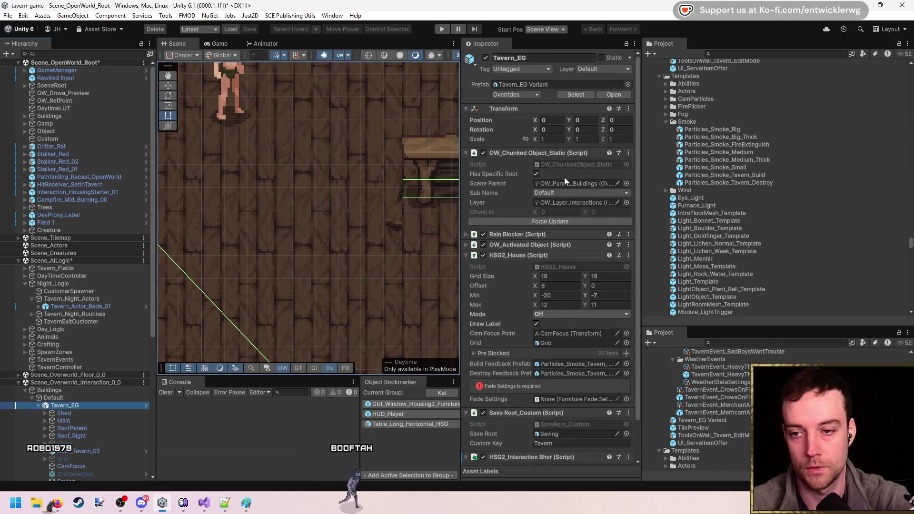
left_click(544, 87)
scroll(697, 414, "up", 5)
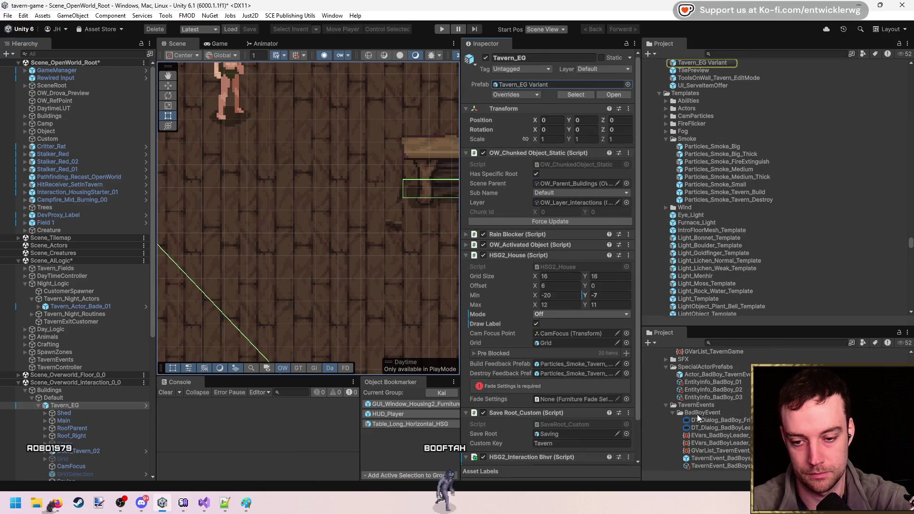
- Collapse the tavern subfolders down to TavernGamePrefabs and bring up its Create menu
left_click(672, 354)
key("Left")
key("Left")
key("Down")
key("Down")
key("Left")
key("Down")
key("Left")
key("Down")
key("Left")
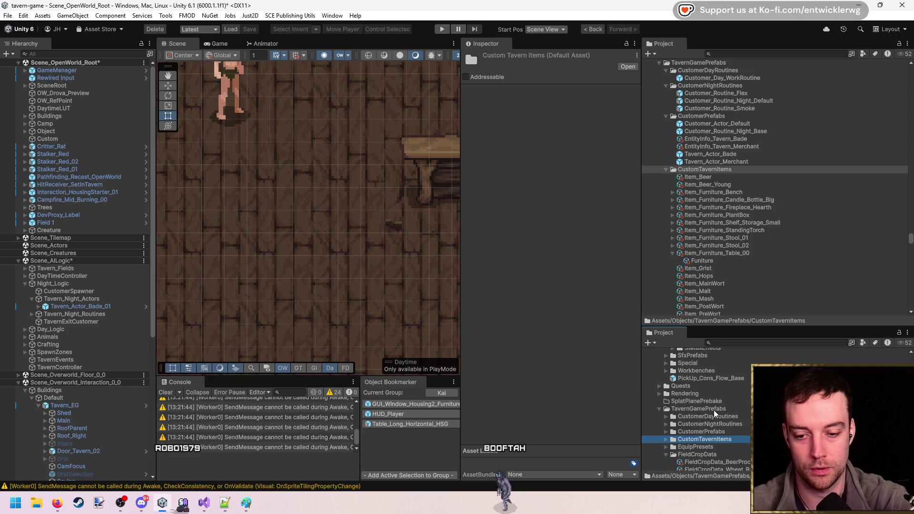
right_click(713, 410)
mouse_move(771, 102)
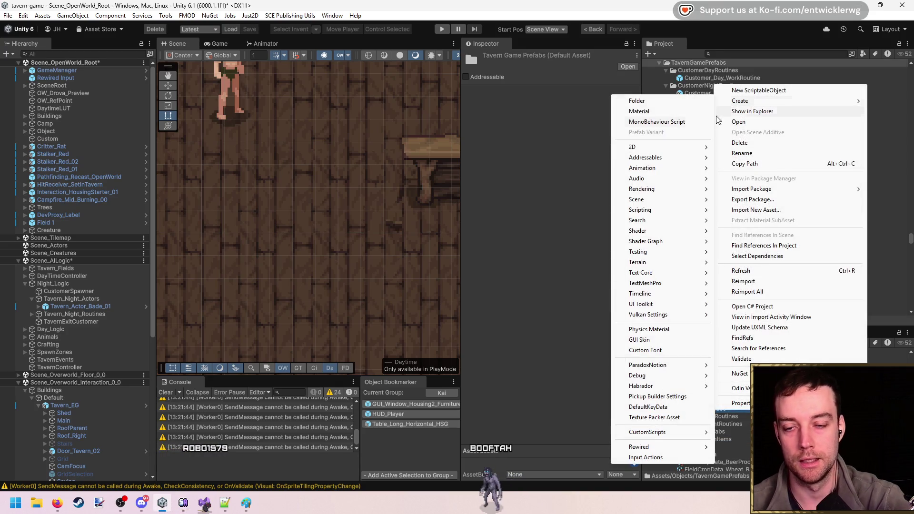
left_click(774, 89)
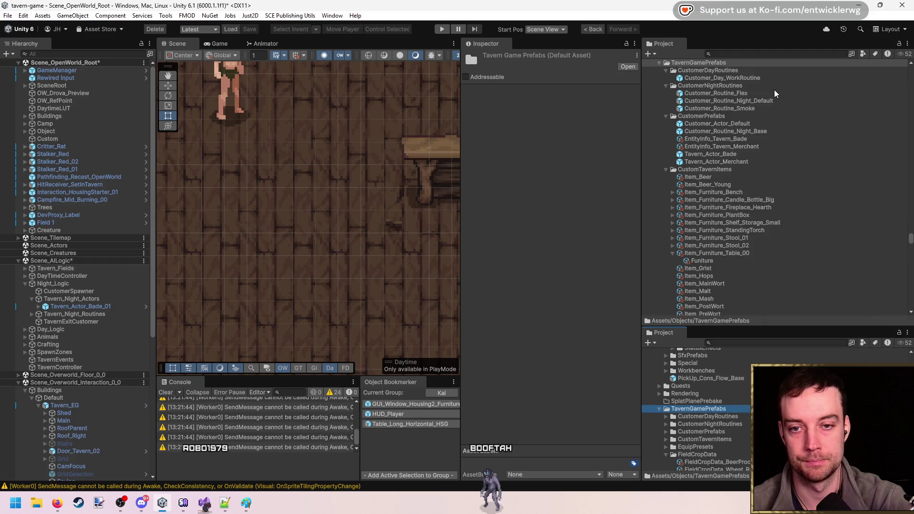
- Create a FurnitureFadeSettings asset and give its Scale Curve the ease-in-out preset
type("ur")
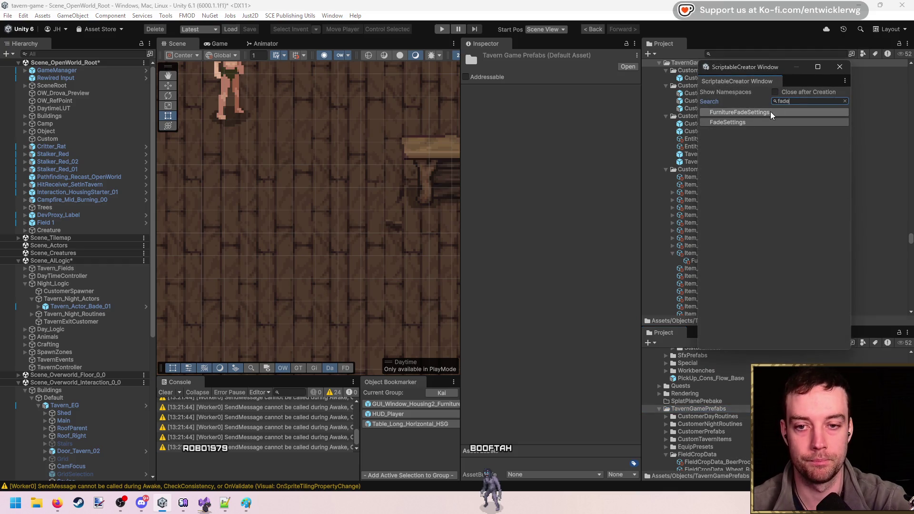
left_click(770, 112)
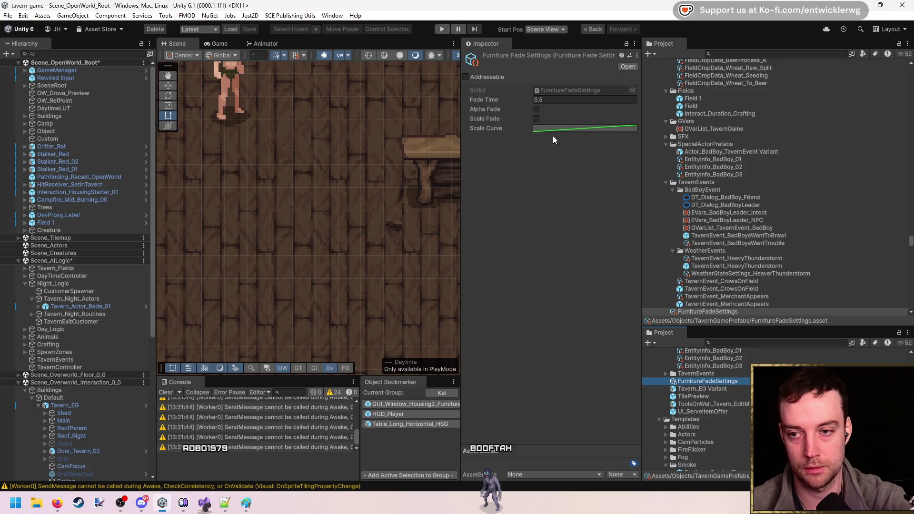
left_click(562, 131)
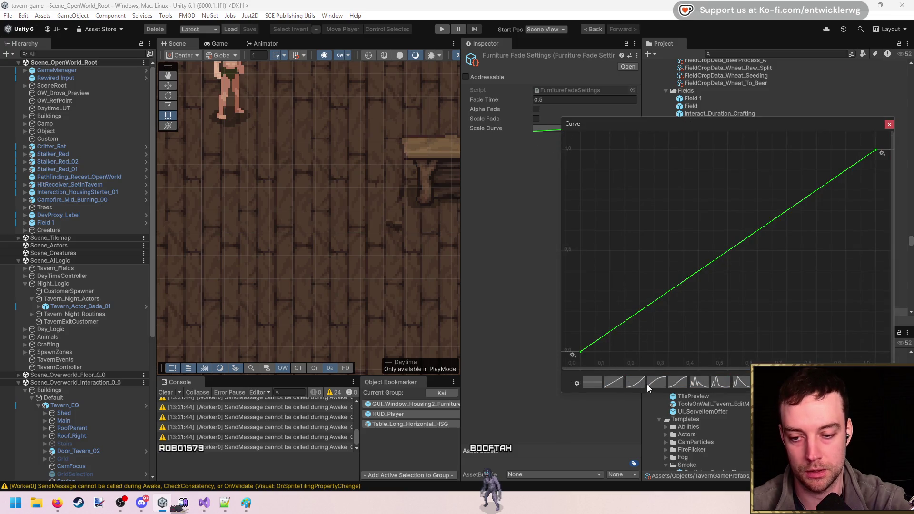
left_click(678, 382)
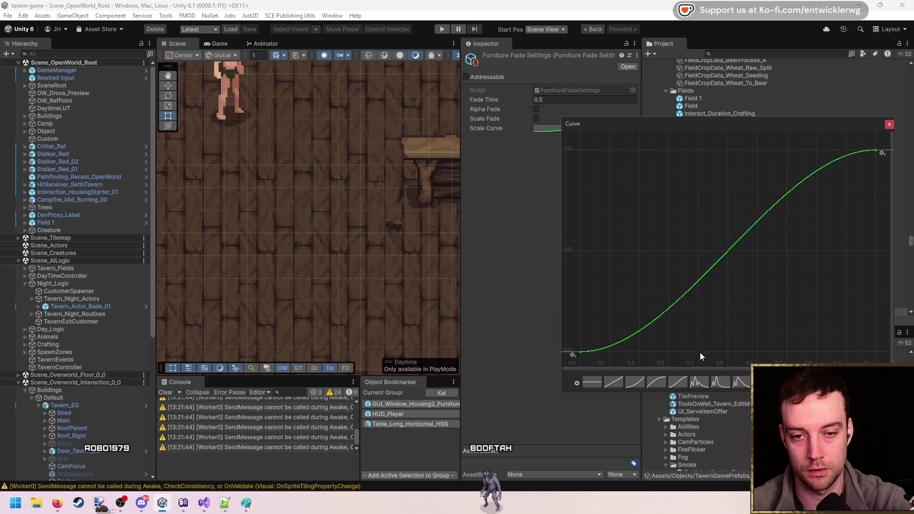
left_click(888, 125)
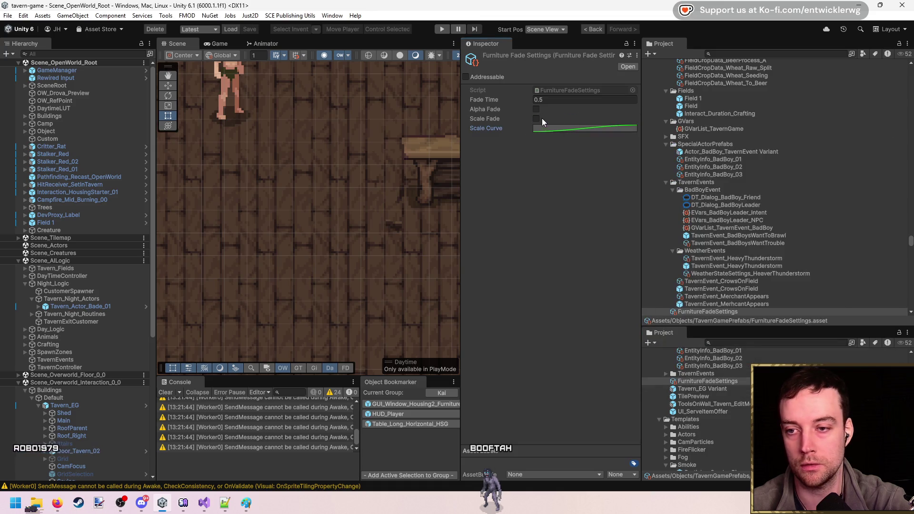
- Assign the FurnitureFadeSettings asset to Tavern_EG Variant's Fade Settings field
left_click_drag(332, 247, 318, 249)
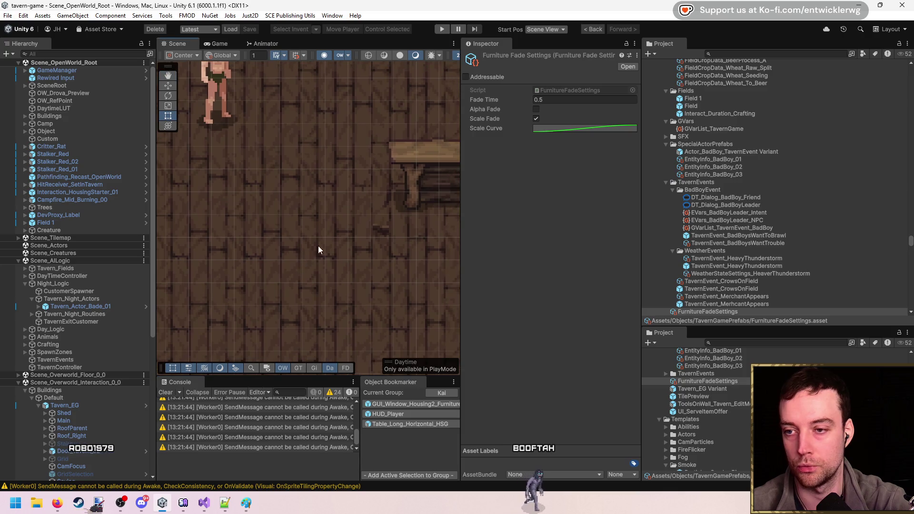
left_click(423, 178)
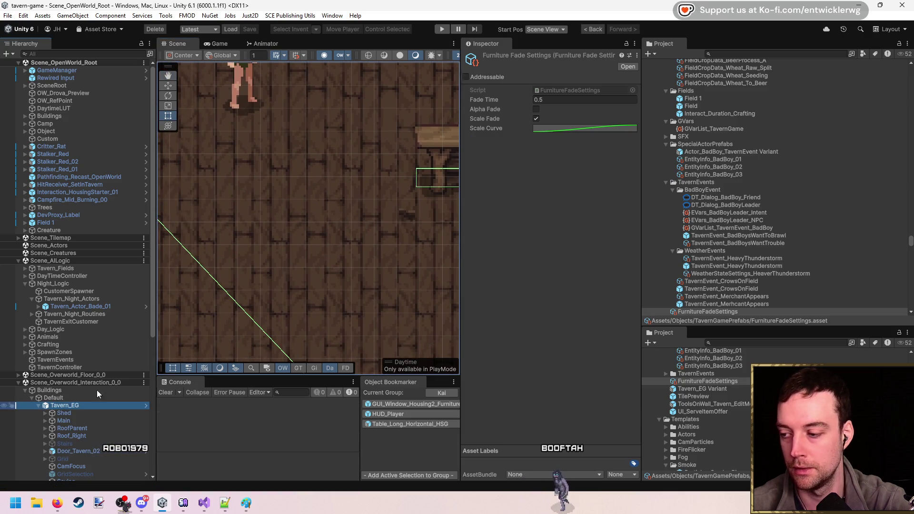
left_click(613, 94)
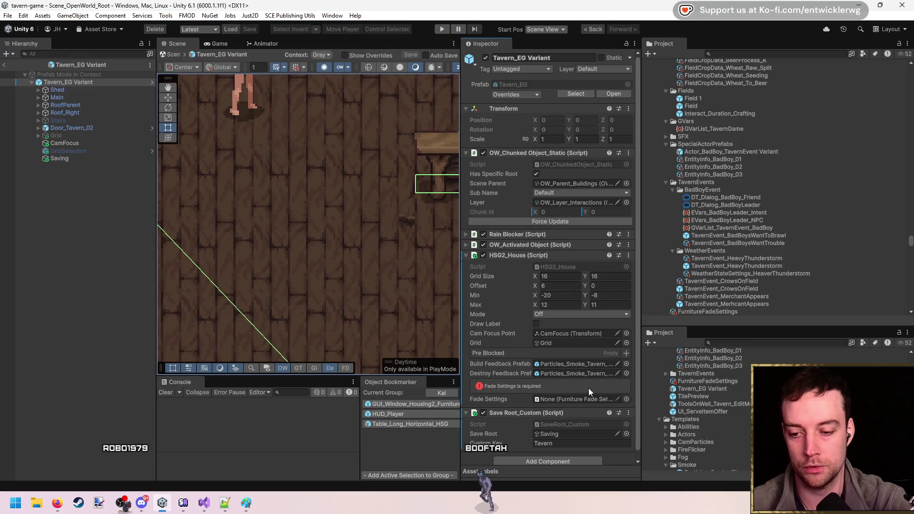
left_click(627, 399)
double_click(638, 303)
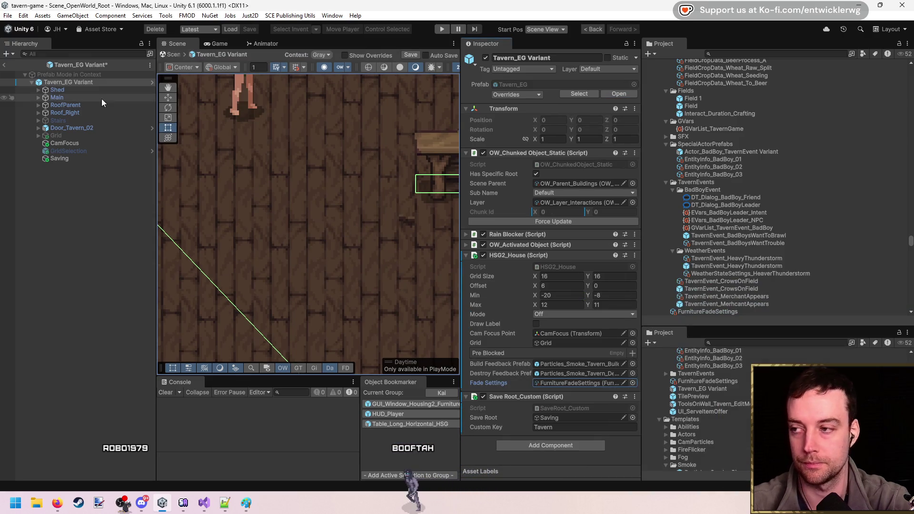
left_click(5, 67)
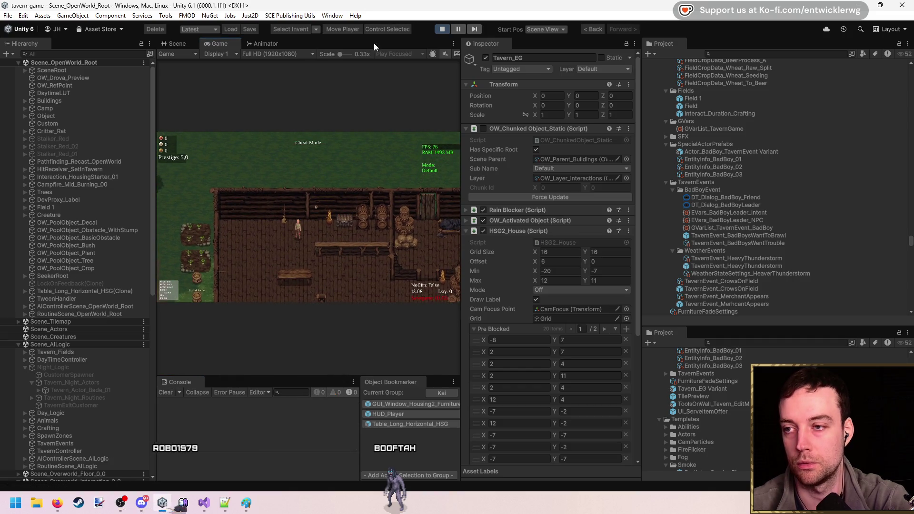
- In build mode, pick up and re-place the table in the maximized Game view
key("shift+space")
key("b")
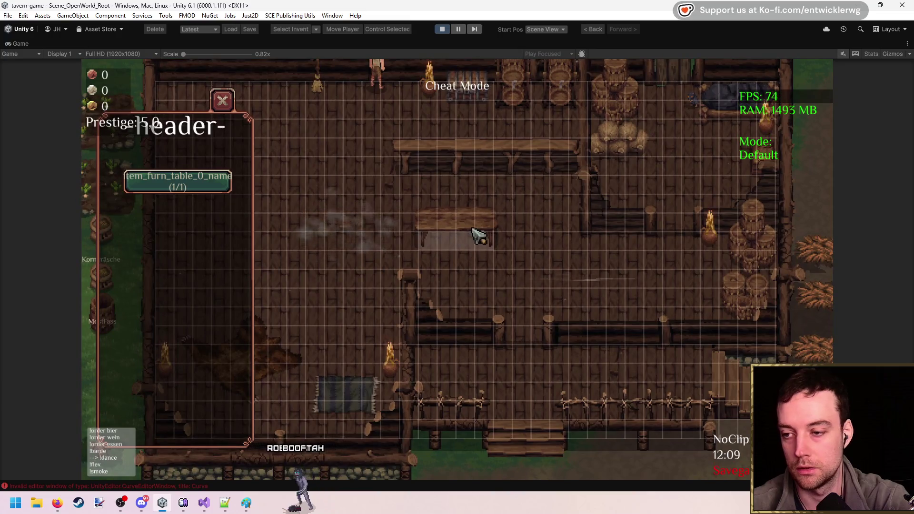
left_click(474, 235)
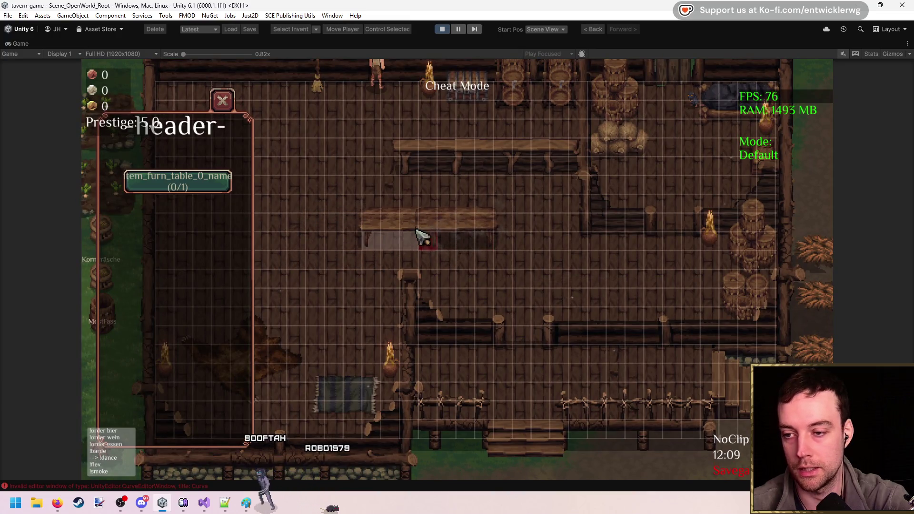
left_click(459, 220)
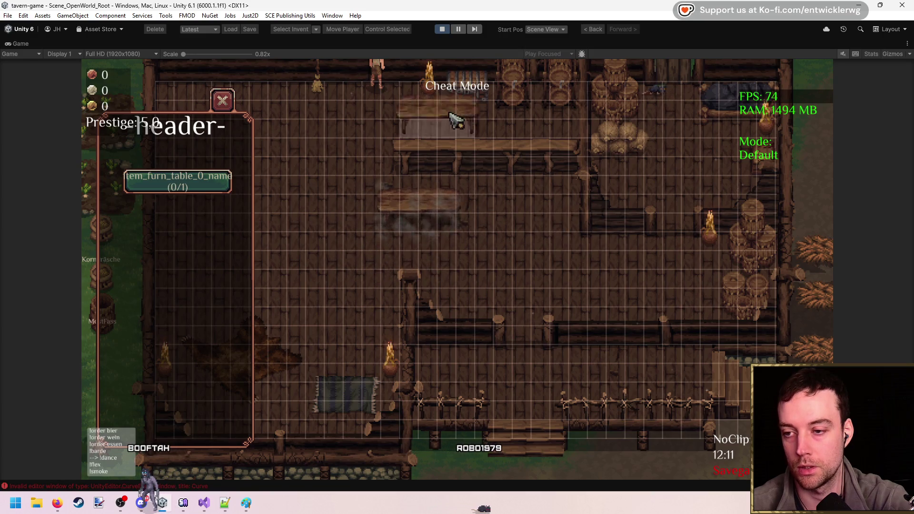
key("shift+space")
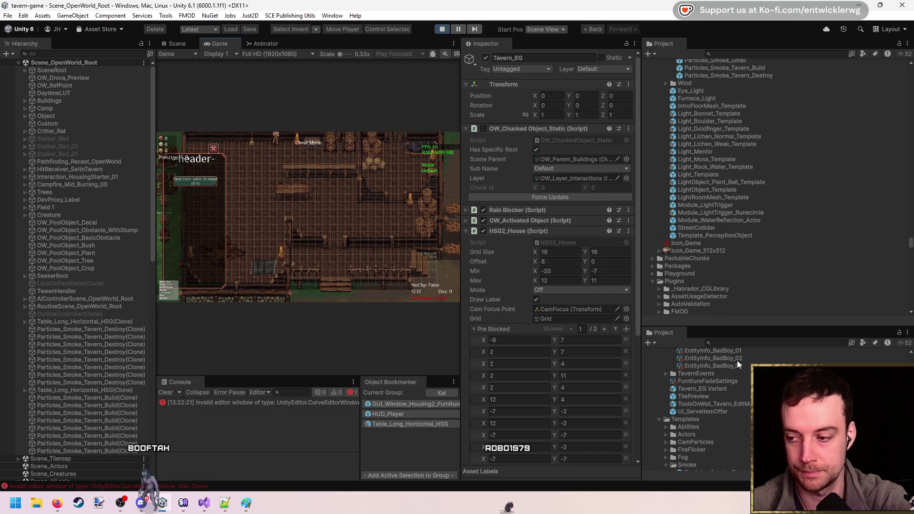
- Select the FurnitureFadeSettings asset, leaving the property view options unchanged
left_click(747, 382)
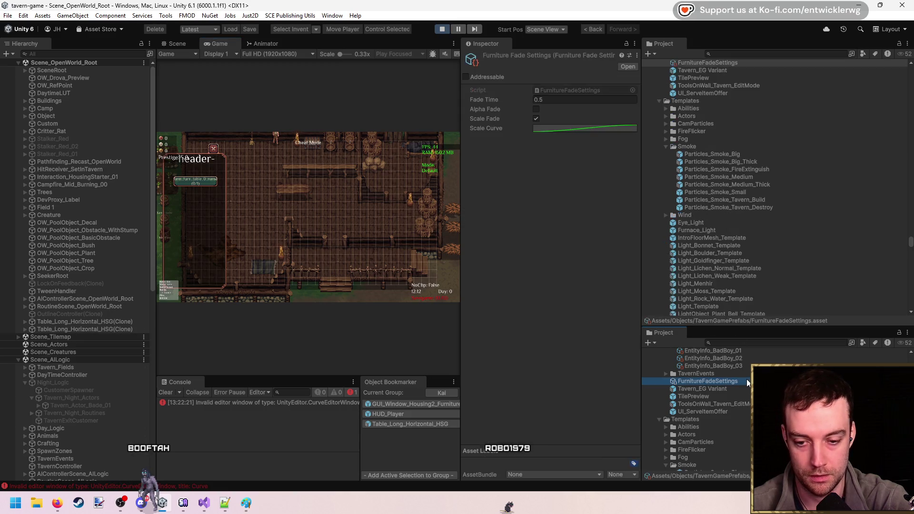
left_click(635, 43)
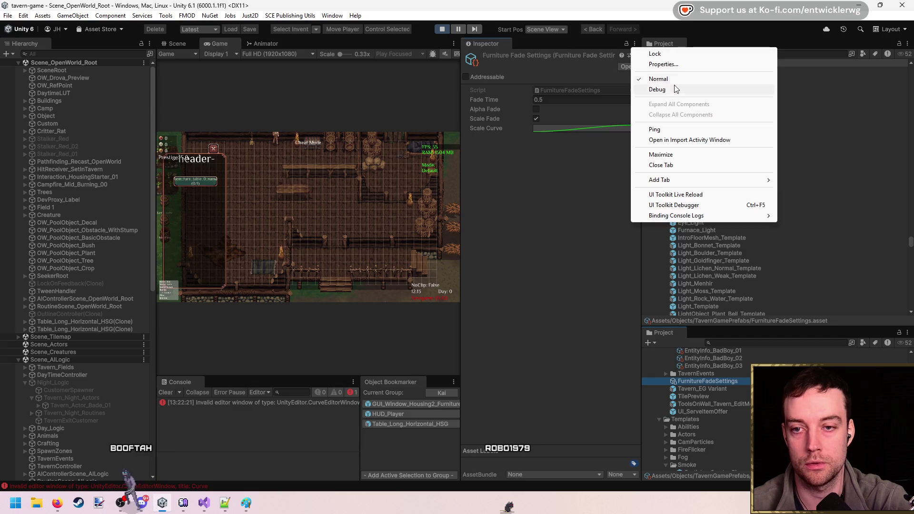
mouse_move(704, 180)
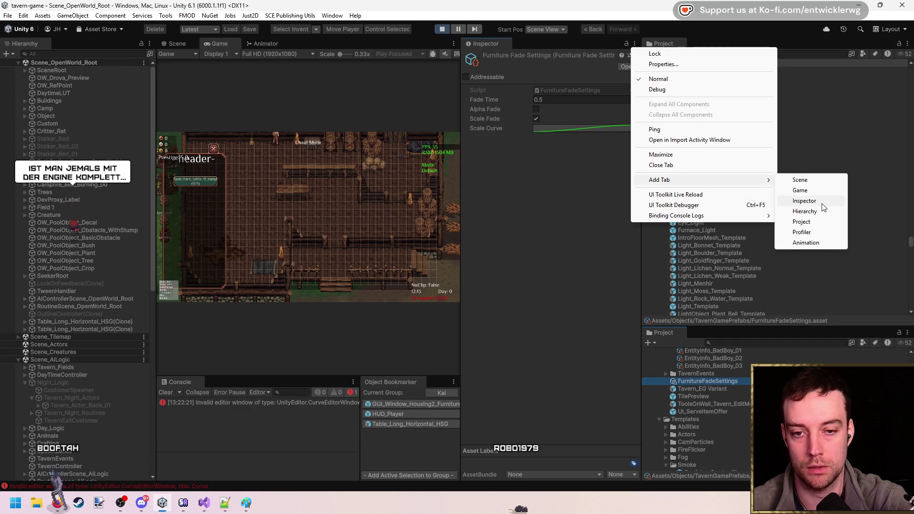
key("Escape")
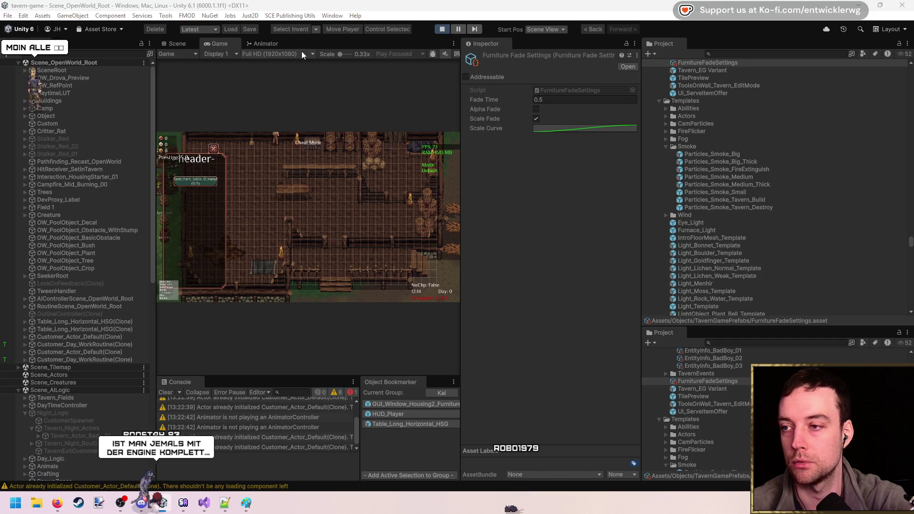
- Place two tables in the maximized game and pick one back up to watch the scaling
key("shift+space")
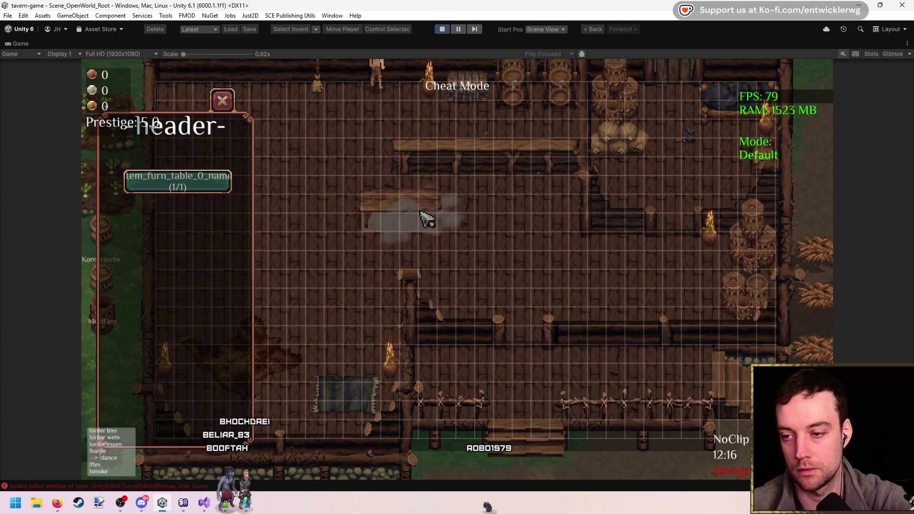
left_click(392, 229)
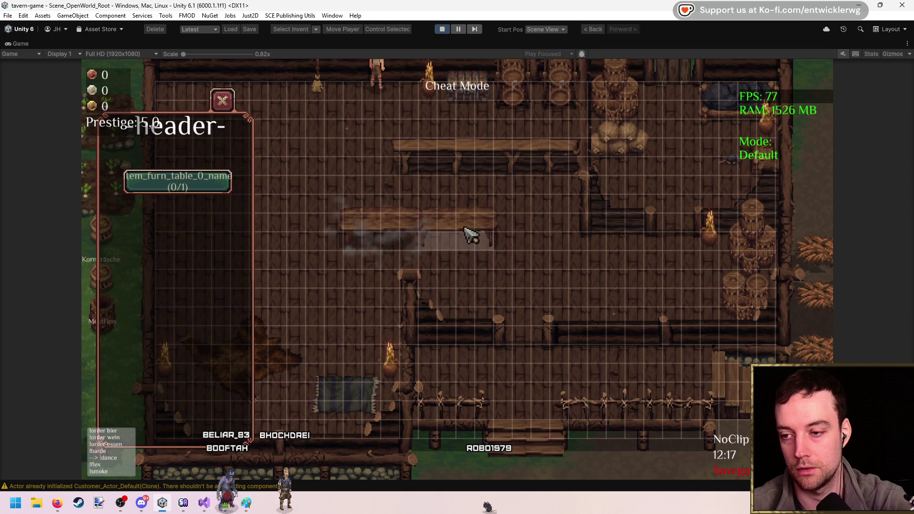
left_click(452, 238)
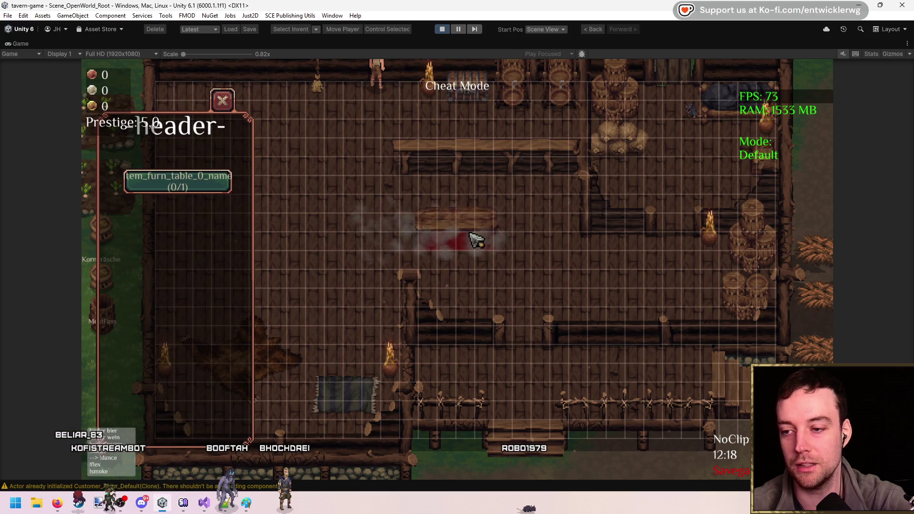
left_click(419, 241)
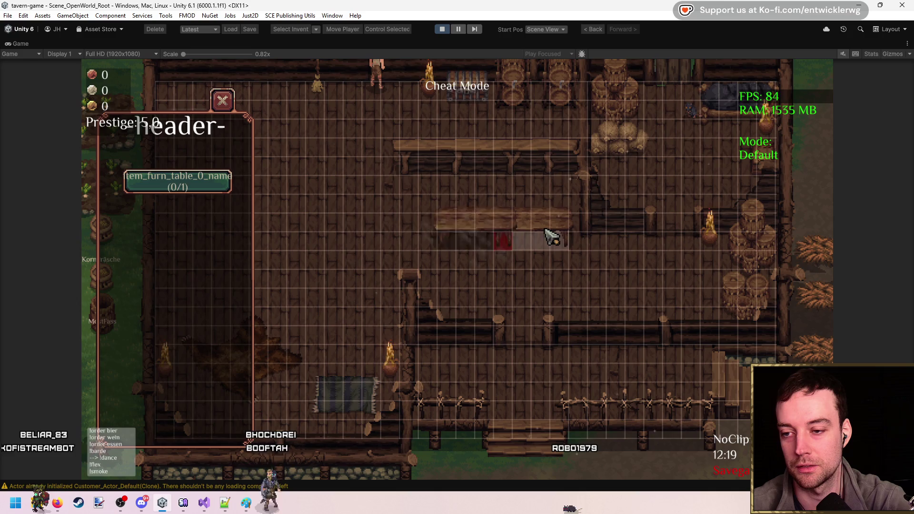
left_click(418, 233)
left_click(420, 234)
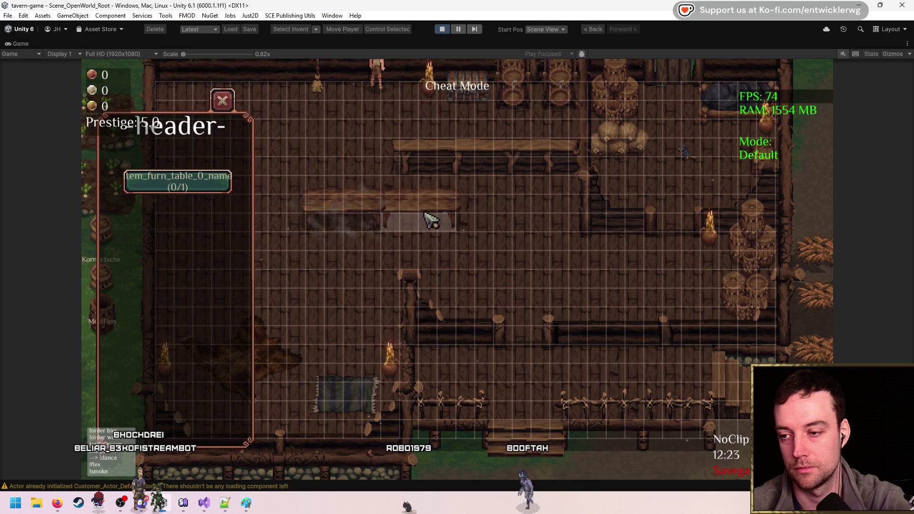
right_click(562, 198)
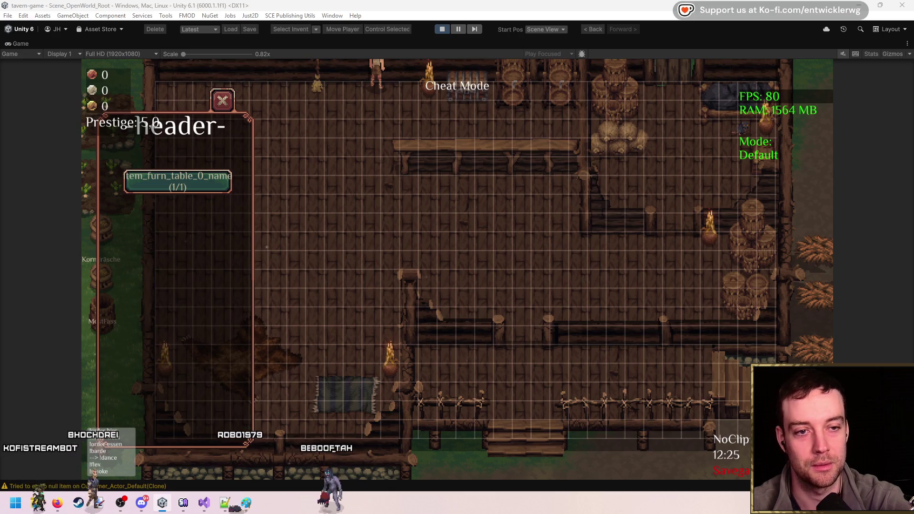
- In the Scale Curve editor, raise the last key to 1.0 and set its time to 1
mouse_move(913, 89)
left_mouse_down()
mouse_move(716, 90)
mouse_move(913, 90)
left_mouse_up()
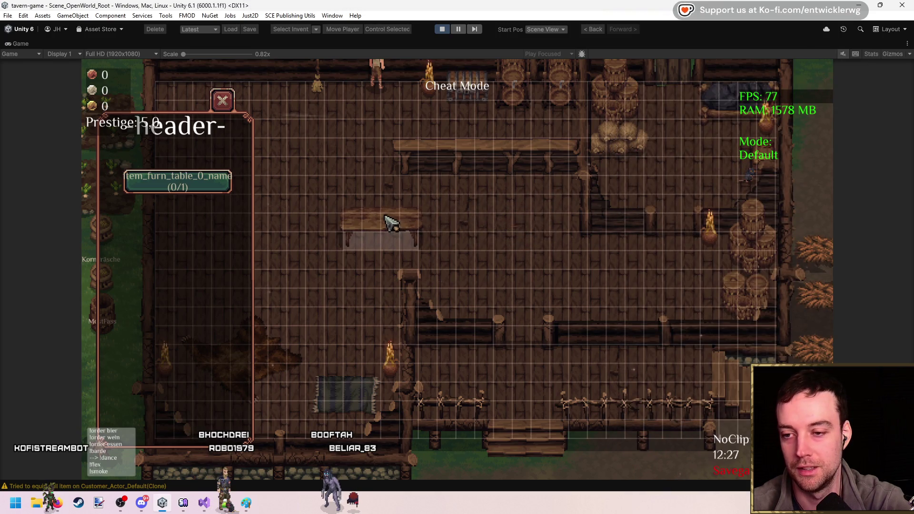
right_click(402, 220)
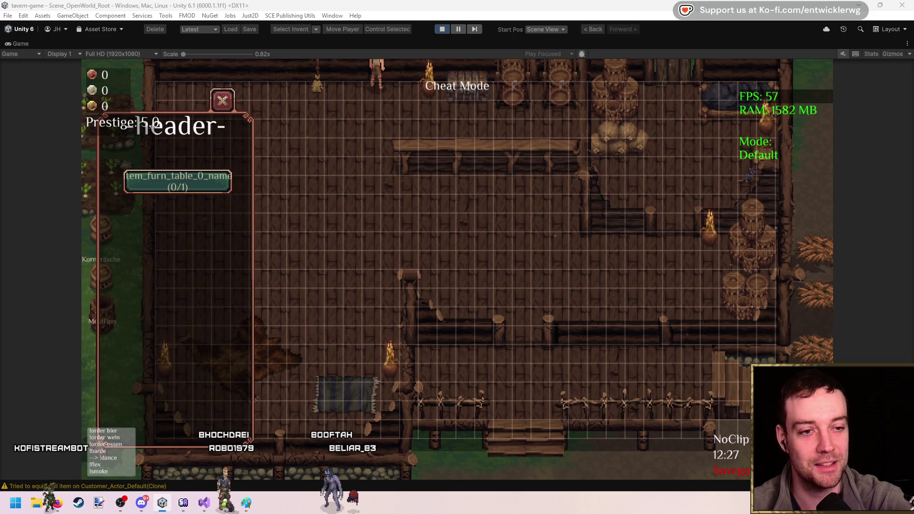
left_click_drag(913, 140, 577, 140)
mouse_move(709, 364)
left_mouse_down()
mouse_move(693, 176)
mouse_move(708, 161)
left_mouse_up()
right_click(708, 162)
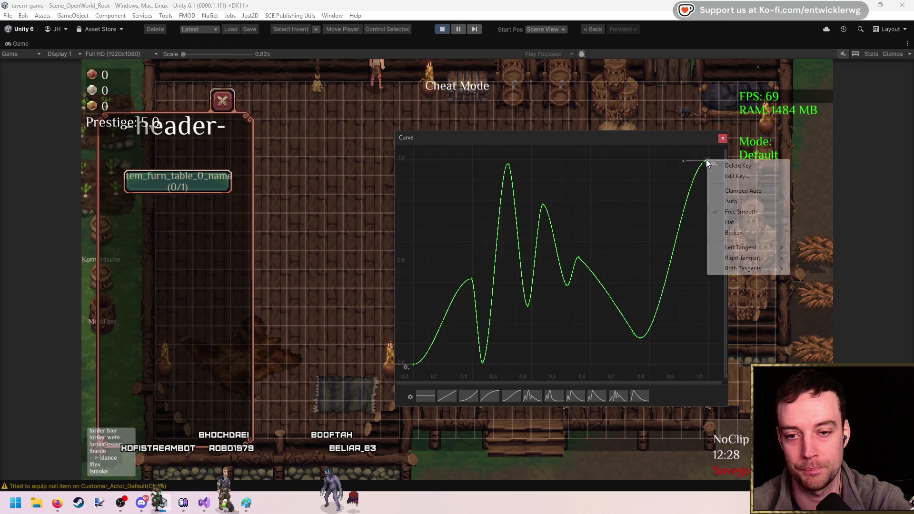
left_click(735, 178)
type("1")
key("Return")
left_click(722, 138)
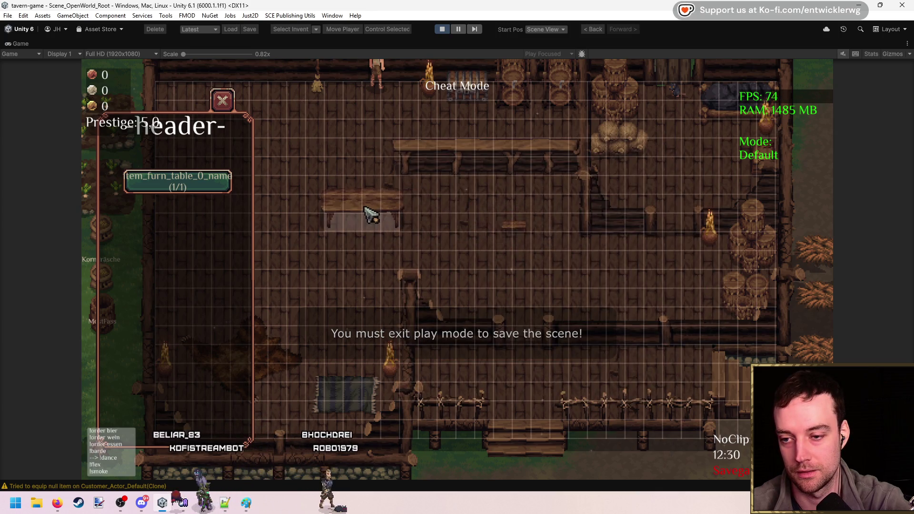
- Retest placing and picking up the table with the adjusted curve
left_click(369, 212)
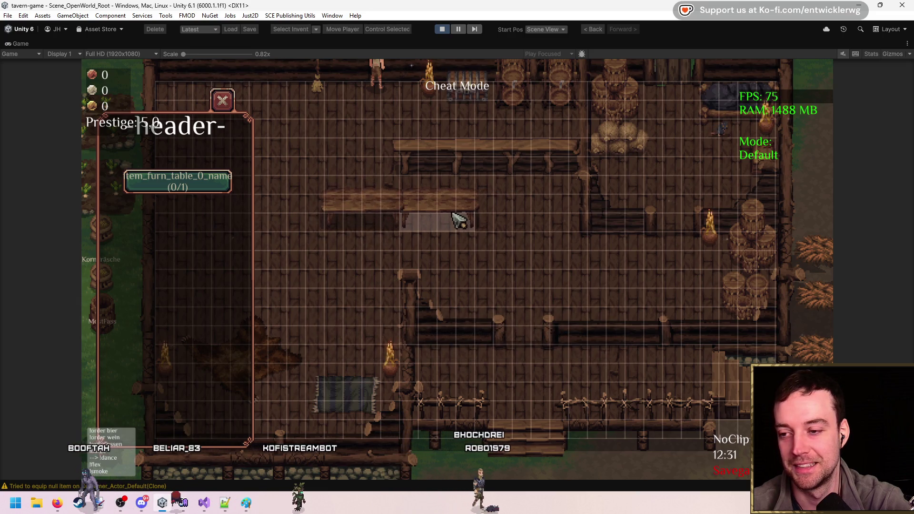
right_click(460, 219)
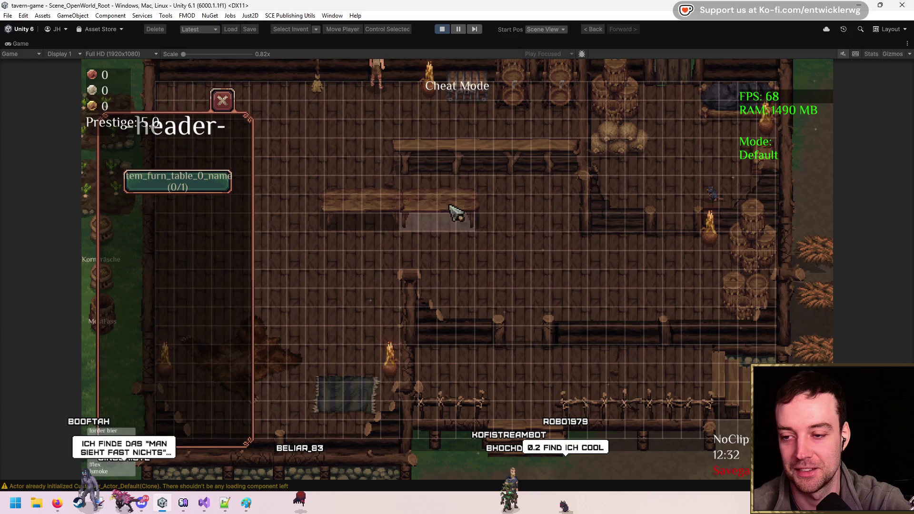
left_click(439, 218)
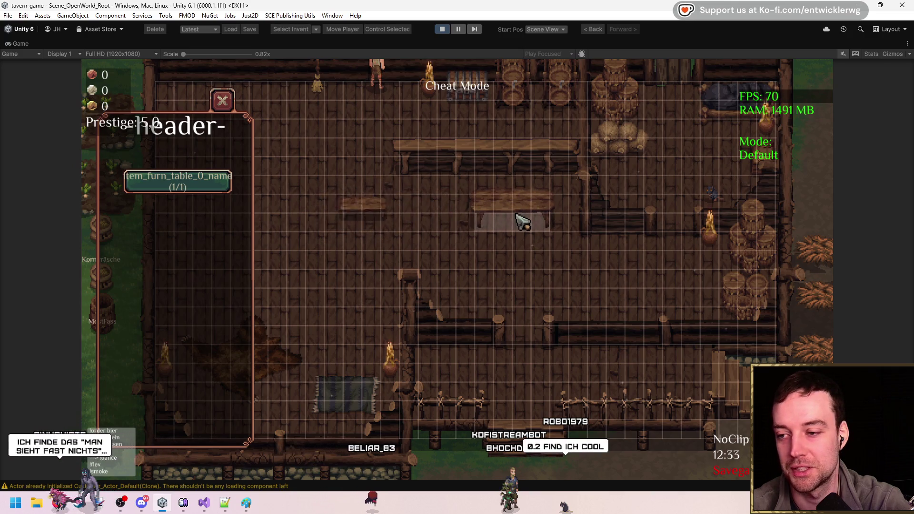
left_click(387, 218)
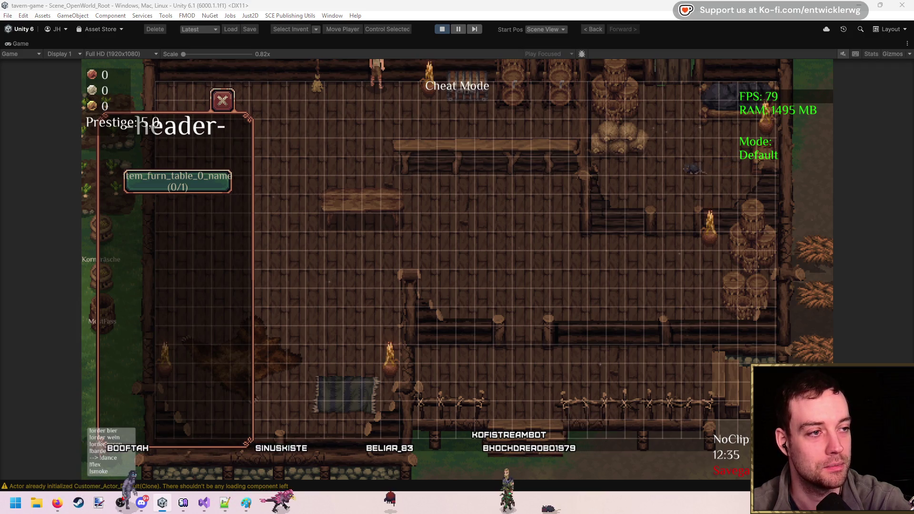
left_click_drag(701, 102, 649, 105)
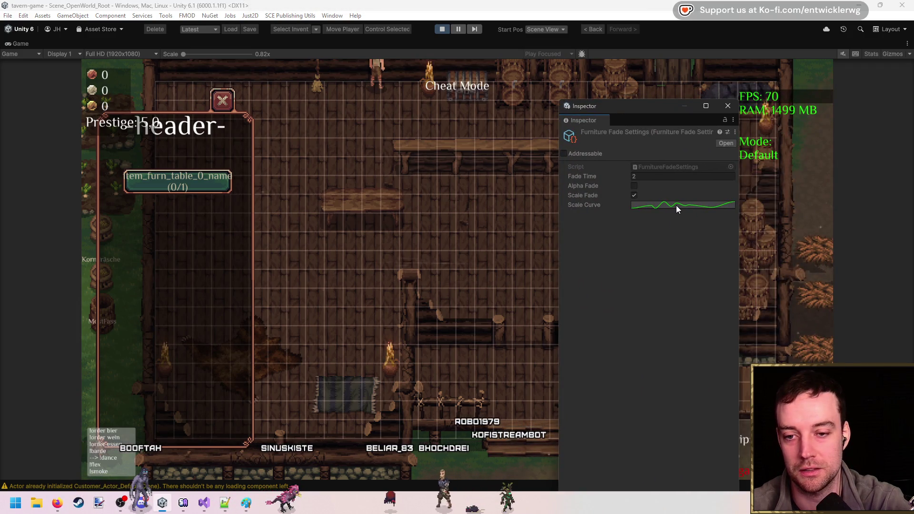
- Delete three wiggle and dip keys from the Scale Curve, leaving one long slope
left_click(676, 205)
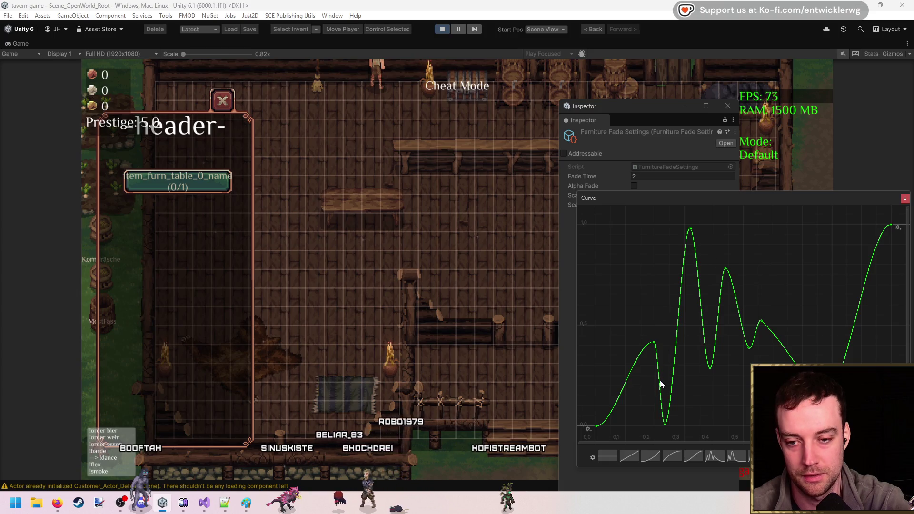
right_click(726, 272)
left_click(752, 284)
key("Escape")
right_click(726, 269)
left_click(745, 276)
right_click(748, 348)
left_click(783, 355)
right_click(706, 366)
left_click(728, 373)
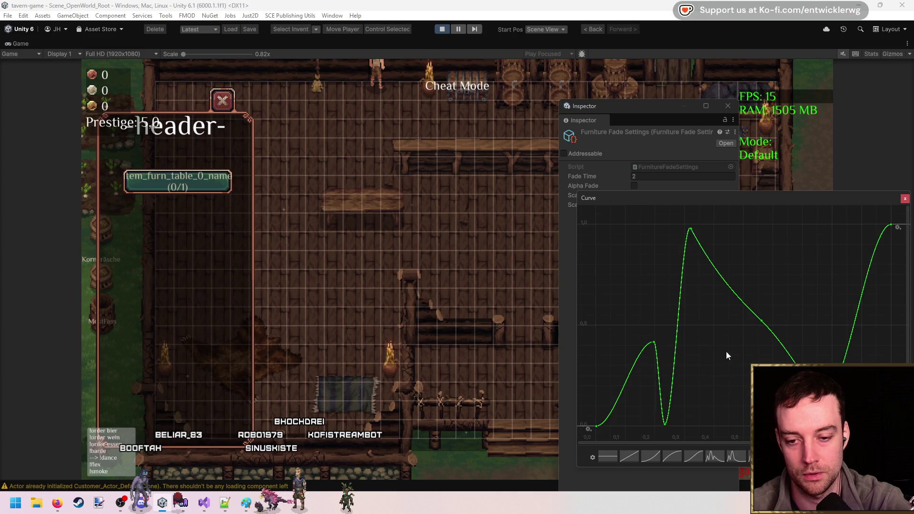
- Raise the remaining dip key and move the peak key further right
left_click_drag(665, 424, 681, 369)
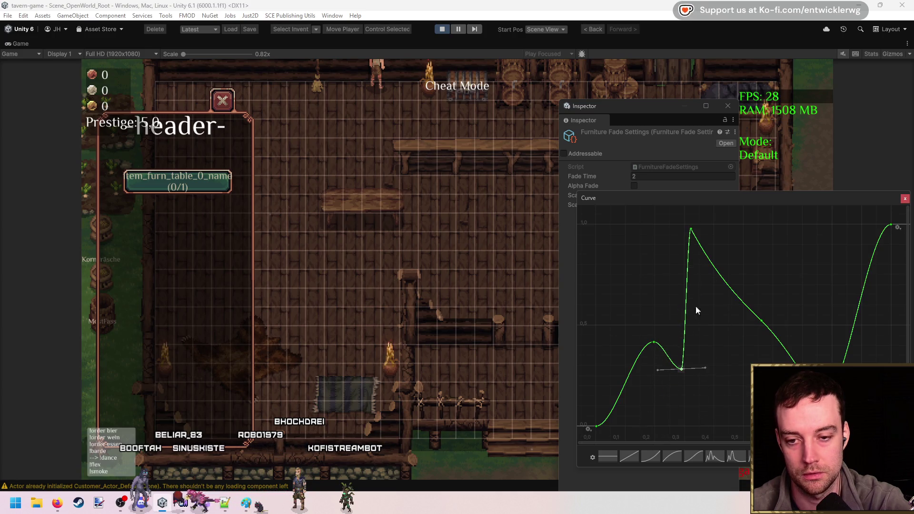
left_click_drag(691, 230, 773, 236)
right_click(763, 323)
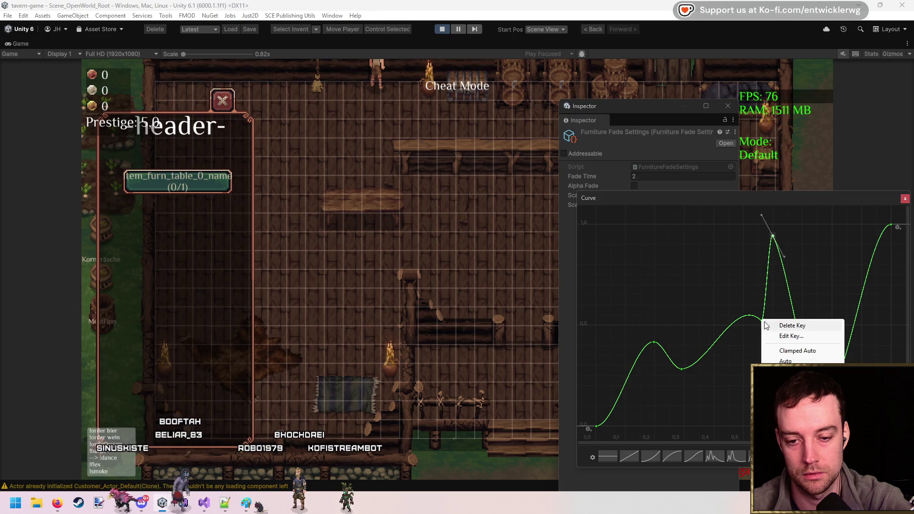
left_click(706, 327)
left_click(400, 255)
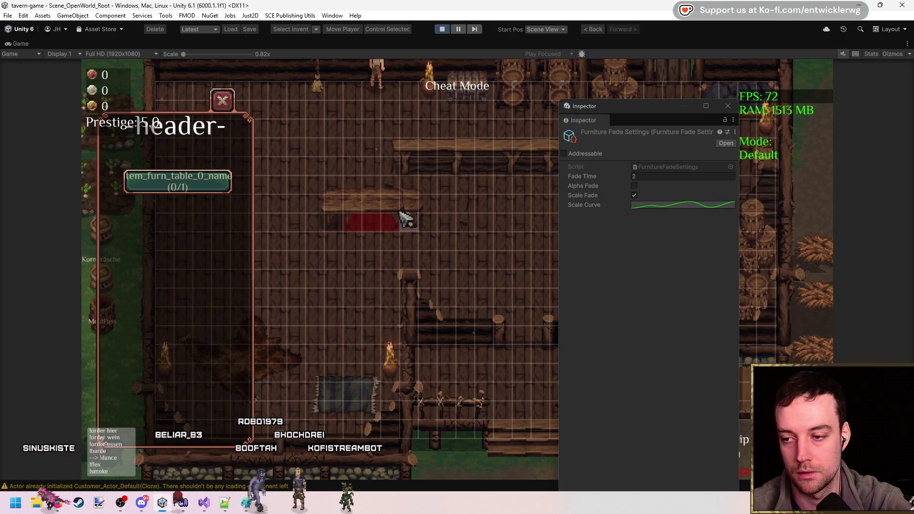
- Test the new curve on the table, set Fade Time to 1, and retest
left_click(476, 228)
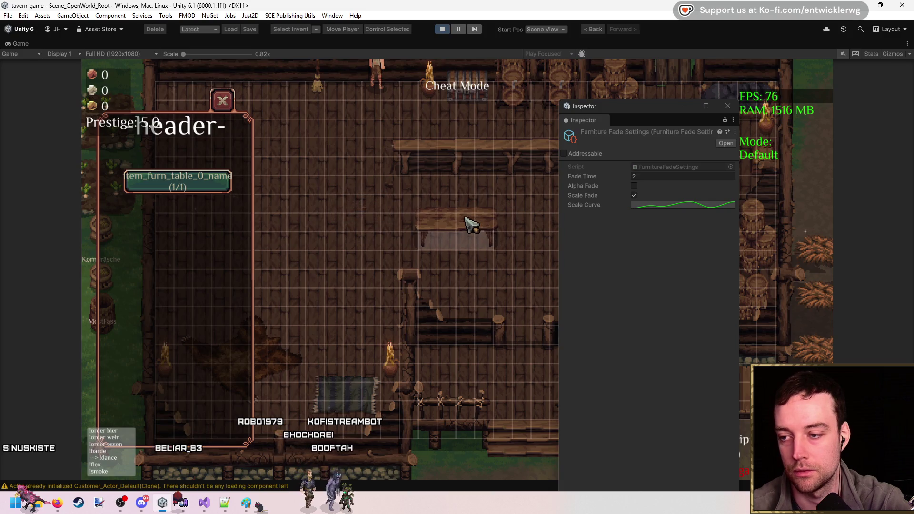
left_click(423, 206)
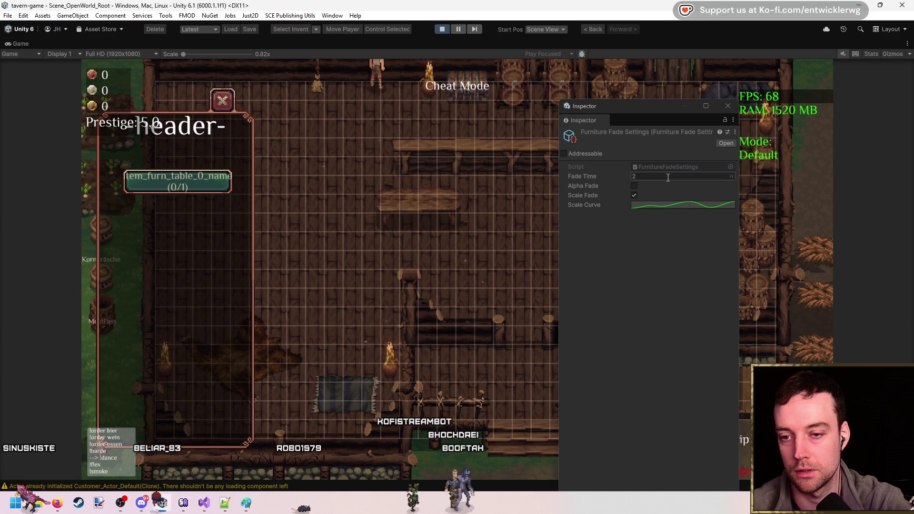
type("1")
left_click(456, 220)
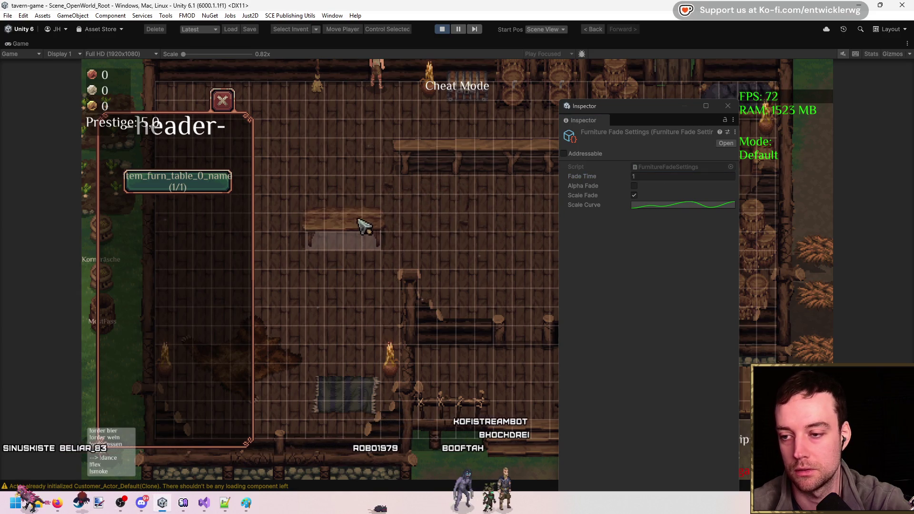
left_click(364, 226)
left_click(676, 205)
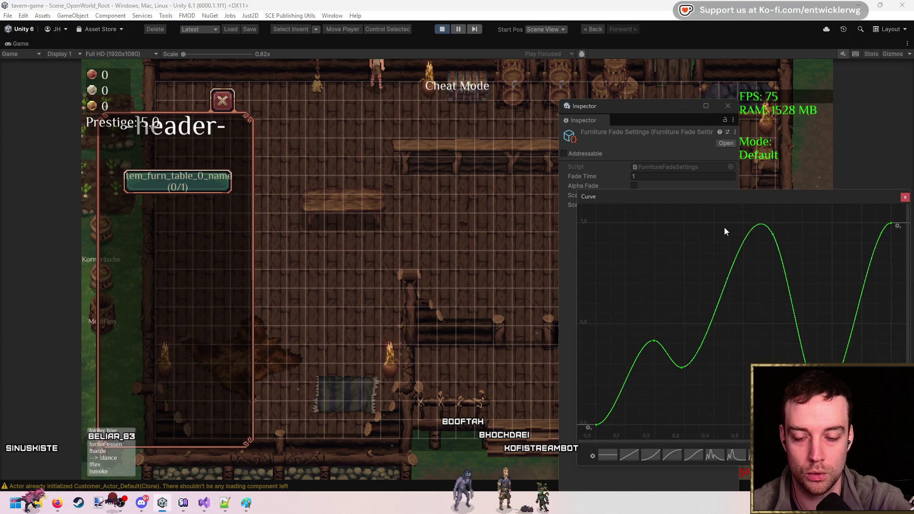
- Apply the ease-in curve preset and push its top key above 1.0 for overshoot
key("f")
scroll(789, 236, "up", 1)
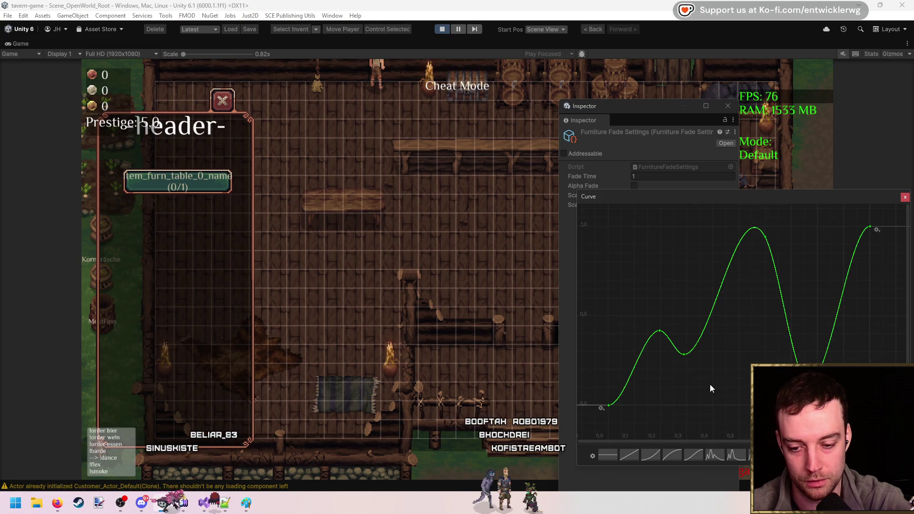
left_click(670, 455)
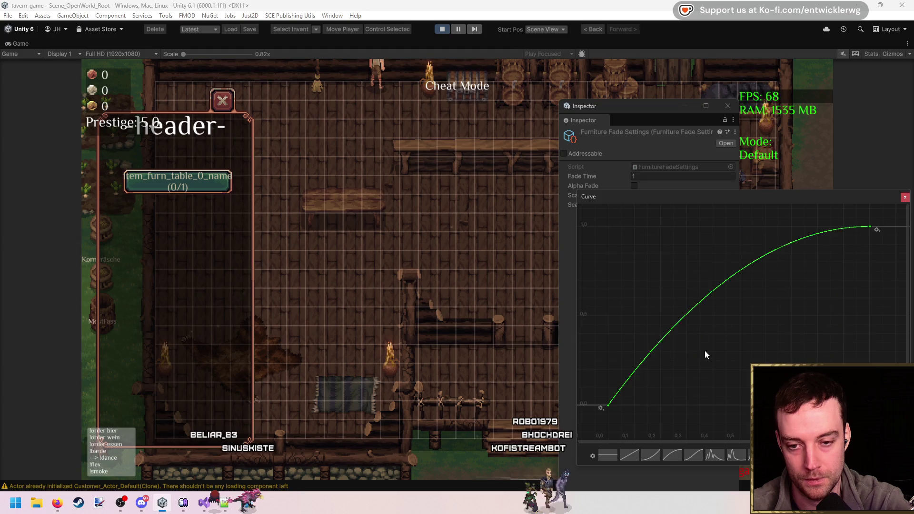
left_click(652, 459)
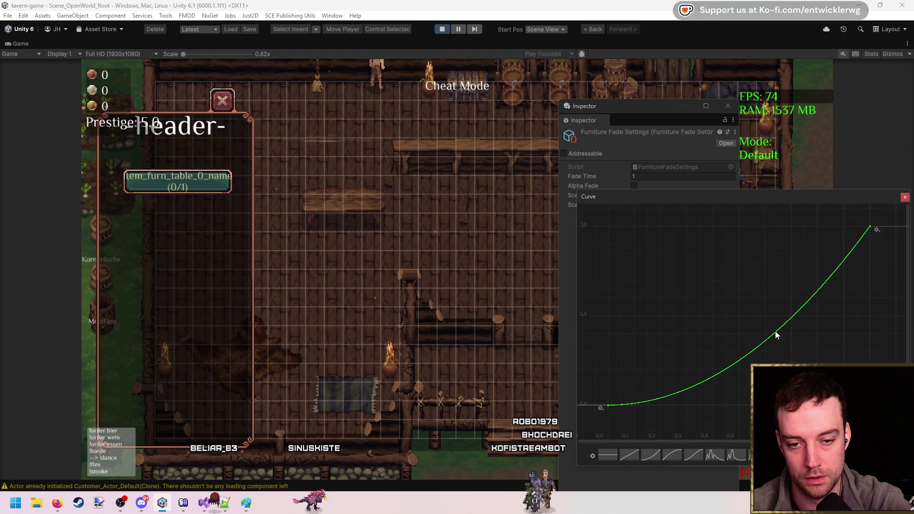
left_click_drag(743, 233, 748, 210)
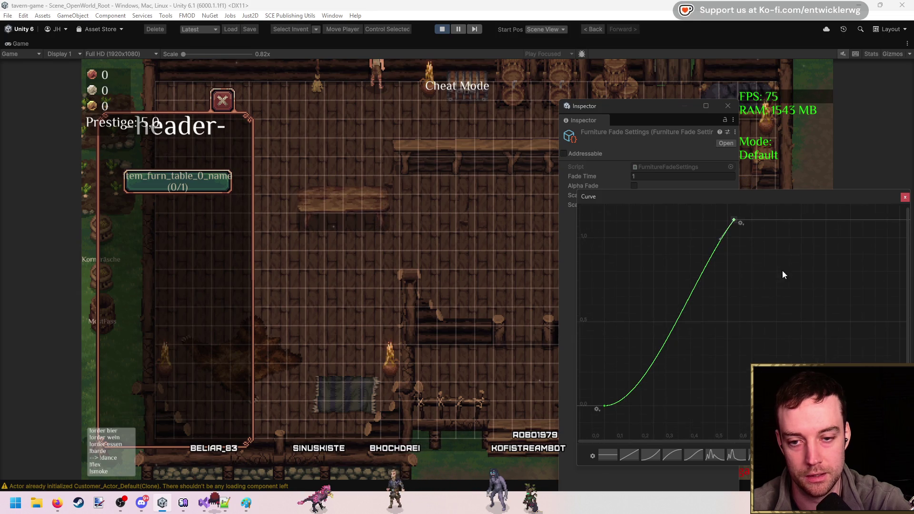
- Add a final key after the peak at time 1, value 1
double_click(798, 272)
right_click(796, 270)
left_click(824, 286)
type("1")
key("Tab")
type("1")
key("Return")
left_click(902, 197)
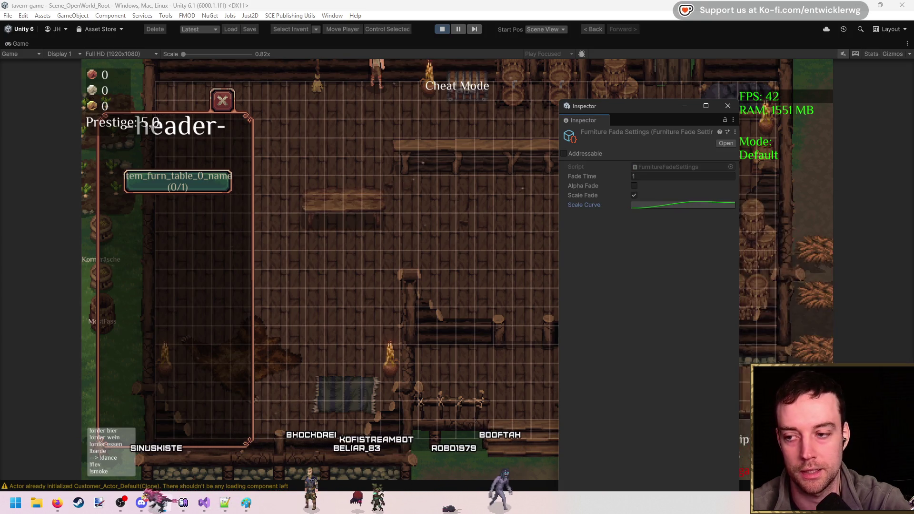
- Test the overshoot curve on a table and set Fade Time to 0.35
left_click(447, 214)
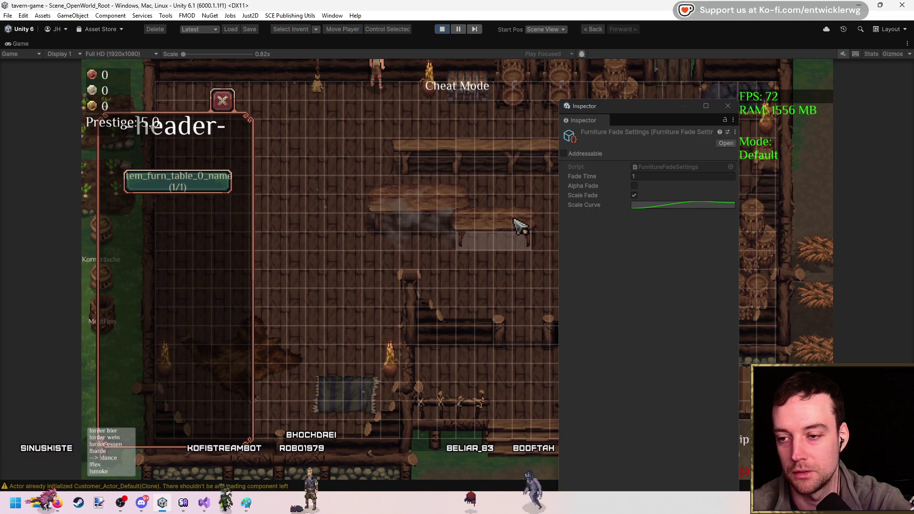
left_click(378, 214)
left_click(688, 177)
type("0.5")
left_click(440, 212)
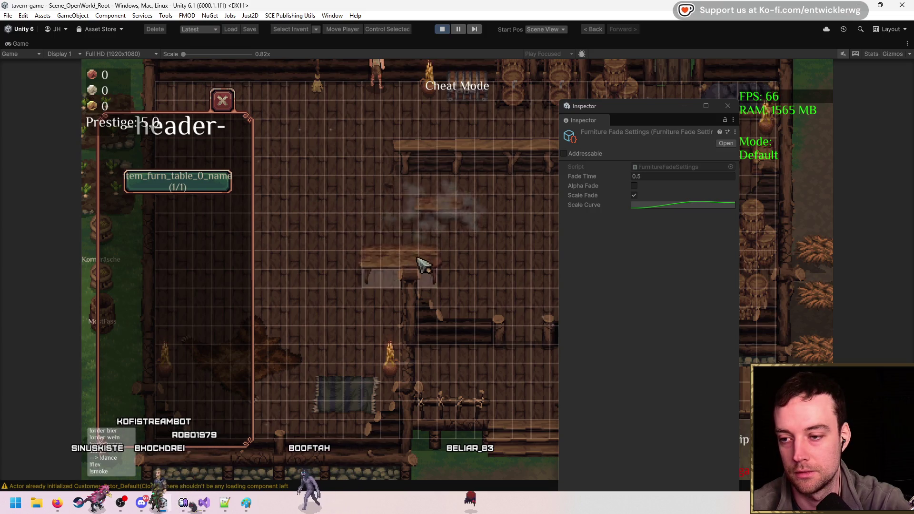
left_click(384, 218)
- Repeatedly place and pick up the table to preview the 0.35 fade, then reopen the Scale Curve
left_click(432, 213)
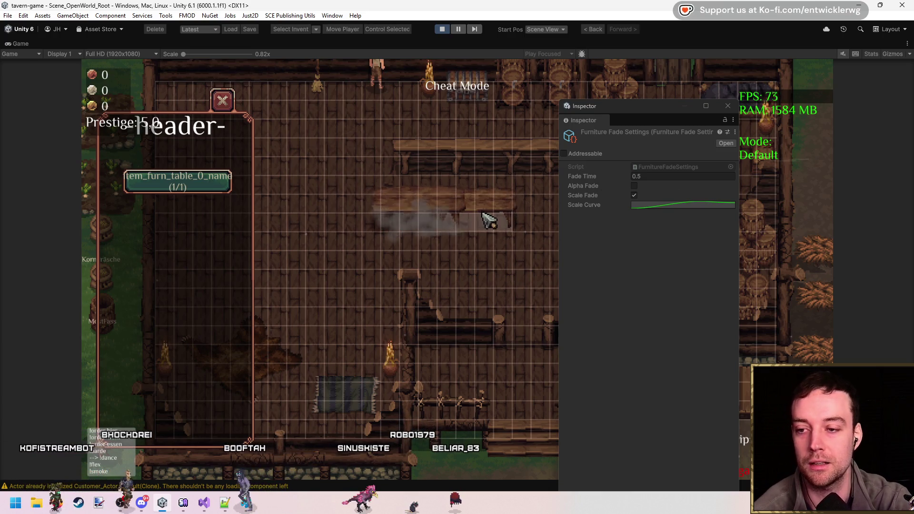
left_click(373, 227)
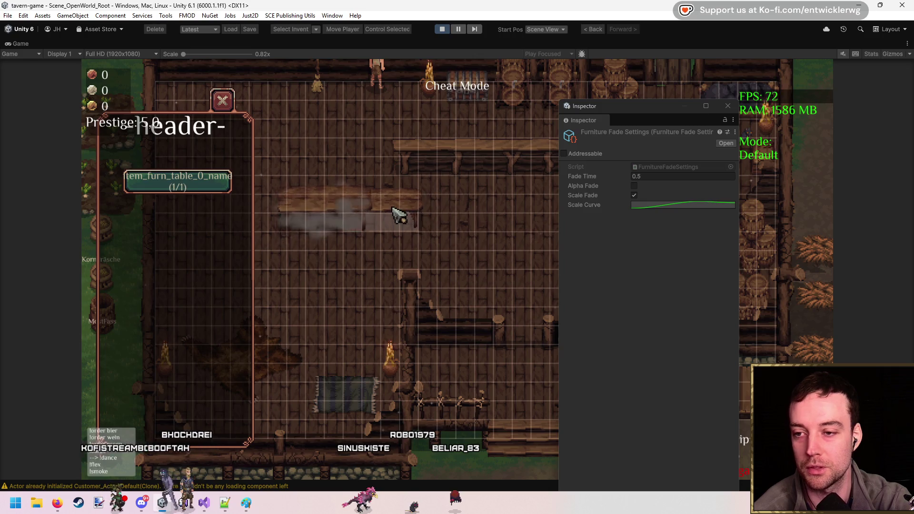
left_click(471, 218)
type("0.35")
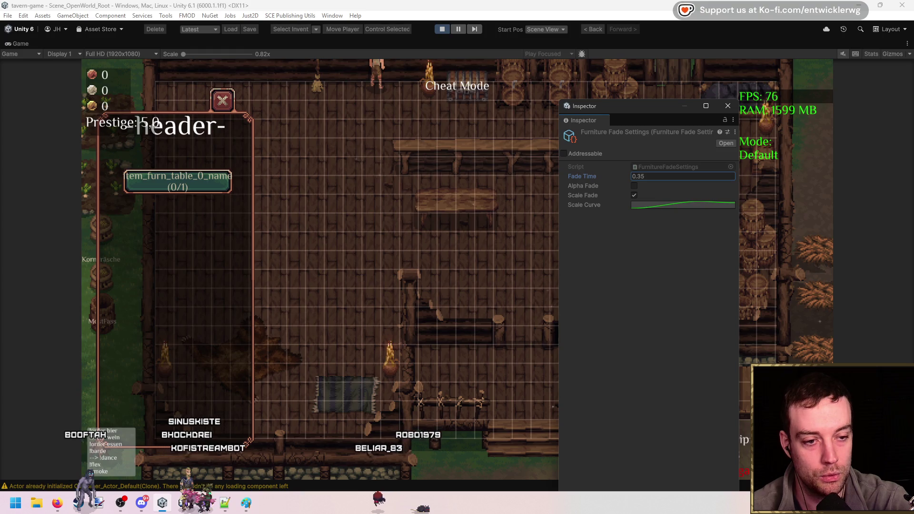
left_click(516, 217)
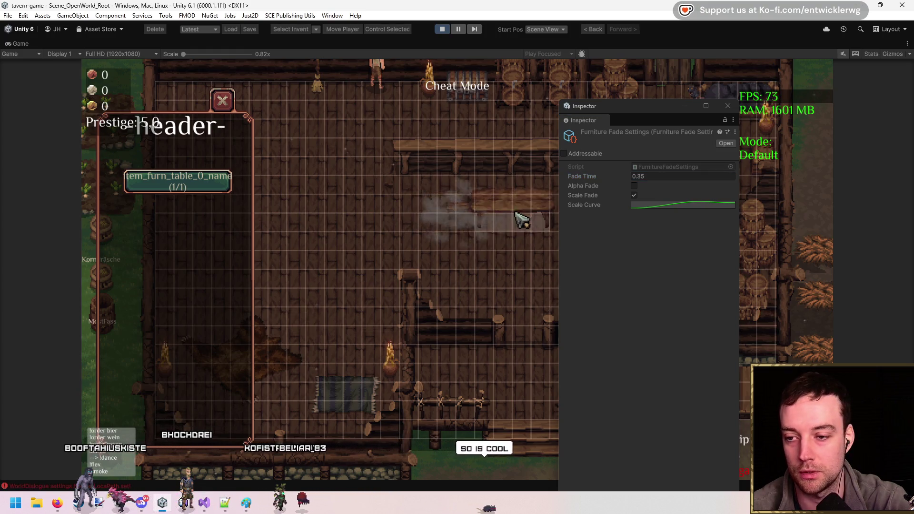
left_click(388, 217)
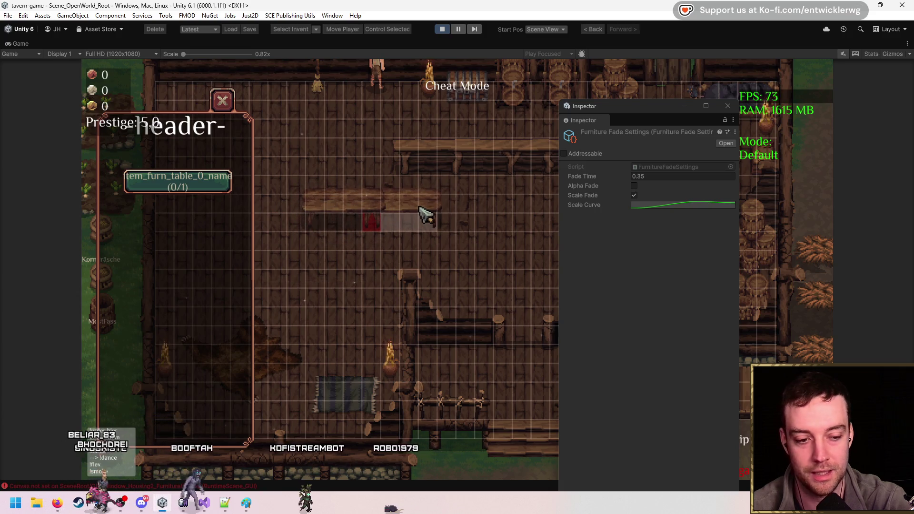
left_click(693, 205)
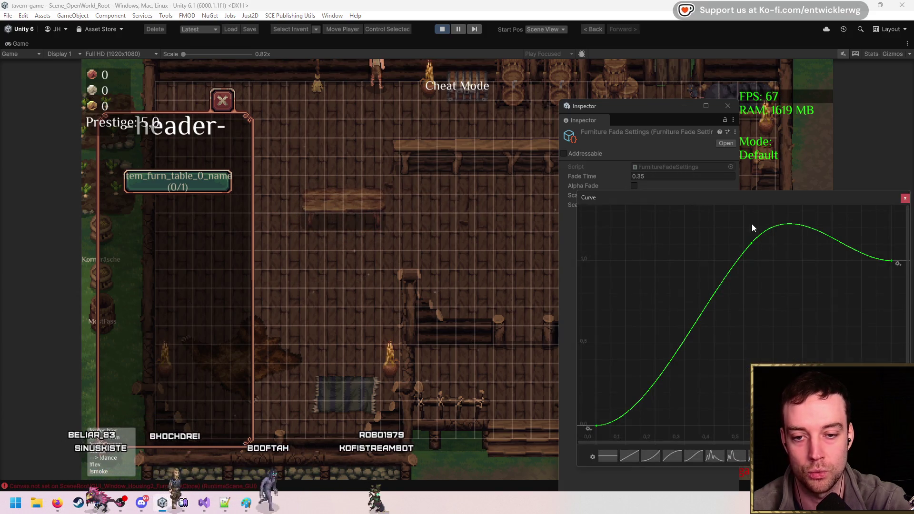
- Close the curve editor, set the table down in several spots, then exit placement mode
key("Escape")
left_click(445, 214)
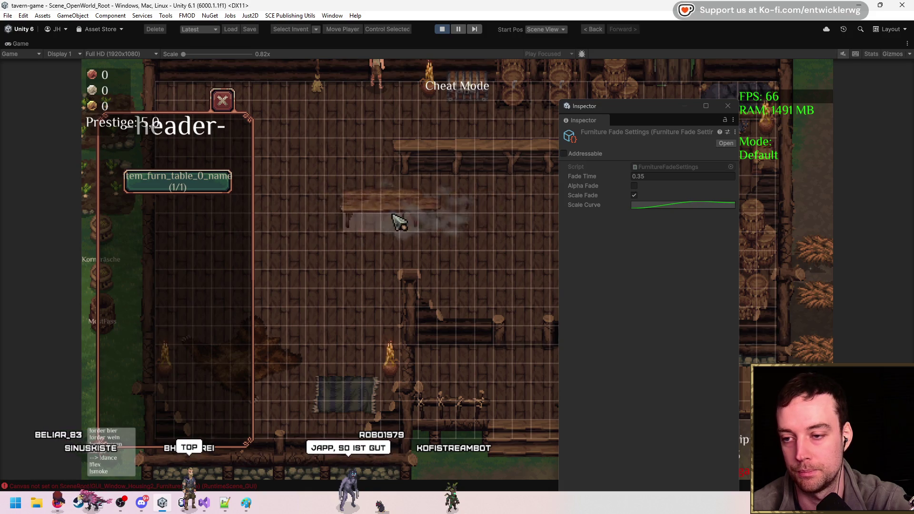
left_click(435, 225)
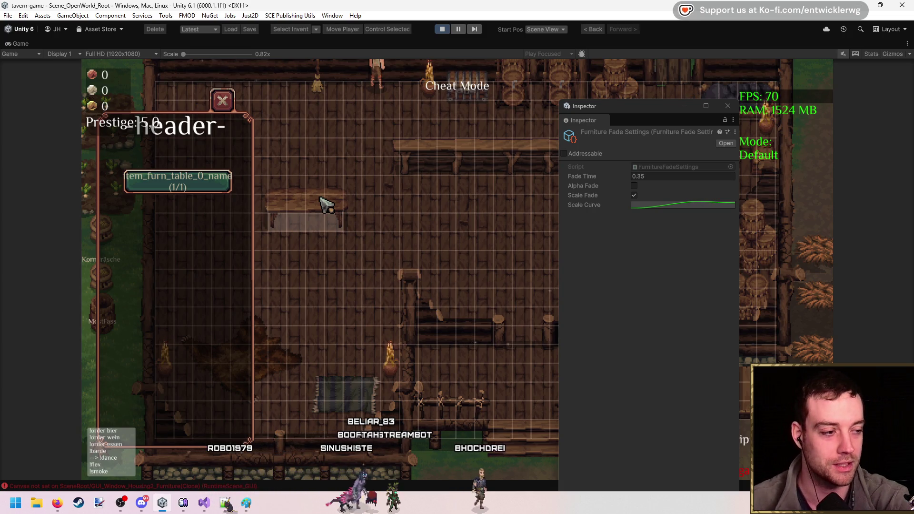
left_click(326, 204)
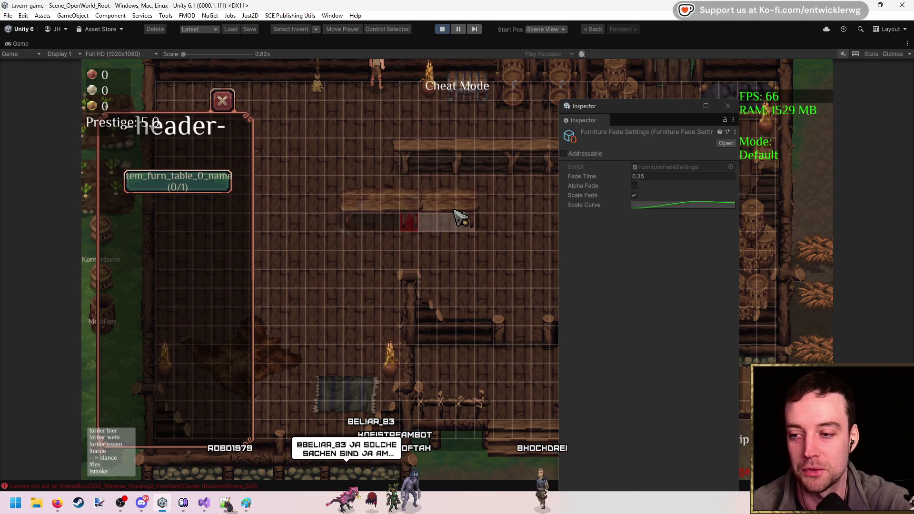
left_click(378, 222)
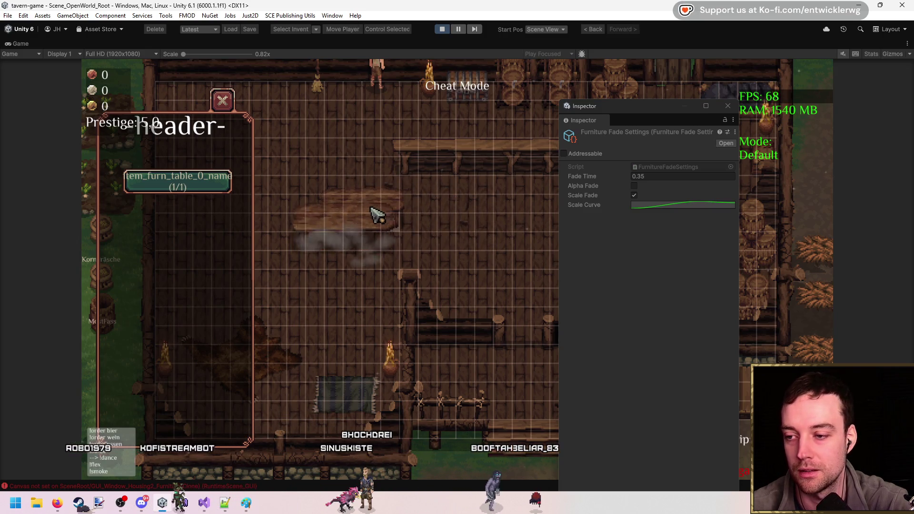
left_click(482, 216)
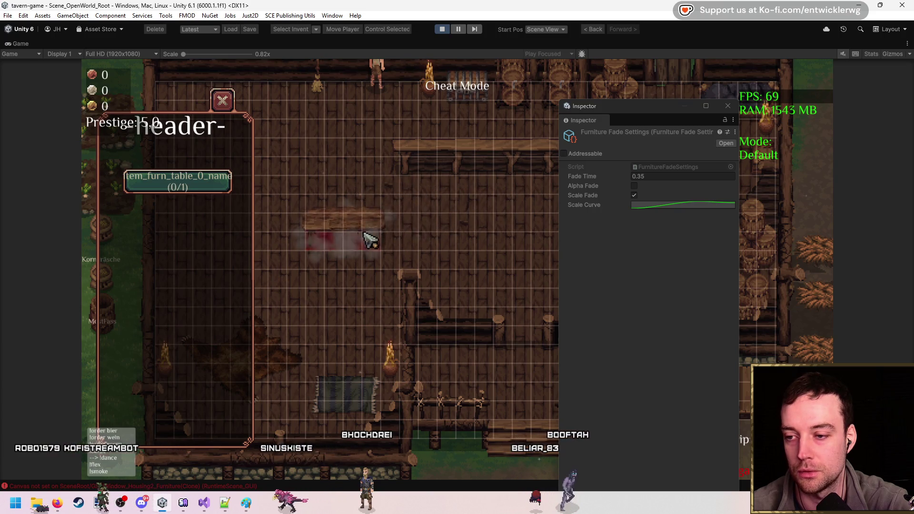
key("Escape")
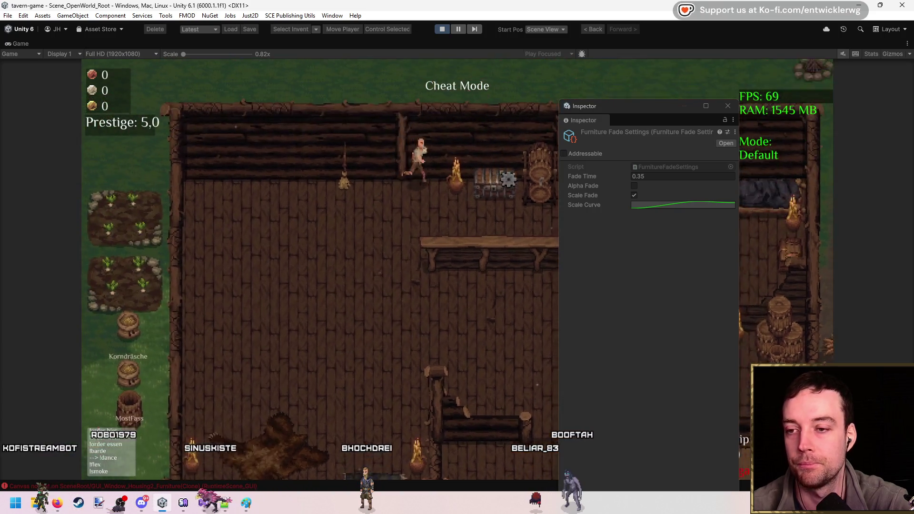
- Open the tavern storage chest and take all items out with Alles nehmen
left_click(474, 217)
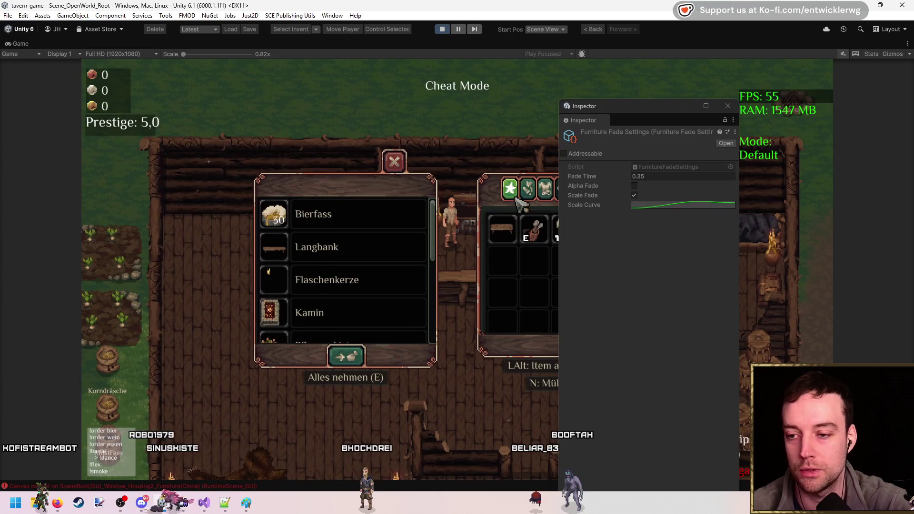
left_click(698, 107)
left_click(899, 7)
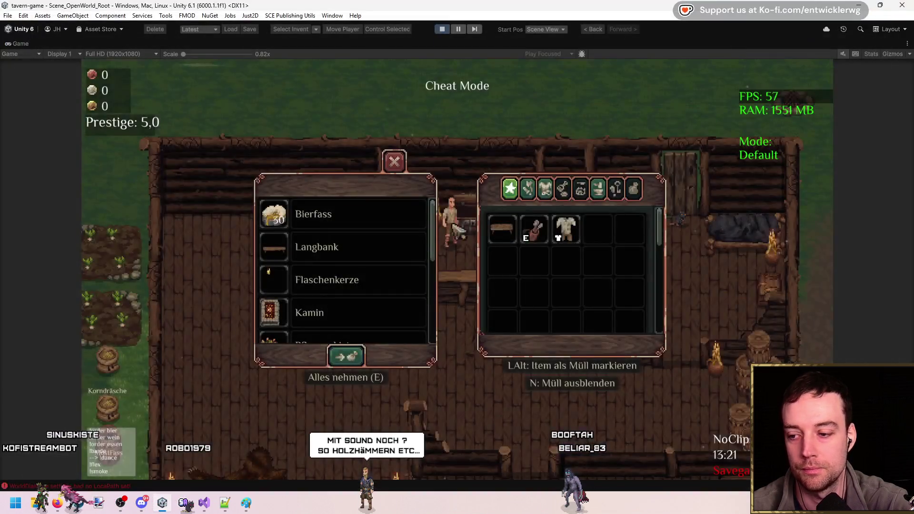
left_click(342, 362)
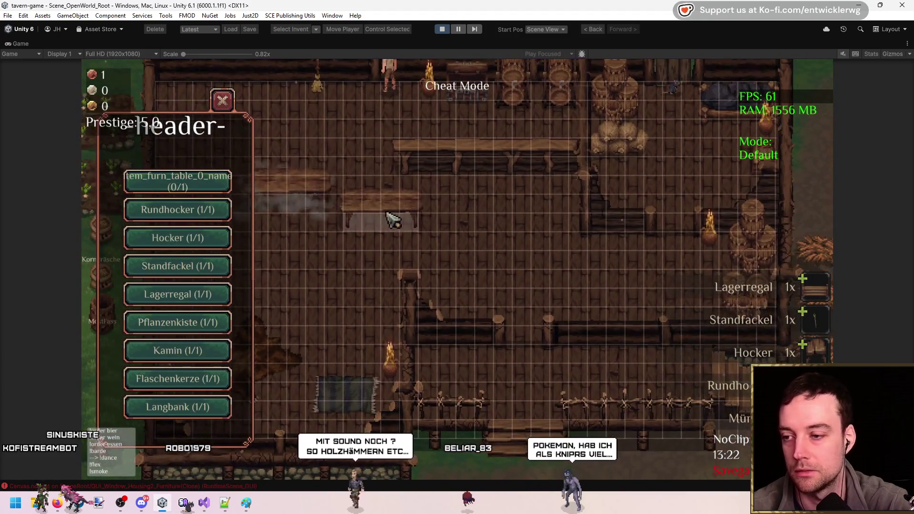
- Pick the table, Rundhocker, Hocker, Standfackel and Lagerregal, trying the shelf against the top wall
left_click(328, 214)
left_click(400, 225)
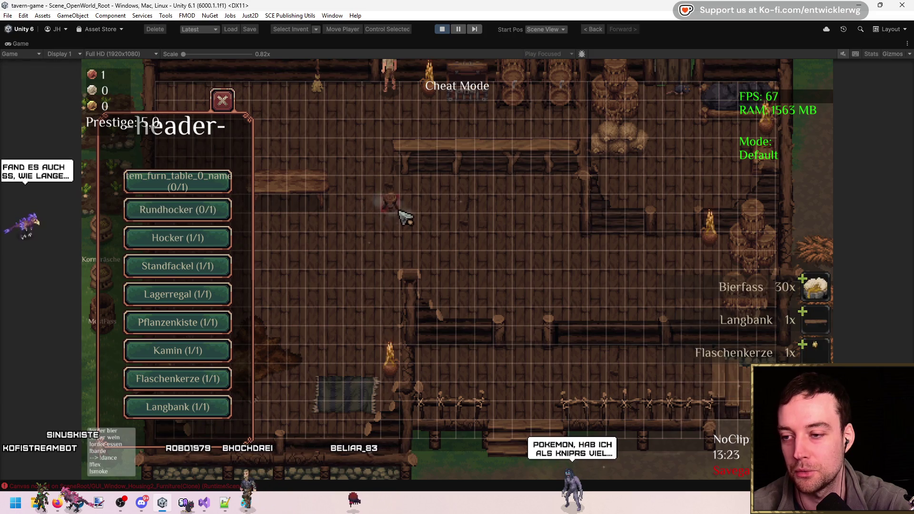
left_click(177, 238)
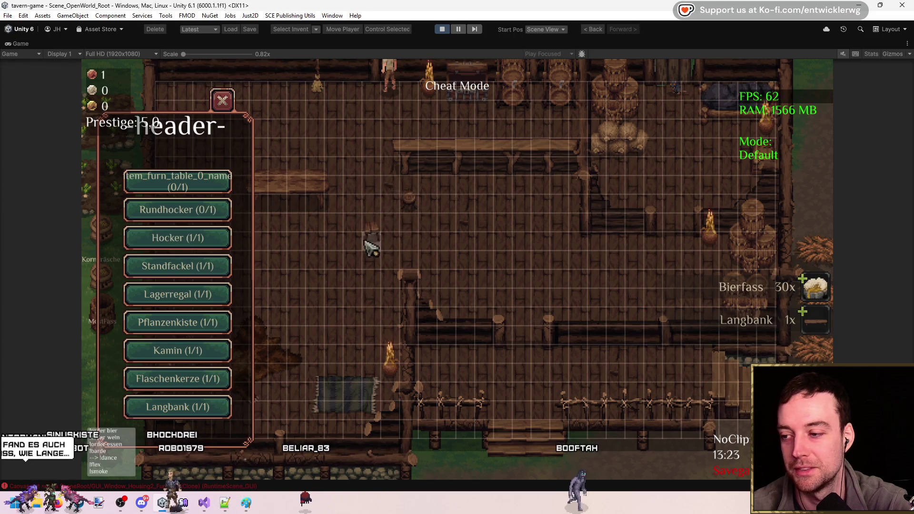
left_click(178, 266)
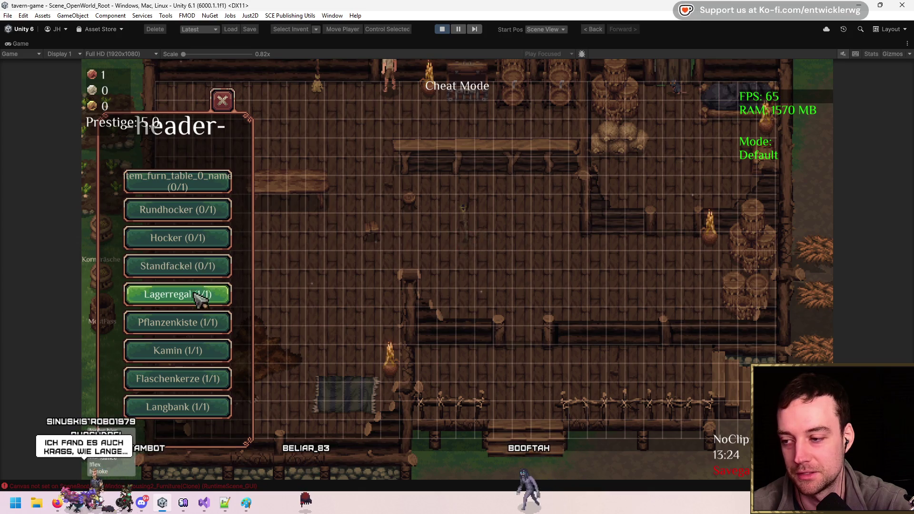
left_click(178, 294)
left_click(312, 110)
left_click(312, 111)
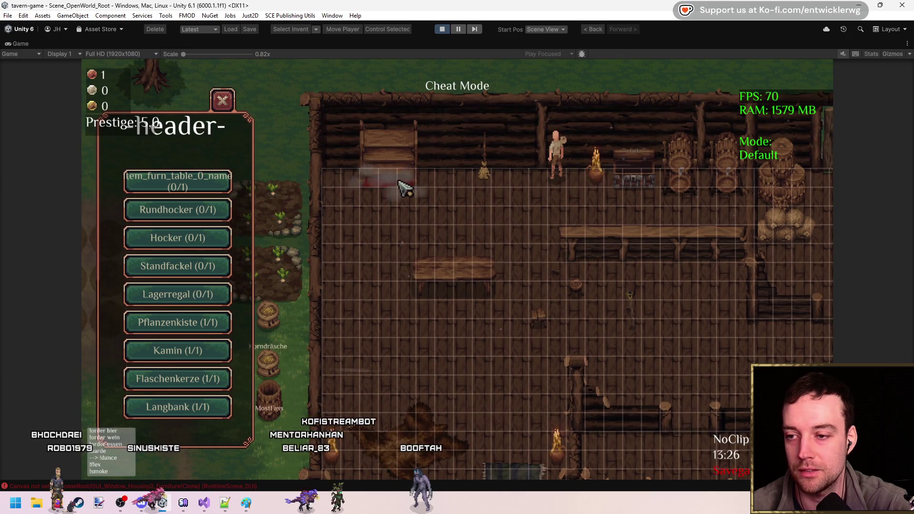
- Place the Pflanzenkiste plant box and two Kamin fireplaces on the tavern floor
key("d")
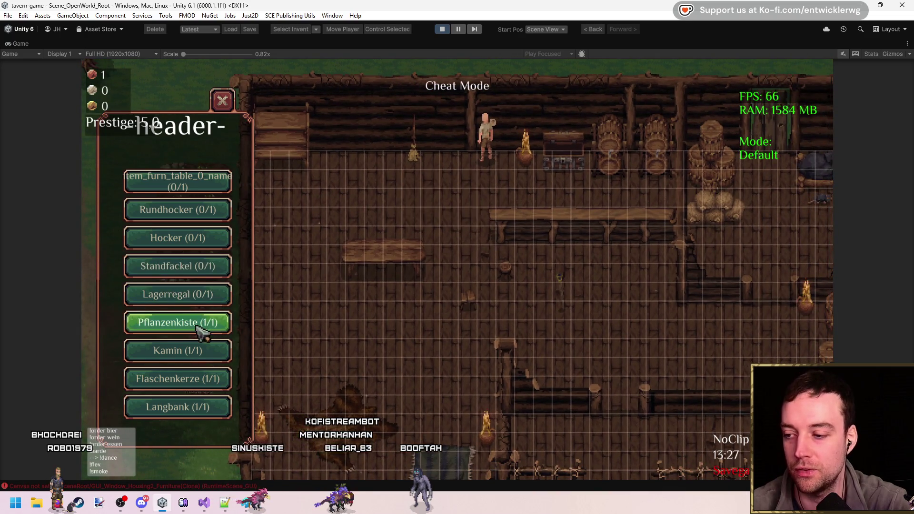
left_click(216, 324)
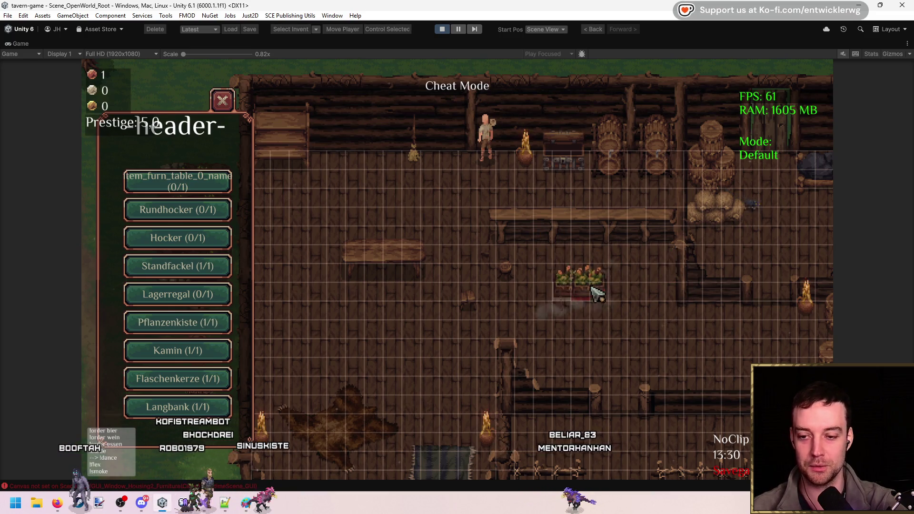
left_click(367, 261)
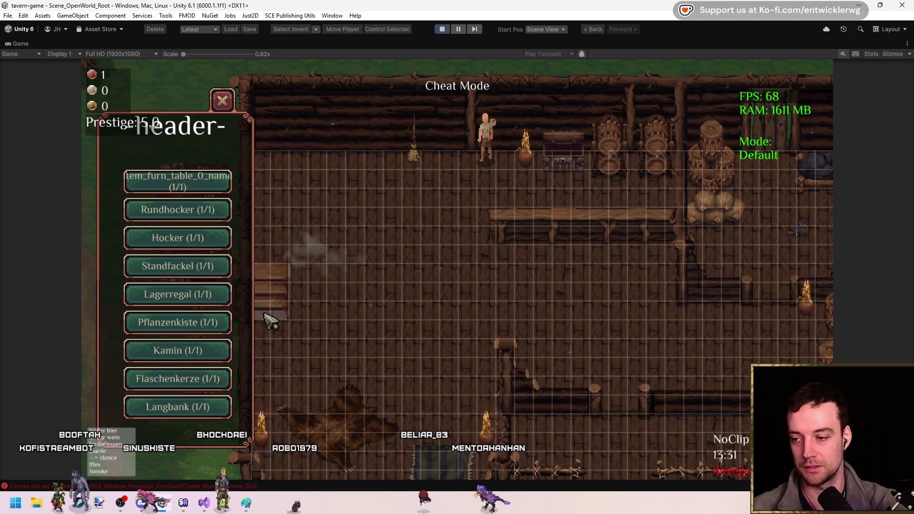
left_click(177, 350)
left_click(366, 266)
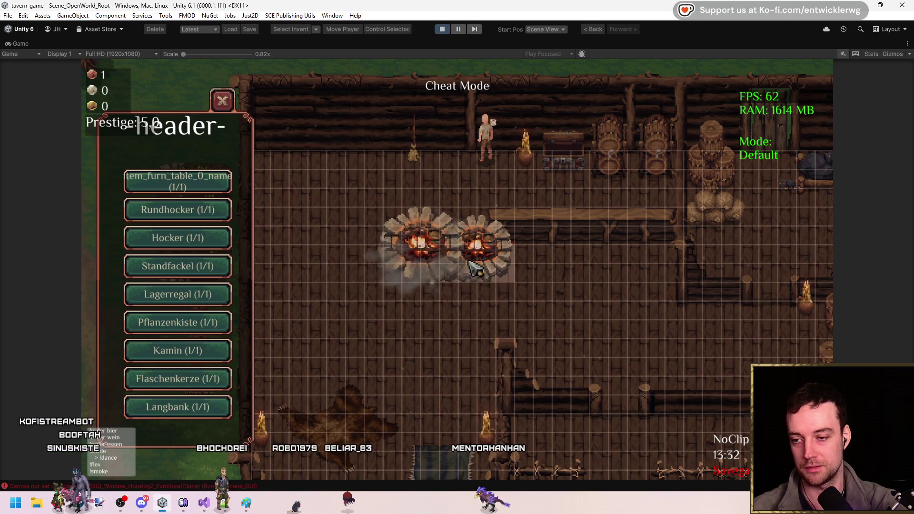
left_click(350, 282)
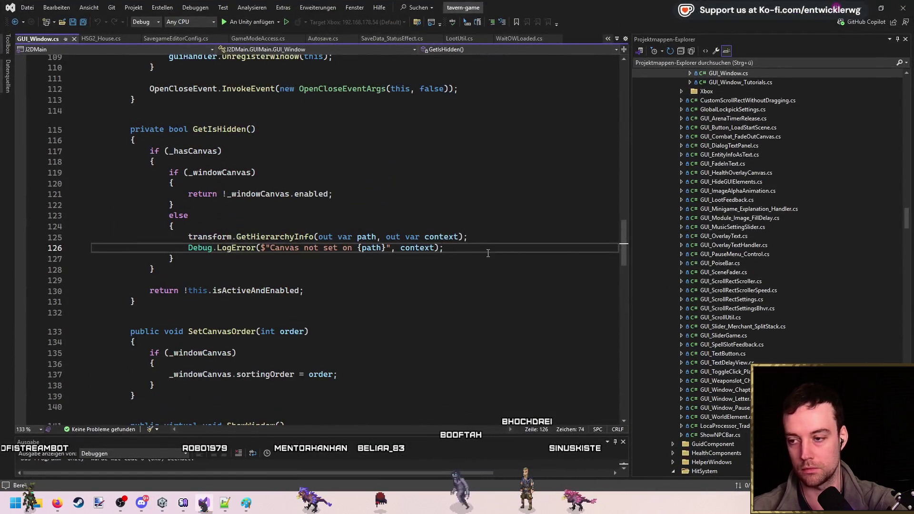
- Switch from Visual Studio back to the Unity editor
key("alt+Tab")
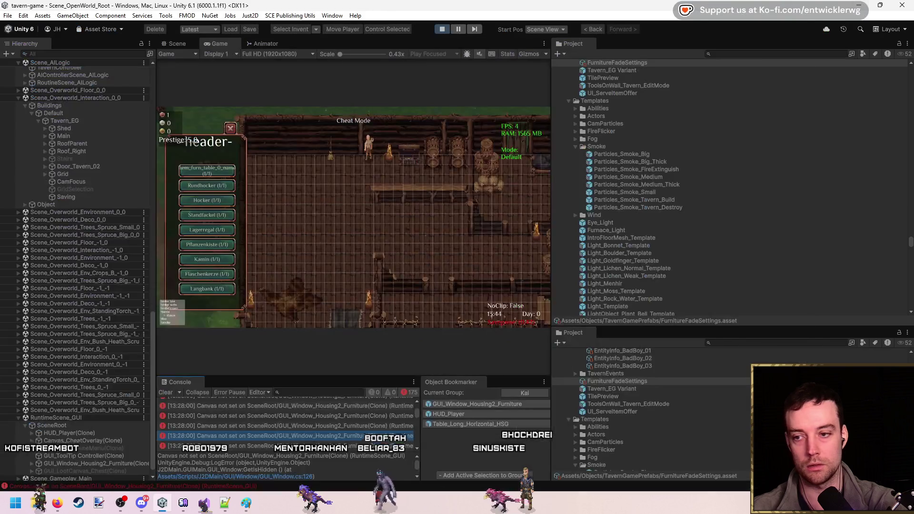
- Clear the Console, pause the game, and follow the 'Canvas not set' trace to GUI_Window.cs:126
left_click(163, 394)
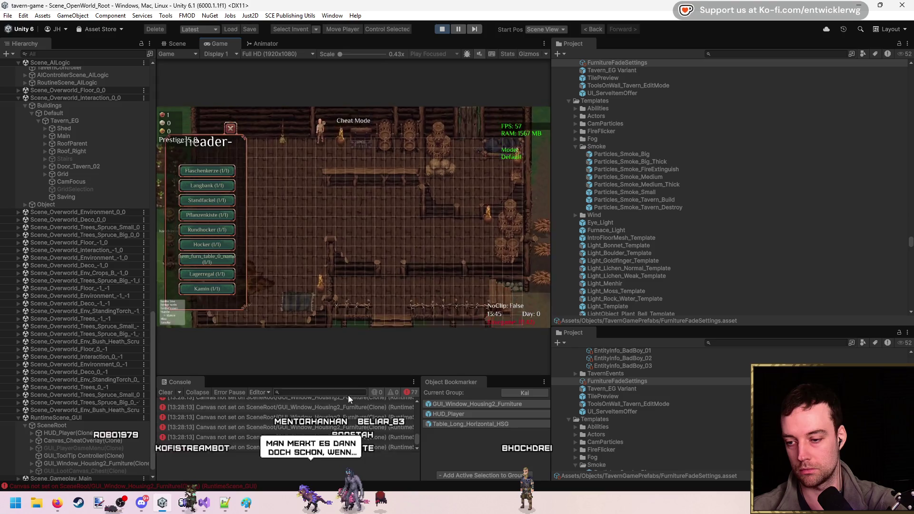
left_click(286, 416)
left_click(458, 29)
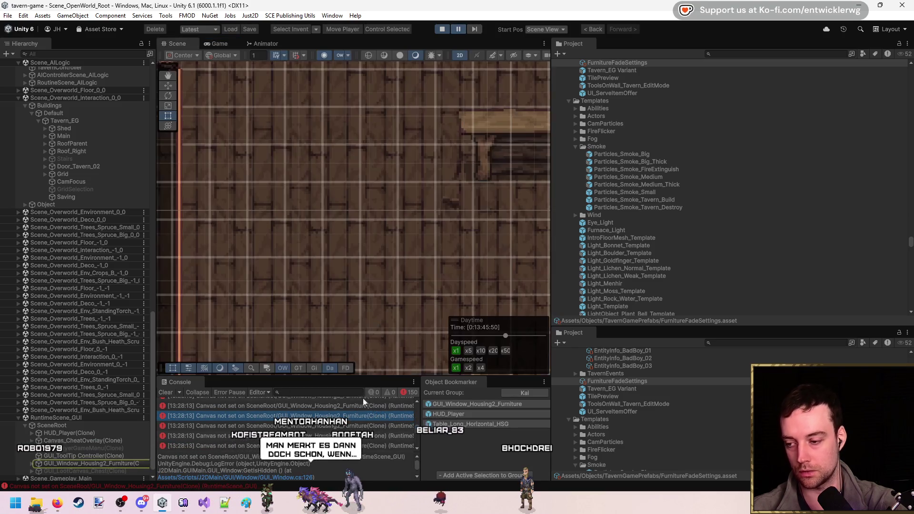
scroll(343, 463, "down", 3)
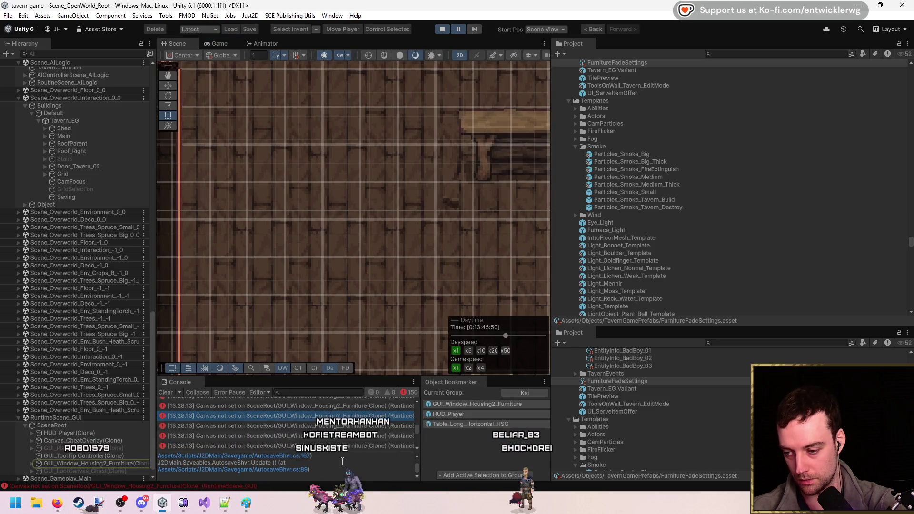
scroll(346, 469, "up", 2)
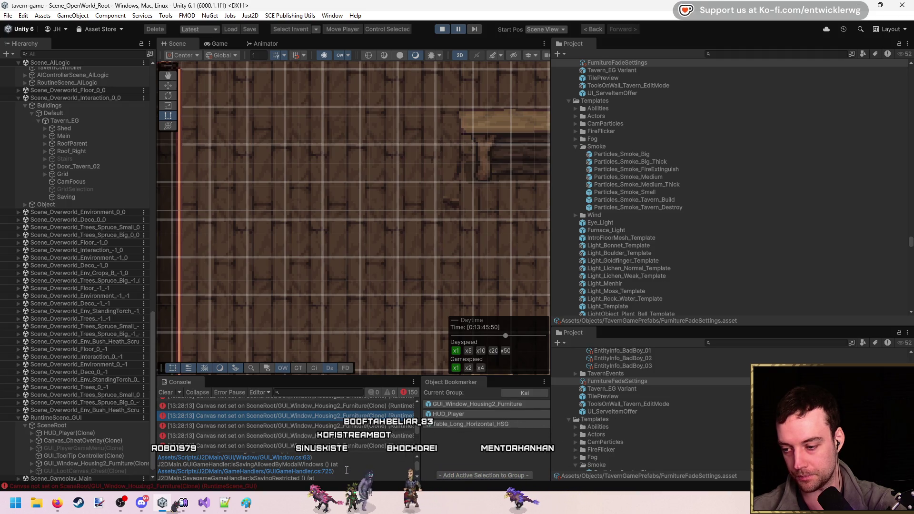
scroll(346, 470, "up", 1)
left_click(281, 457)
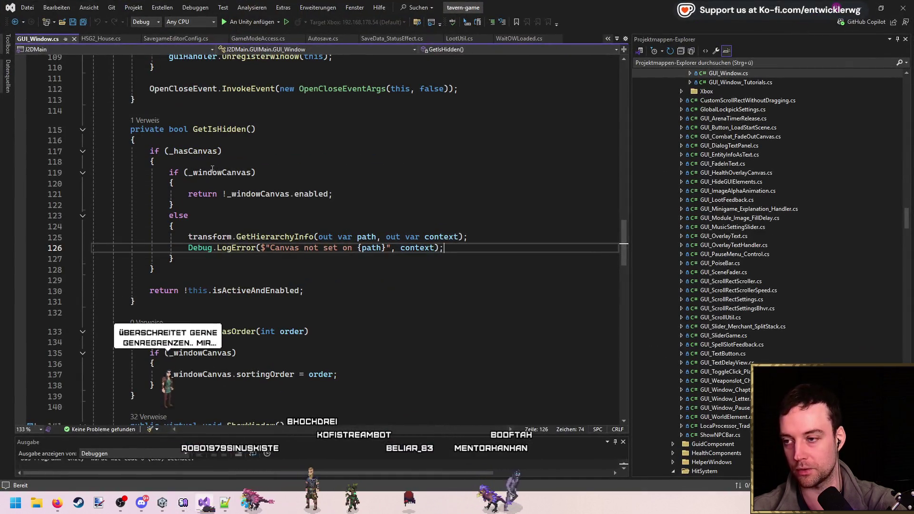
- Comment out the GetHierarchyInfo and LogError lines in GetIsHidden's else branch with //
double_click(210, 172)
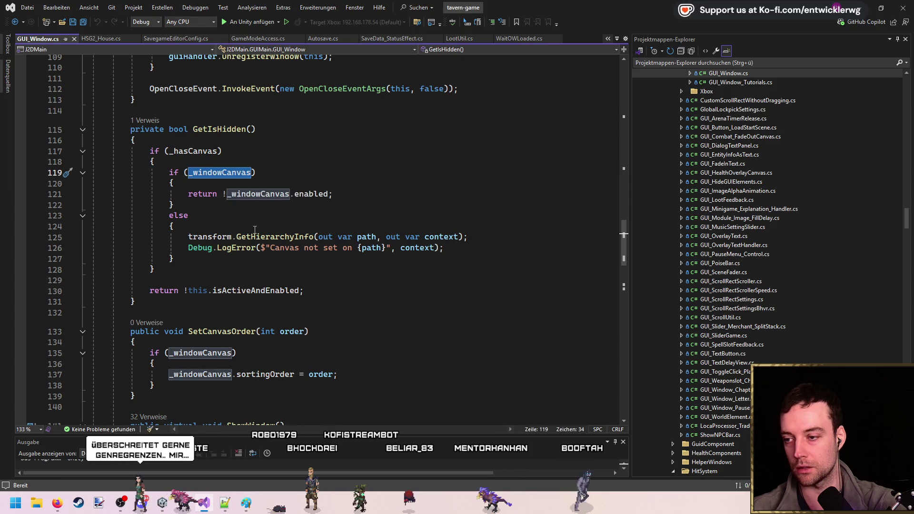
type("//")
key("Down")
left_click(463, 224)
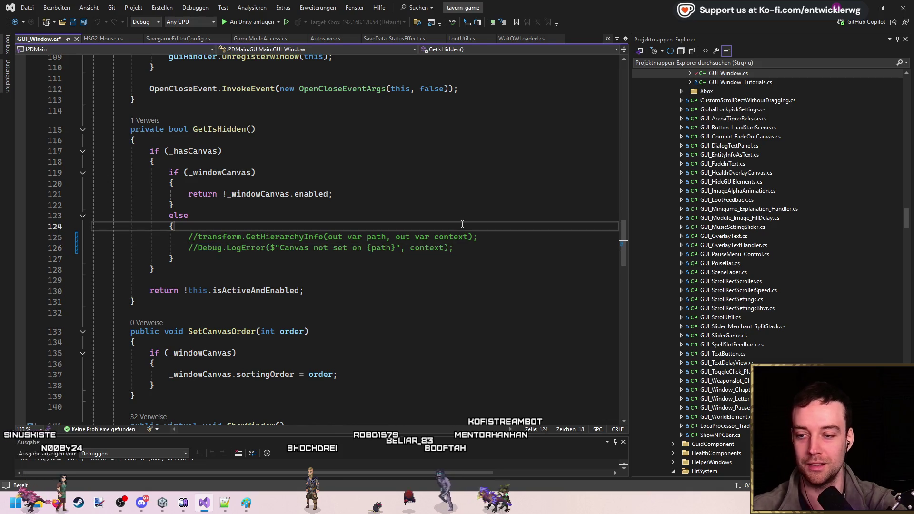
left_click(501, 250)
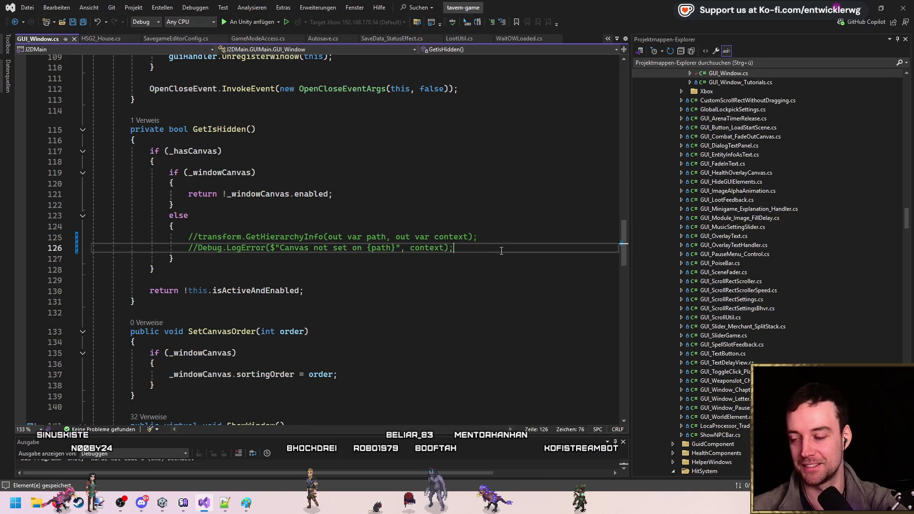
key("alt+Tab")
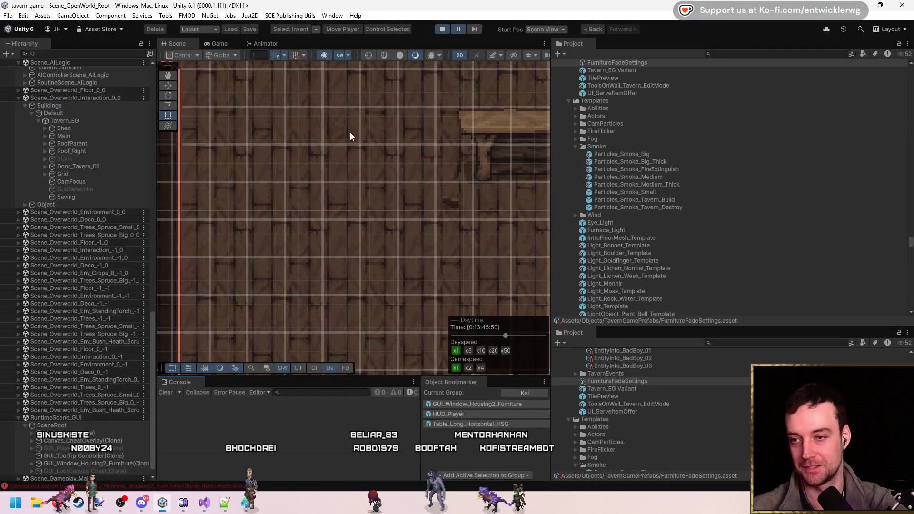
- Stop Play mode, clear the Console messages, and press Play again to reload the tavern
left_click(440, 31)
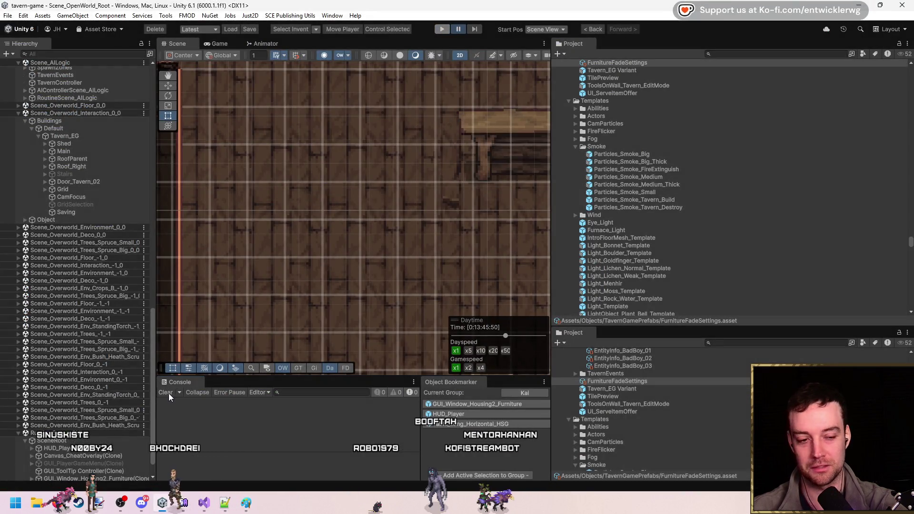
left_click(168, 392)
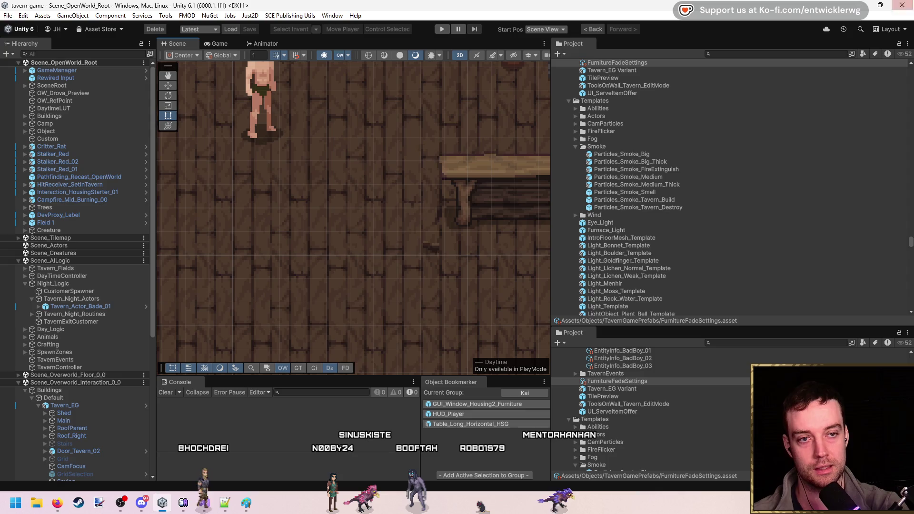
key("alt+Tab")
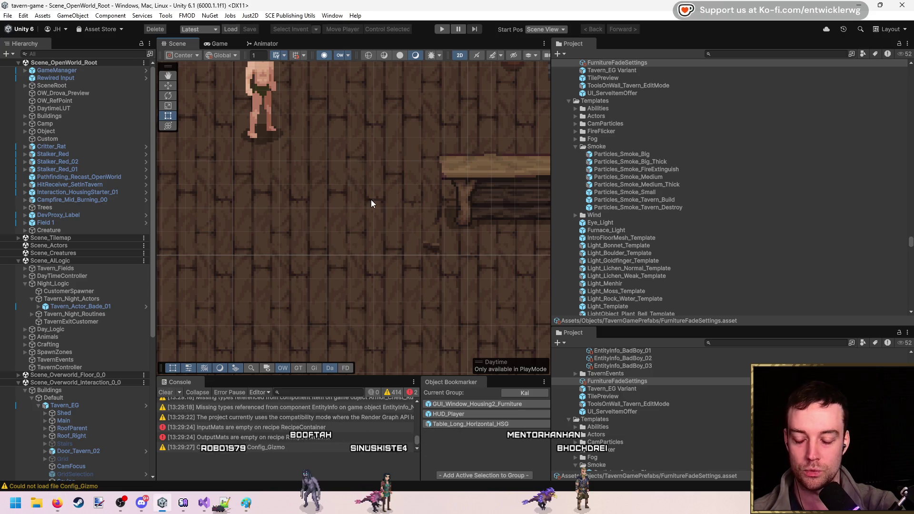
left_click(166, 392)
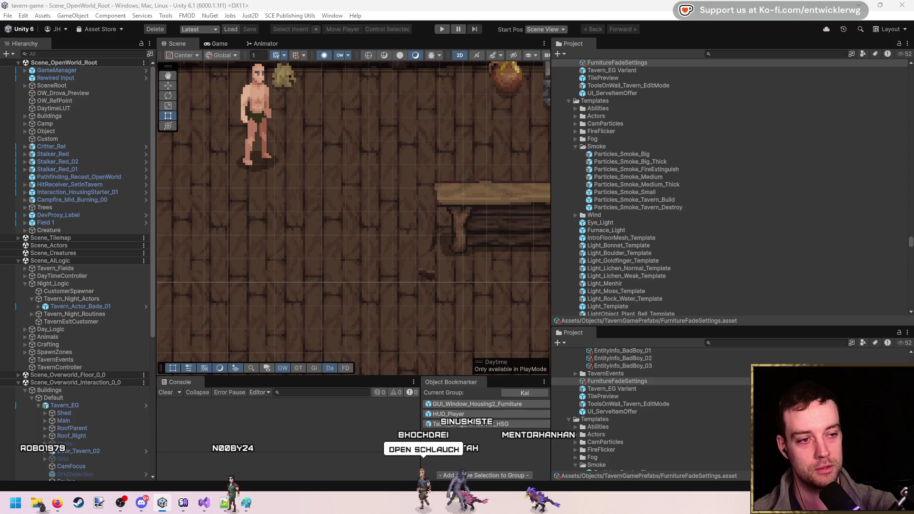
mouse_move(380, 236)
left_mouse_down()
mouse_move(375, 259)
mouse_move(419, 248)
left_mouse_up()
left_click_drag(446, 204, 431, 189)
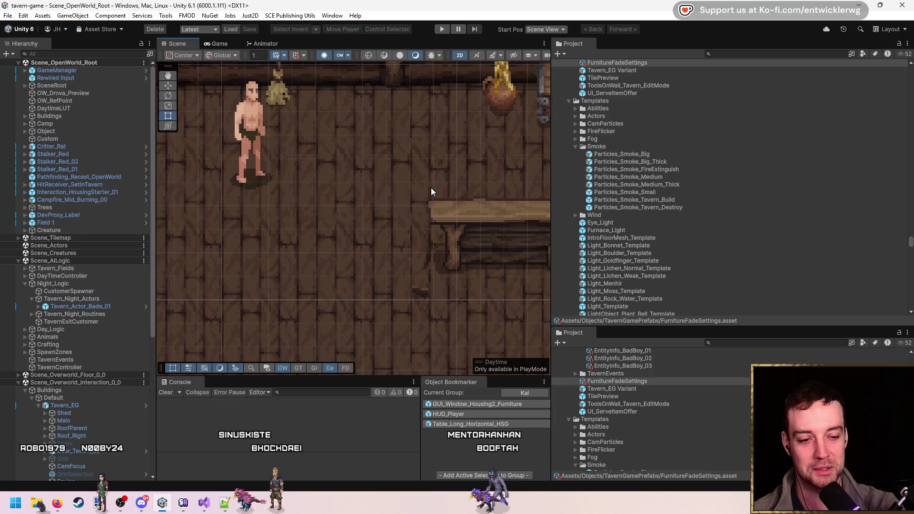
left_click(445, 29)
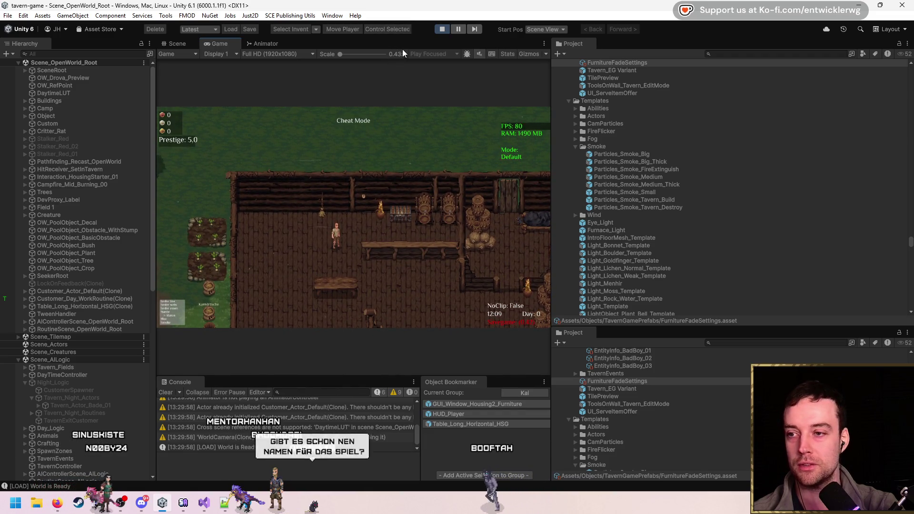
- With the Game view maximized in build mode, lower and flatten the scale curve's overshoot peak, then place the table
key("shift+space")
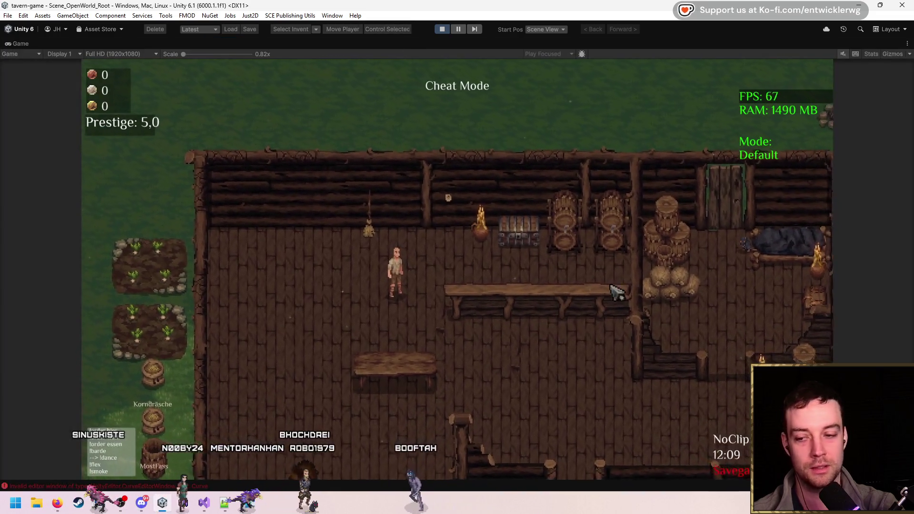
key("b")
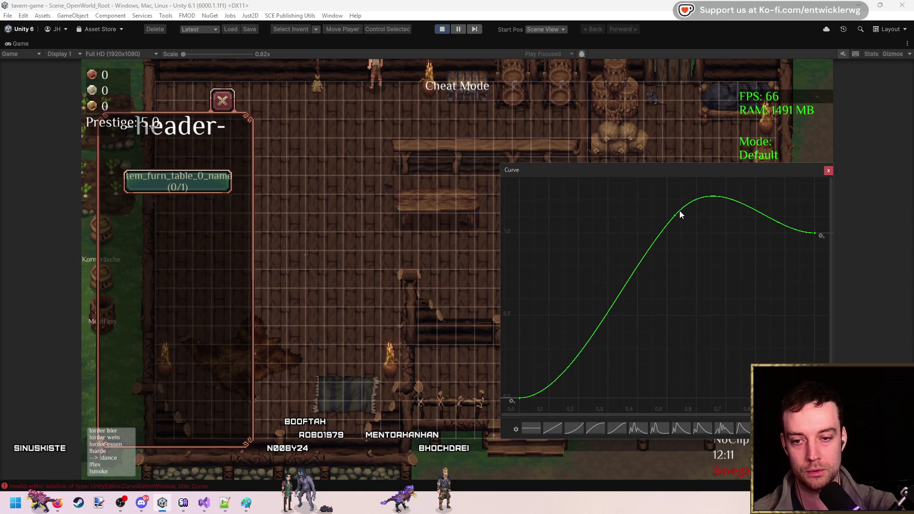
left_click_drag(692, 201, 700, 213)
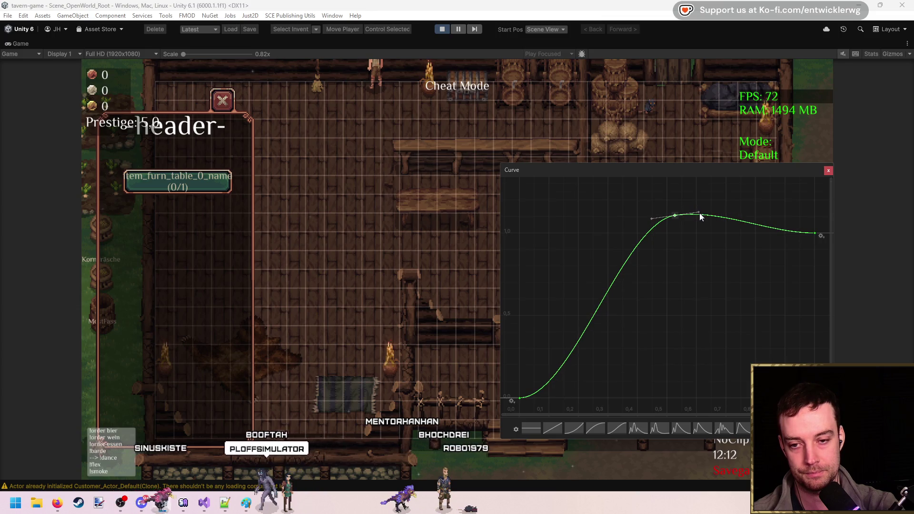
left_click(829, 170)
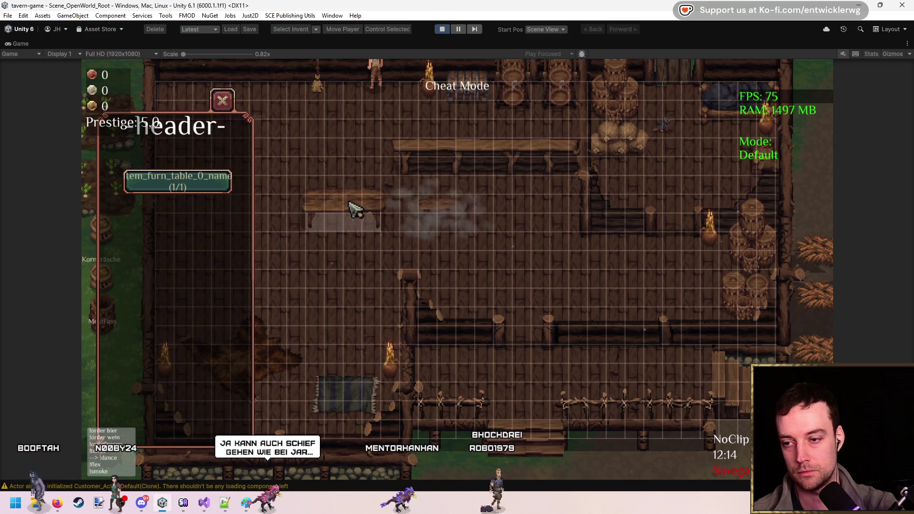
left_click(552, 216)
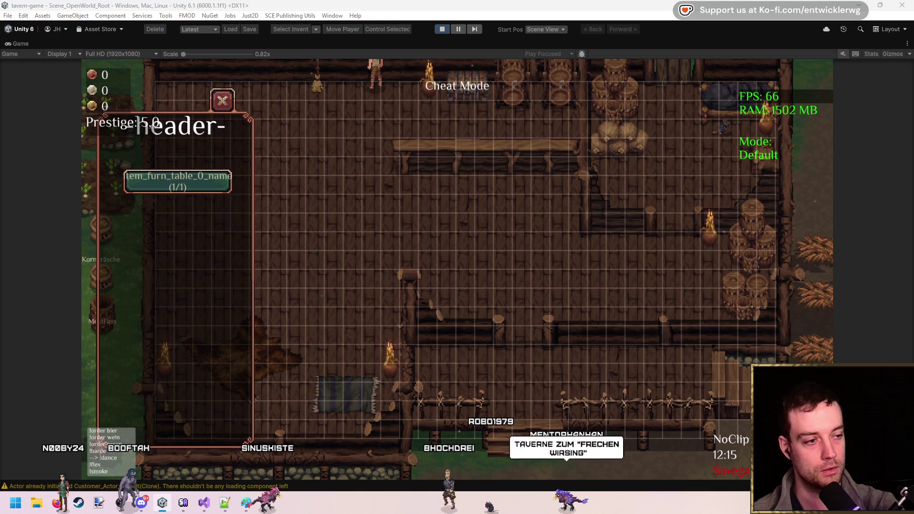
- Pull the peak key's right tangent downward, then pick up and re-place the table to test it
left_click(624, 217)
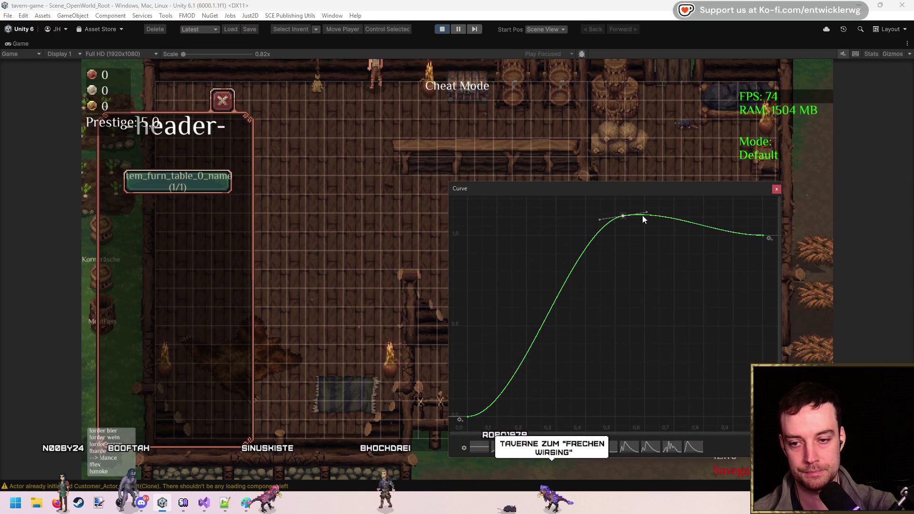
left_click_drag(647, 212, 646, 218)
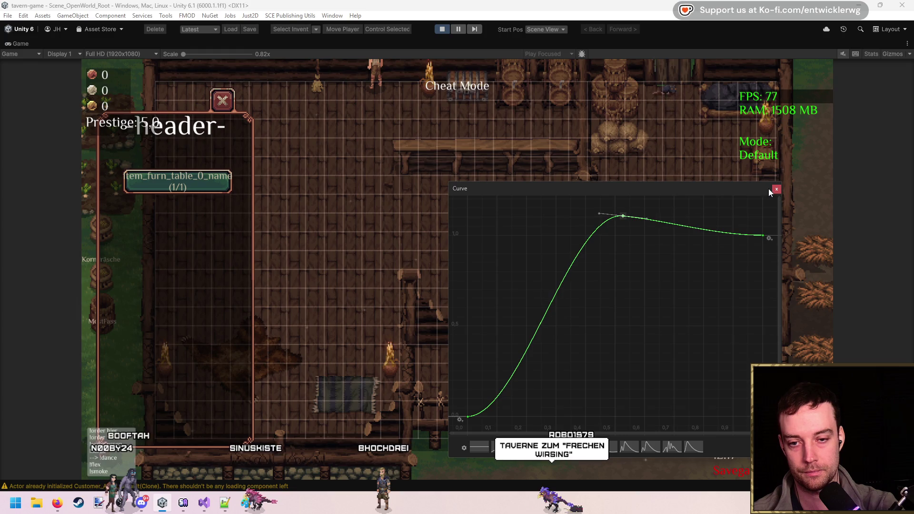
left_click(776, 189)
left_click(426, 210)
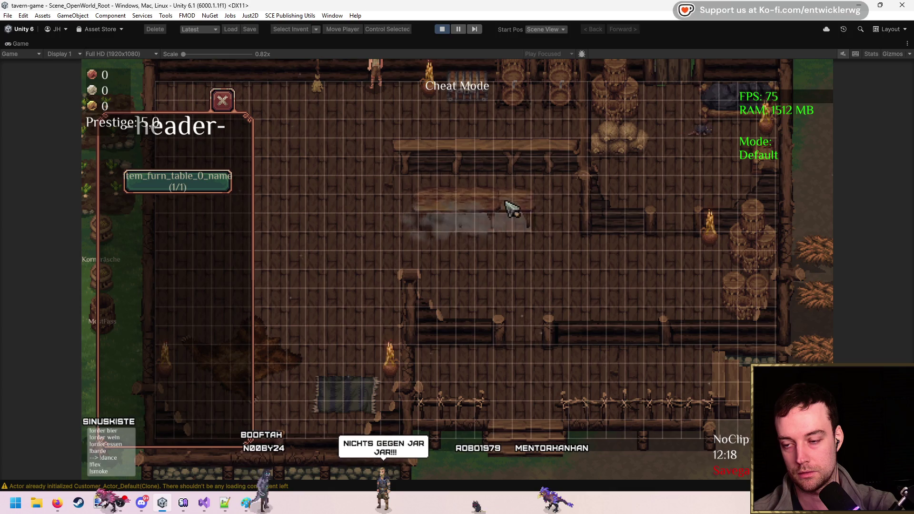
left_click(398, 213)
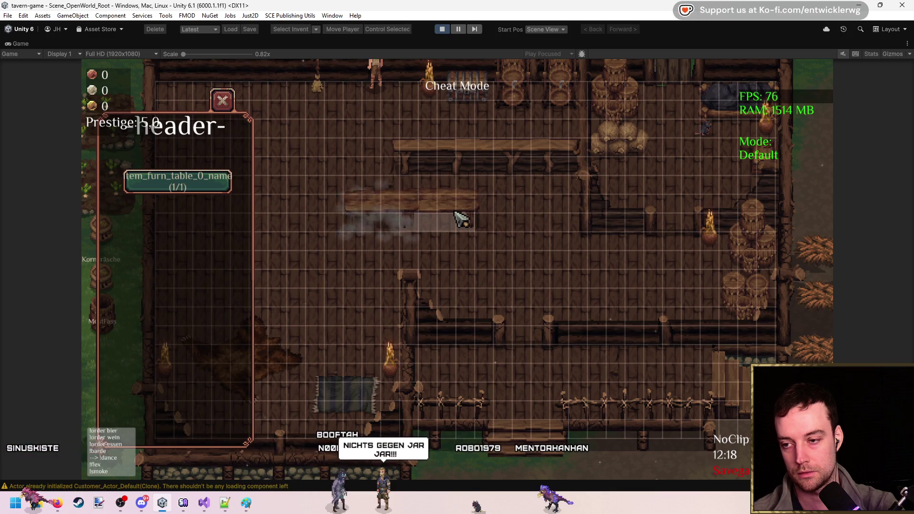
left_click(458, 214)
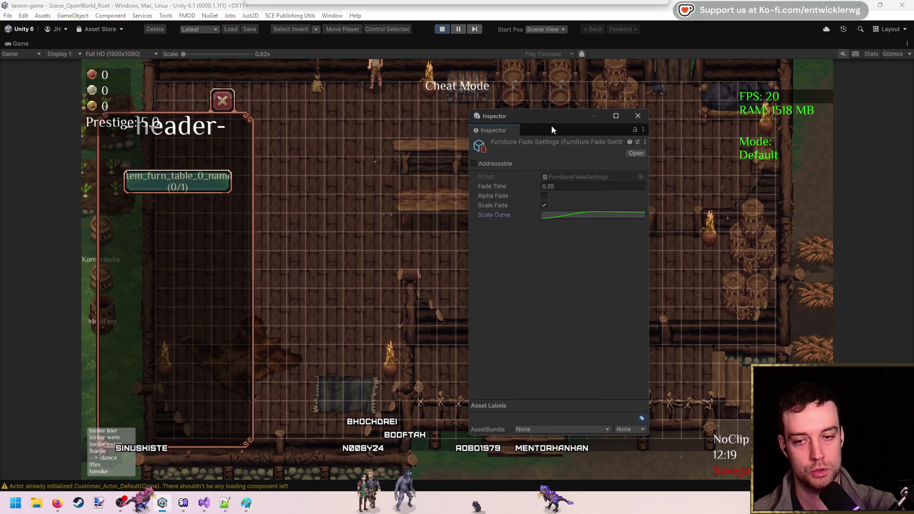
- Move the Scale Curve's peak key later in time and dock the settings window aside
left_click(598, 215)
left_click_drag(762, 235, 833, 230)
left_click(398, 220)
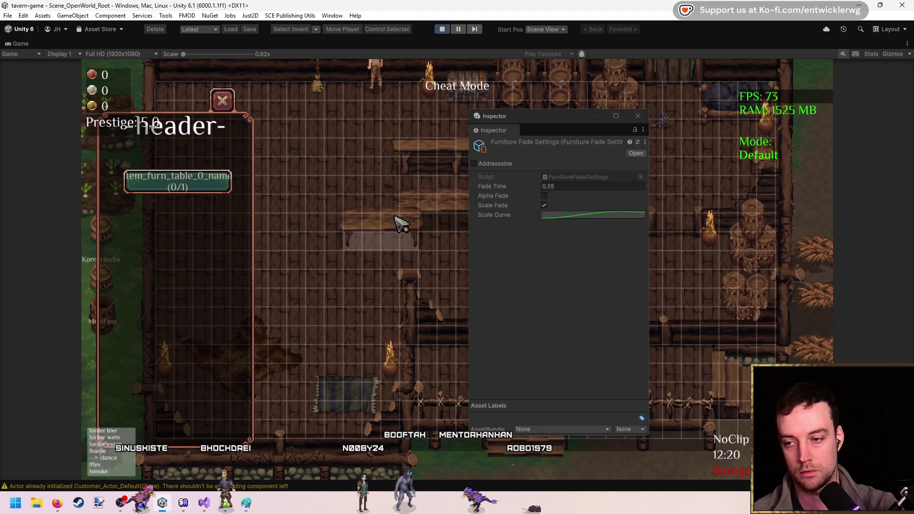
left_click_drag(630, 116, 913, 119)
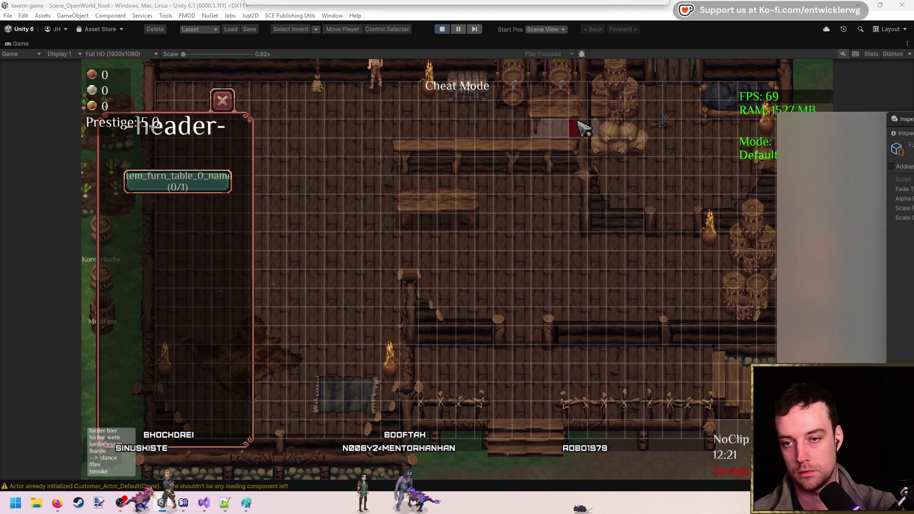
- Repeatedly place and pick up the table in the room to check the scale animation
left_click(467, 237)
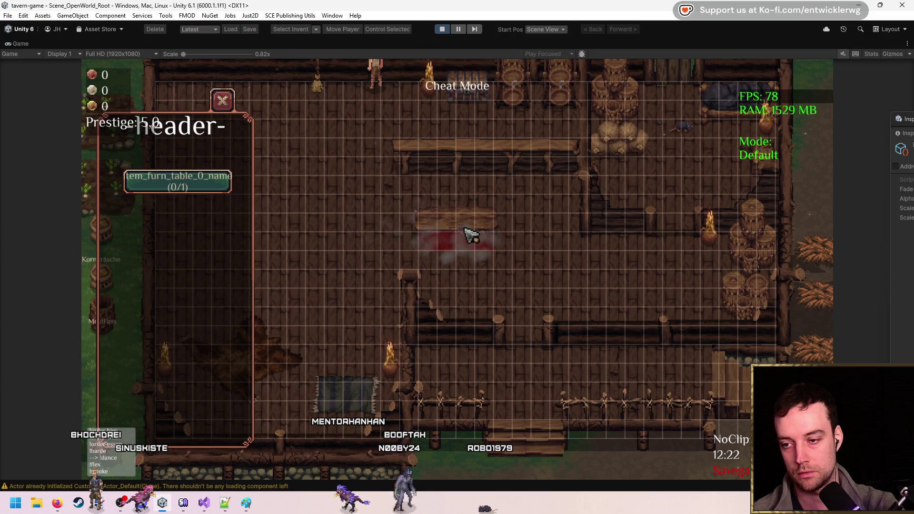
left_click(394, 232)
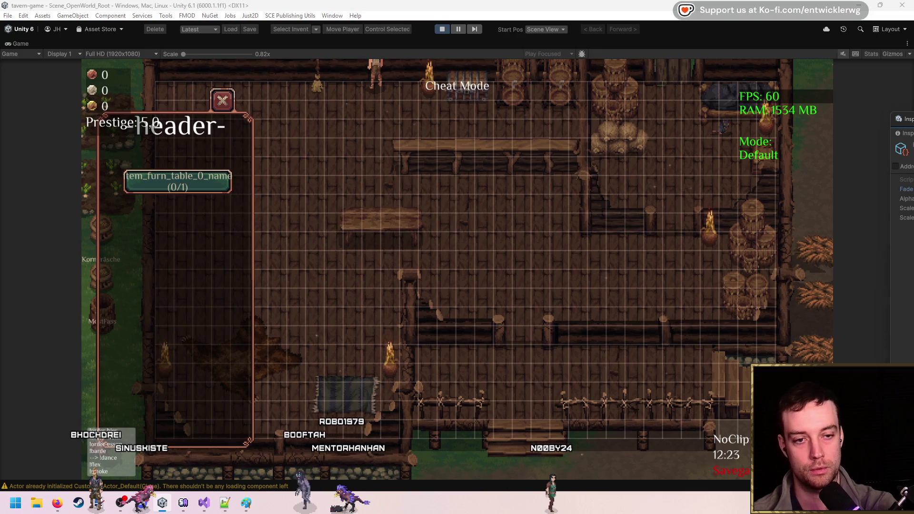
left_click(471, 232)
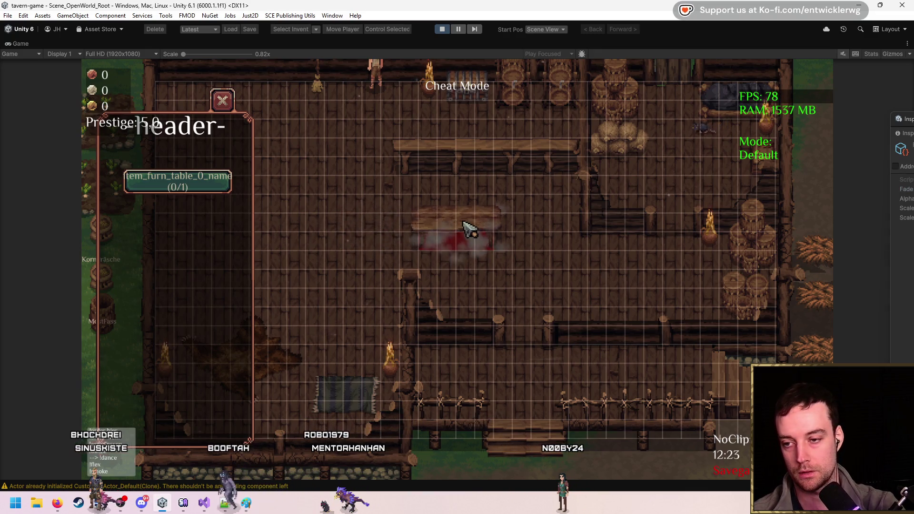
left_click(452, 220)
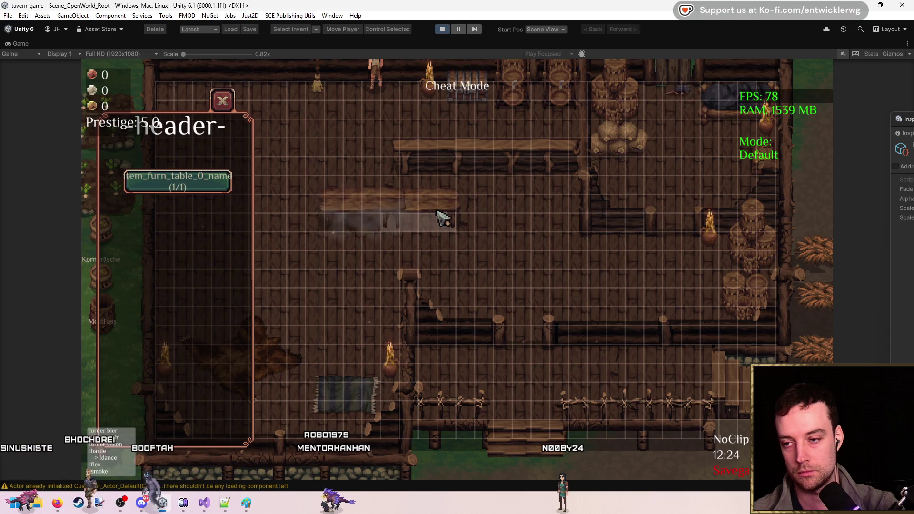
left_click(445, 219)
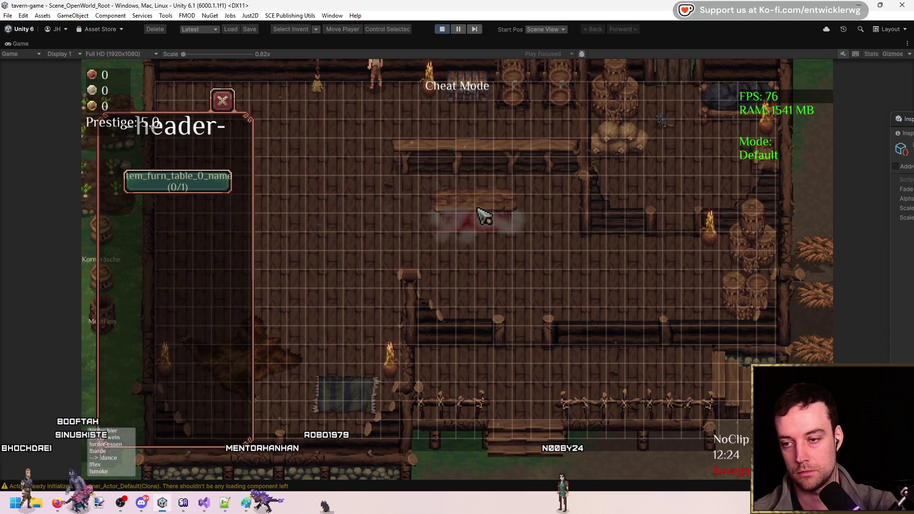
left_click(471, 217)
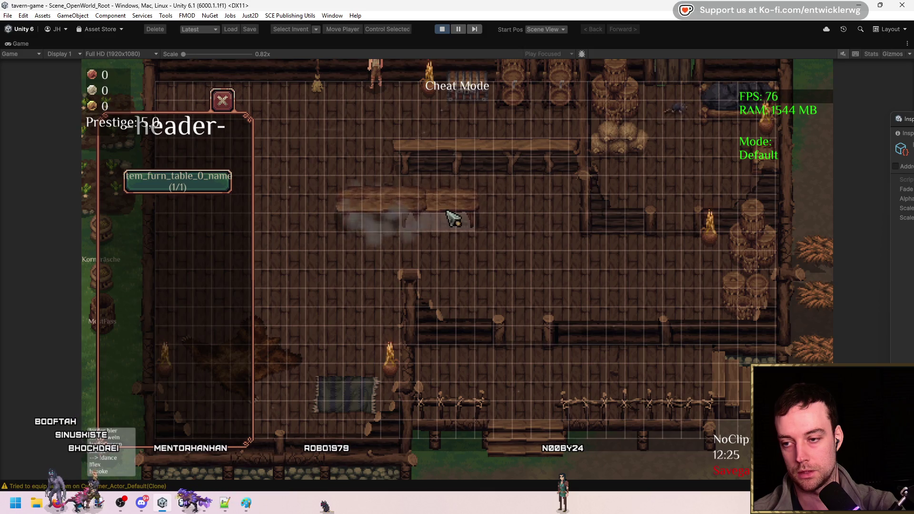
left_click(471, 218)
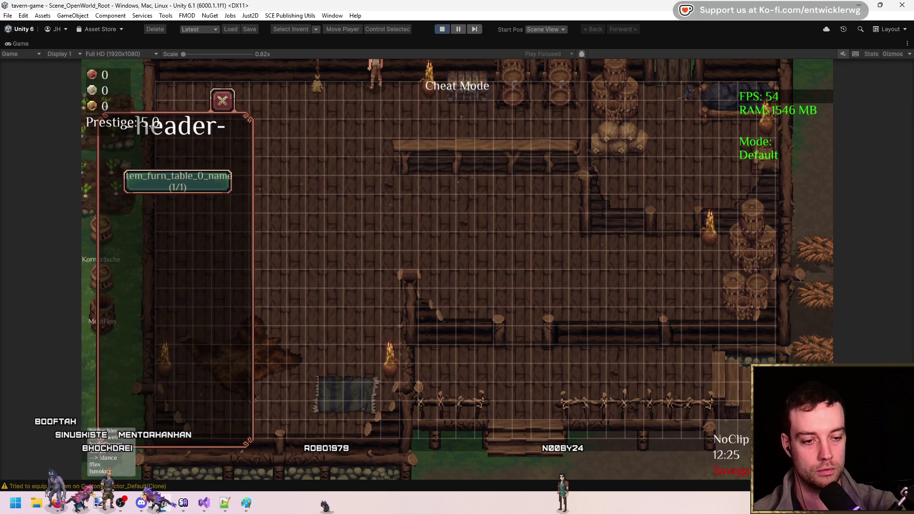
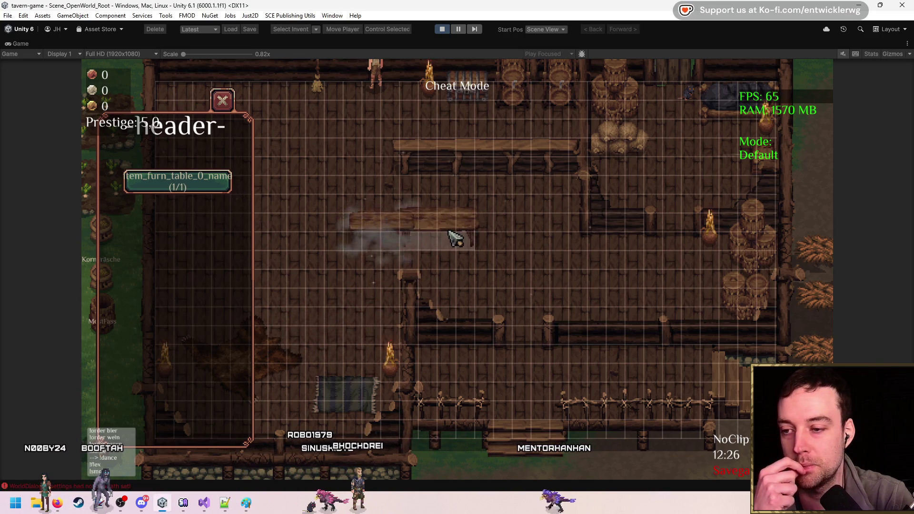
- Place, pick up and re-place the table, then un-maximize the Game view and clear the Console
left_click(412, 219)
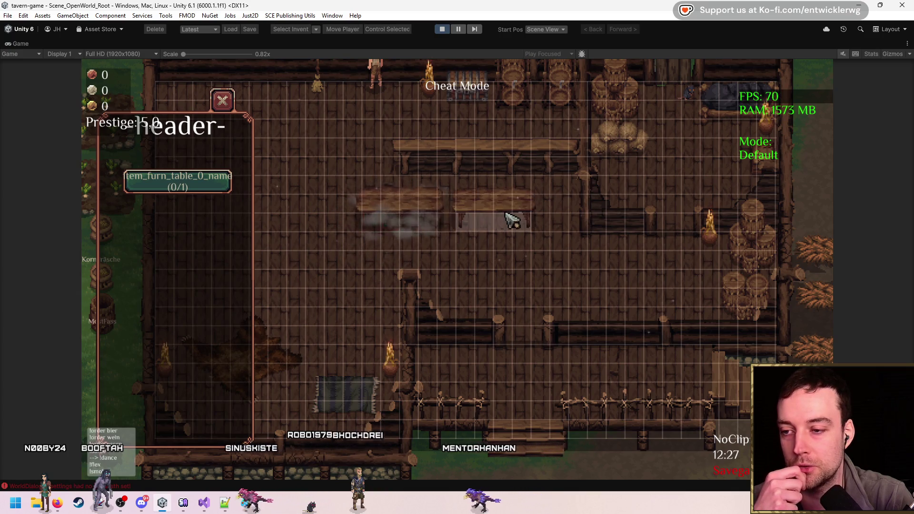
left_click(400, 215)
left_click(399, 219)
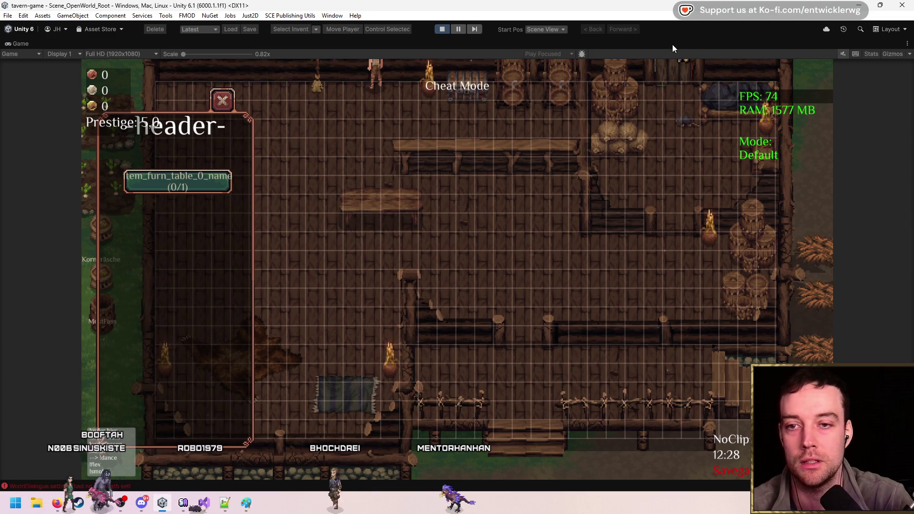
key("shift+space")
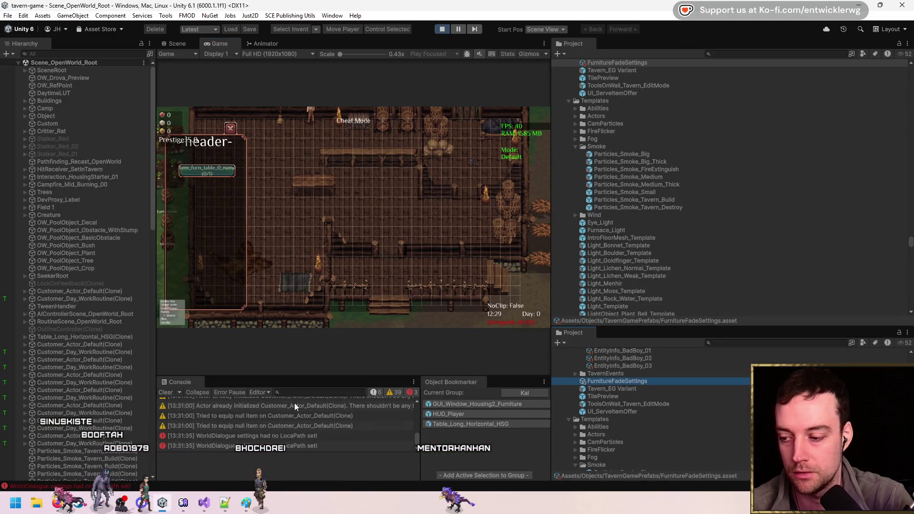
left_click(166, 393)
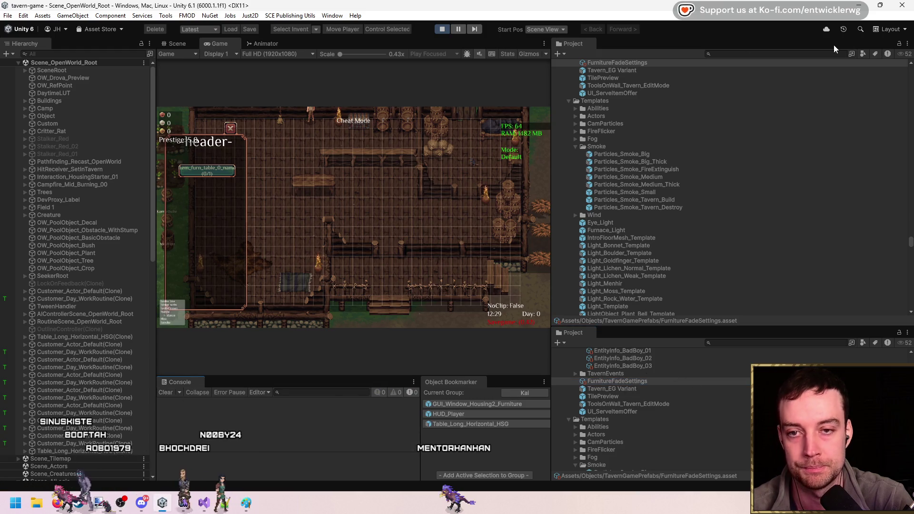
- Add an Inspector tab to the project panel
left_click(908, 43)
mouse_move(856, 117)
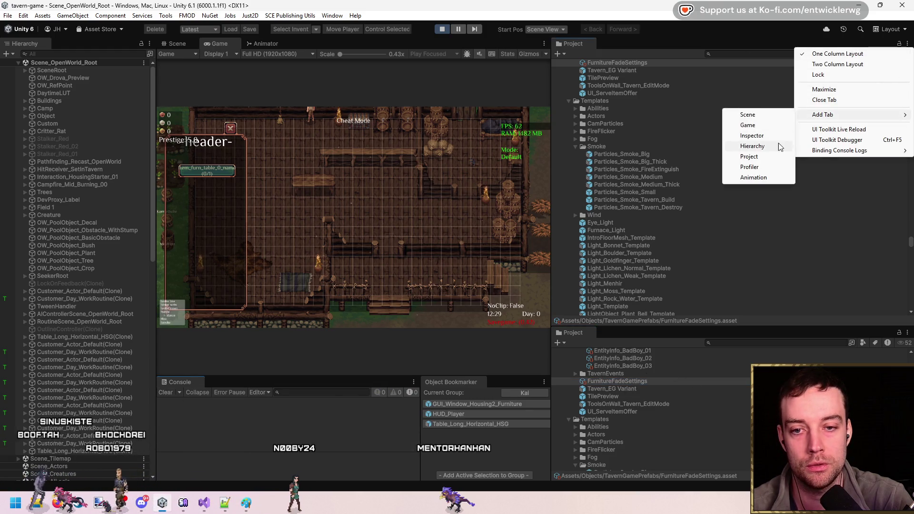
left_click(770, 137)
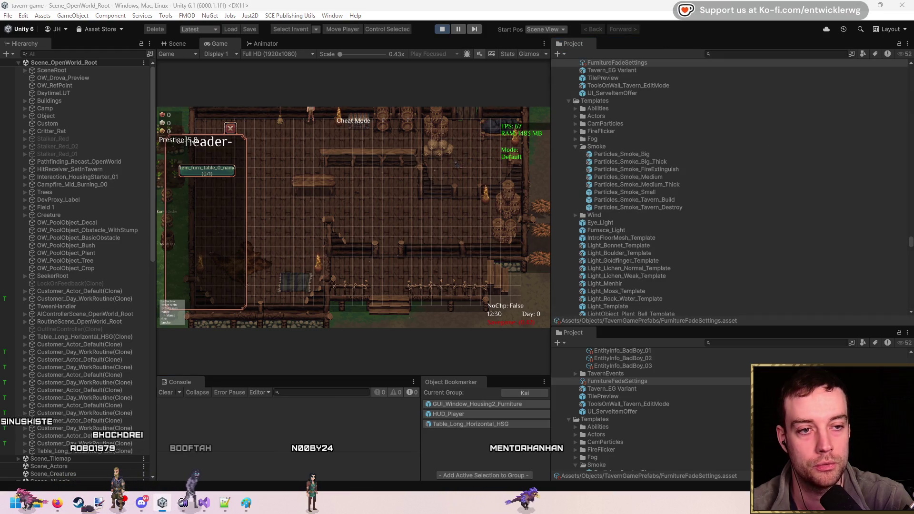
- In the maximized Game view, repeatedly pick up and set down the table, then remove it
key("shift+space")
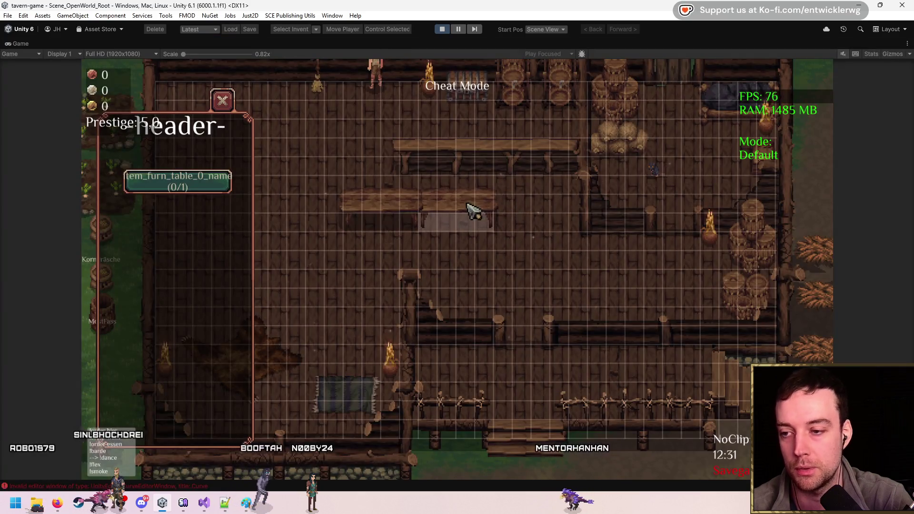
left_click(397, 205)
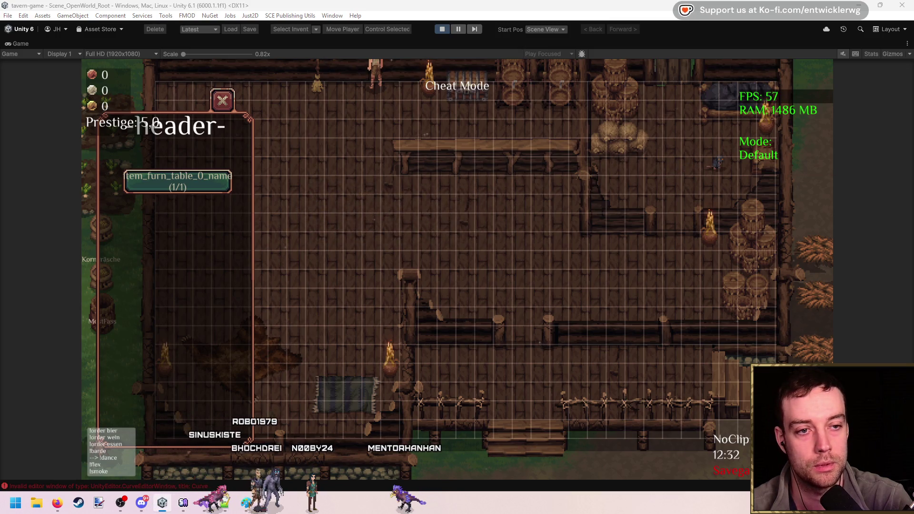
left_click(485, 221)
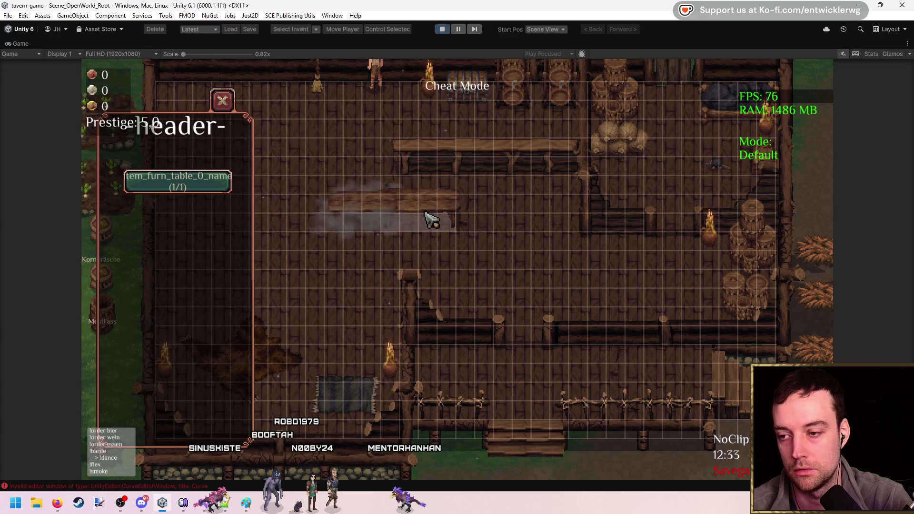
left_click(441, 217)
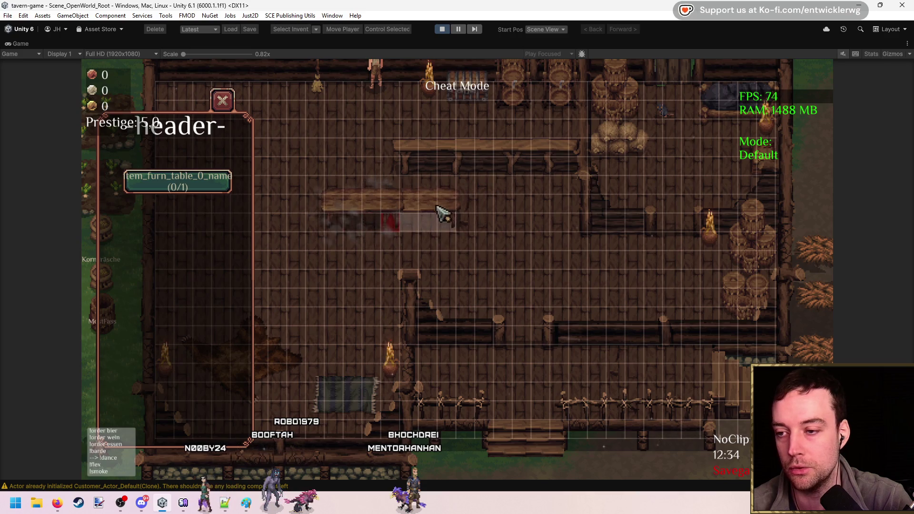
left_click(363, 230)
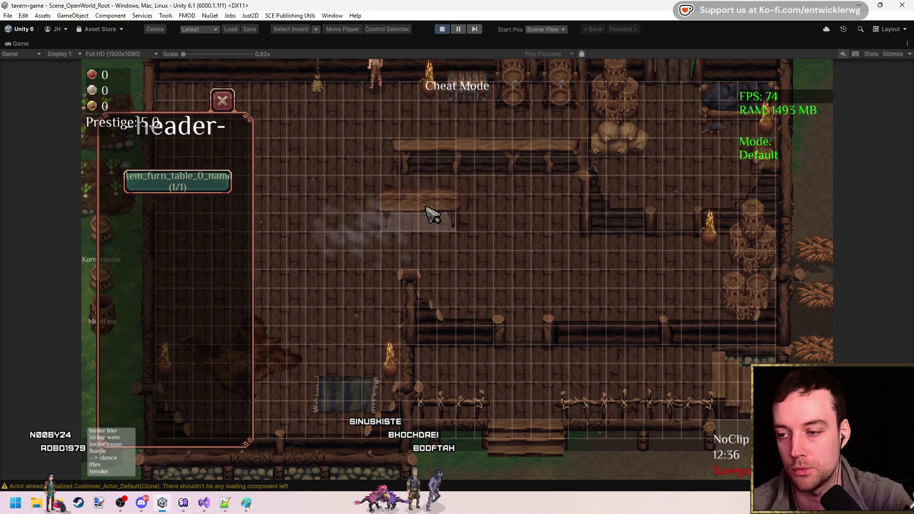
left_click(430, 207)
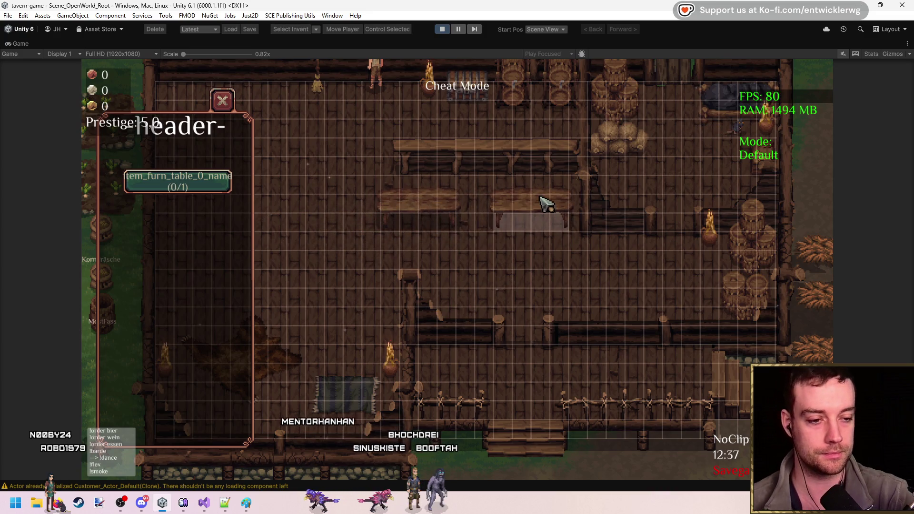
right_click(431, 209)
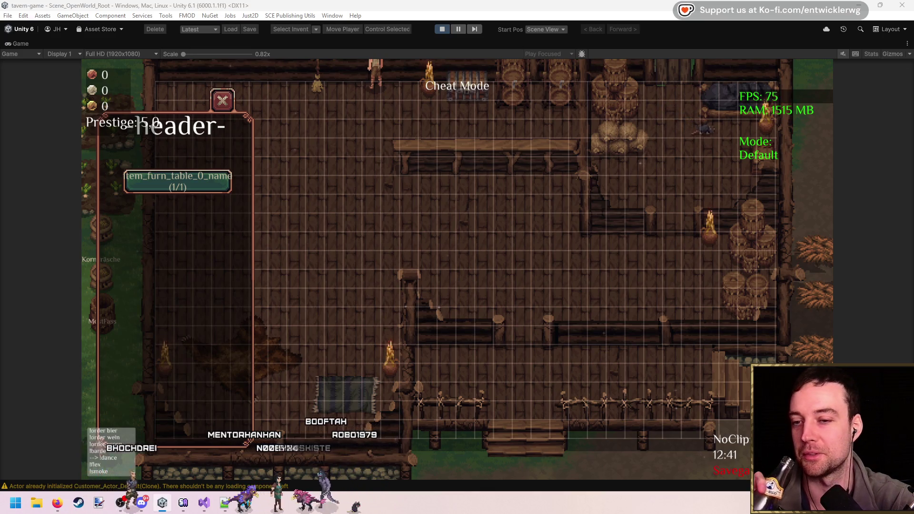
- Place and remove the table a few more times, then stop Play mode
left_click(288, 278)
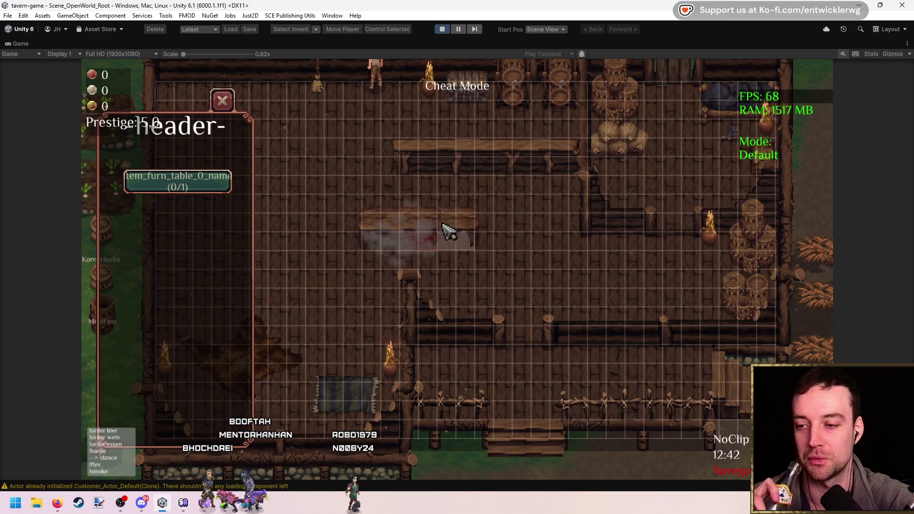
left_click(431, 219)
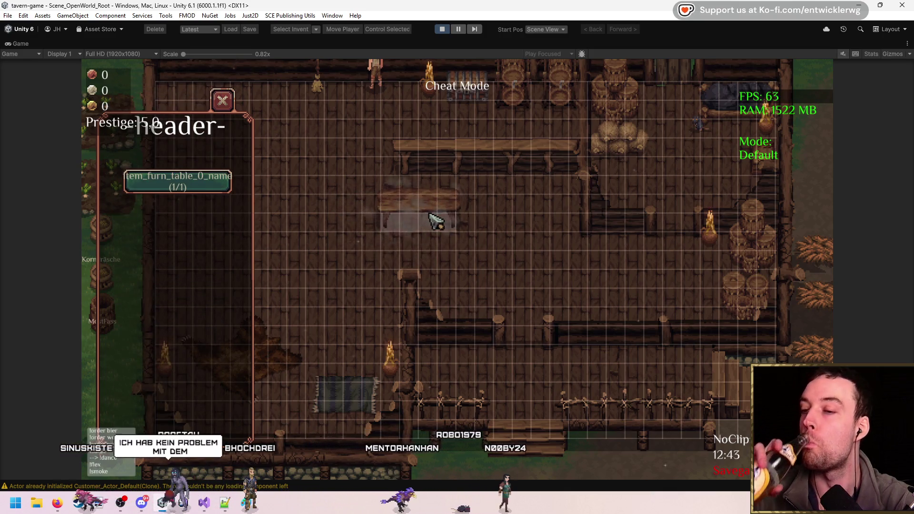
right_click(469, 249)
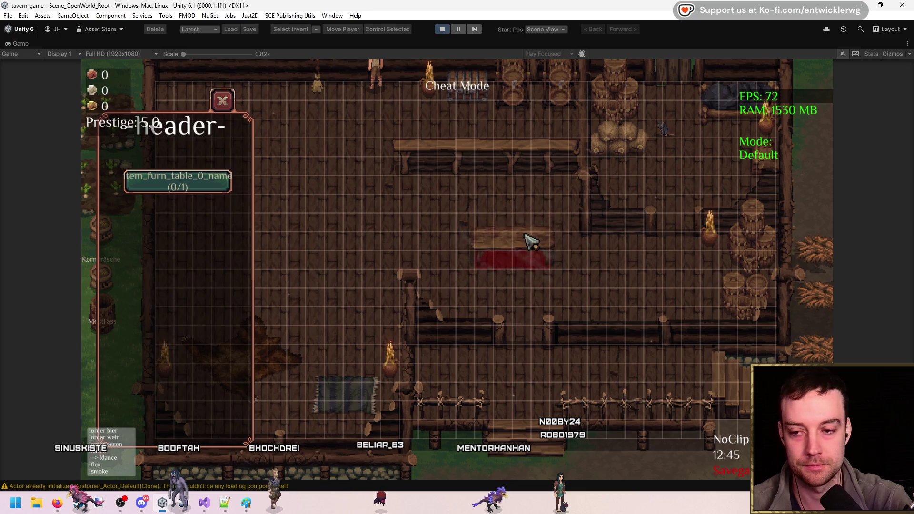
left_click(417, 217)
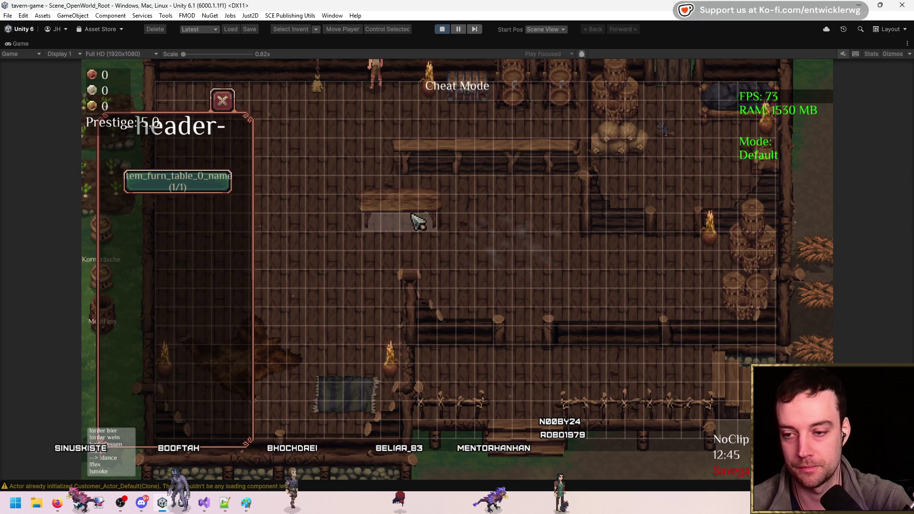
right_click(478, 220)
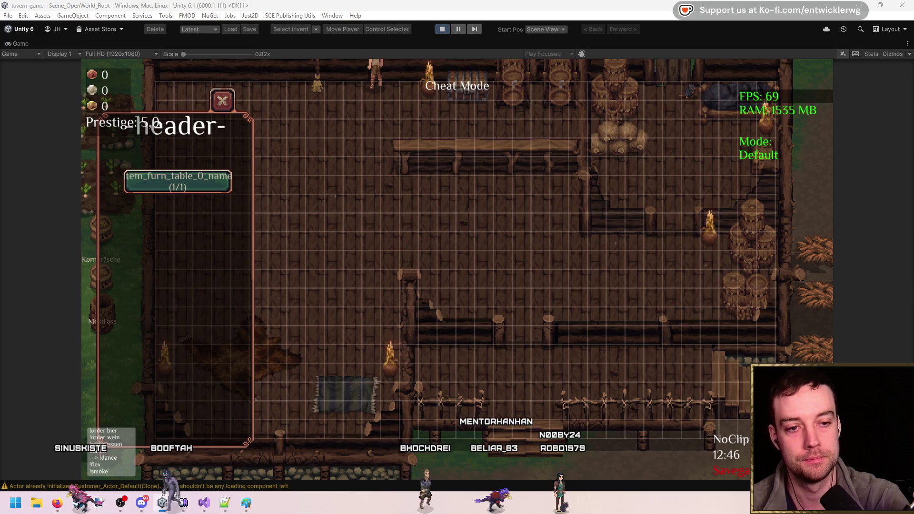
left_click(444, 29)
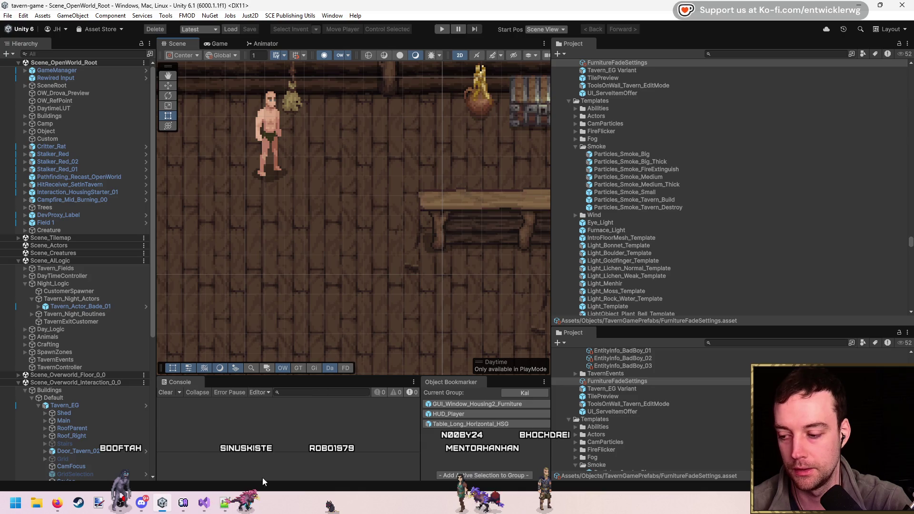
- Add an Inspector tab beside the Project files and focus the project search field
key("alt+Tab")
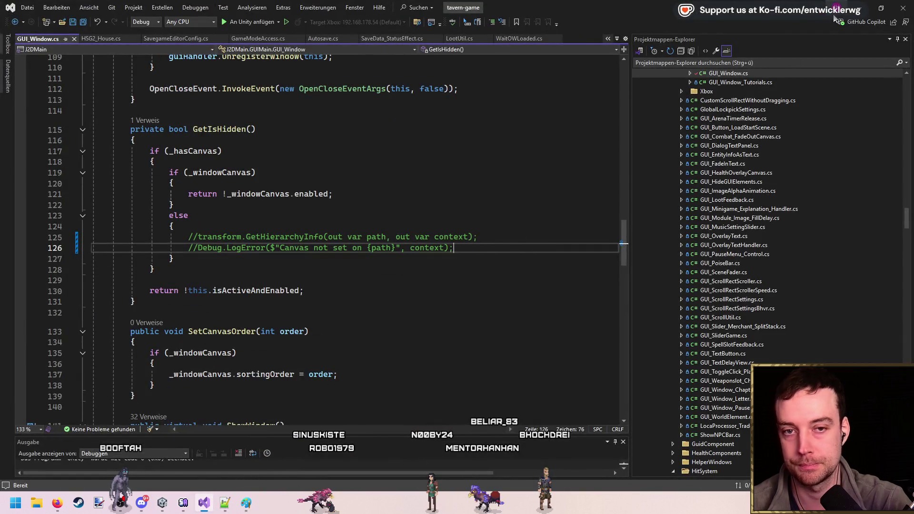
key("alt+Tab")
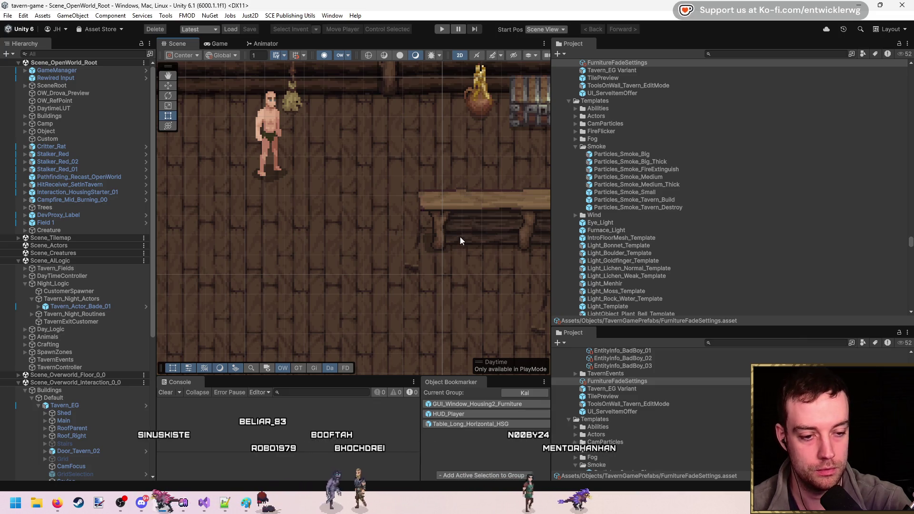
mouse_move(380, 220)
left_mouse_down()
mouse_move(402, 219)
mouse_move(350, 187)
left_mouse_up()
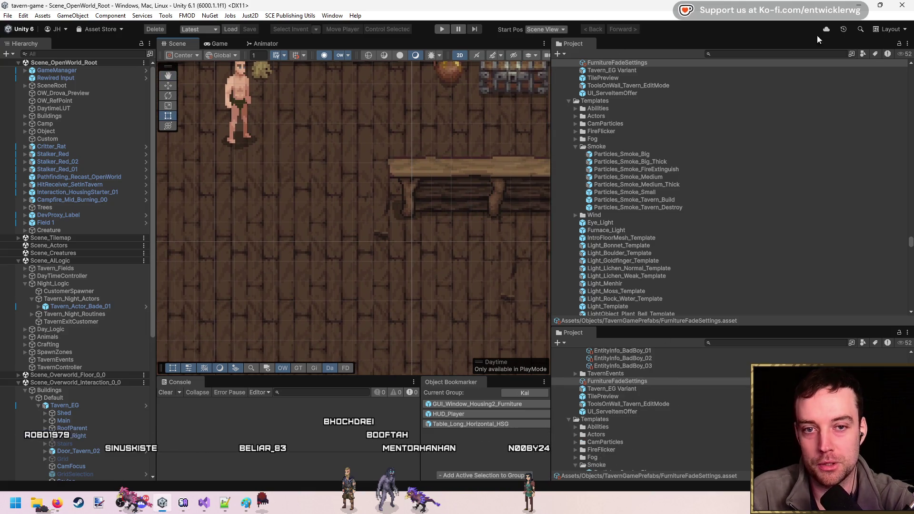
left_click(906, 43)
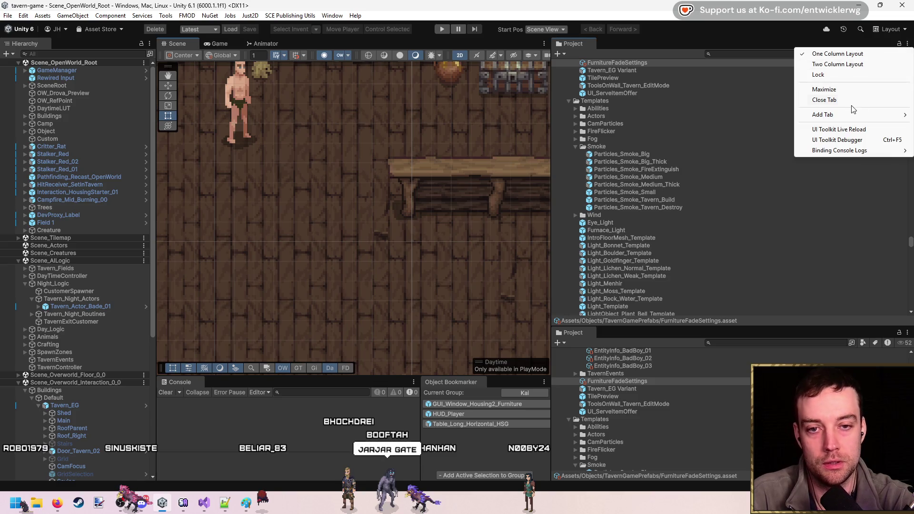
mouse_move(844, 119)
left_click(762, 135)
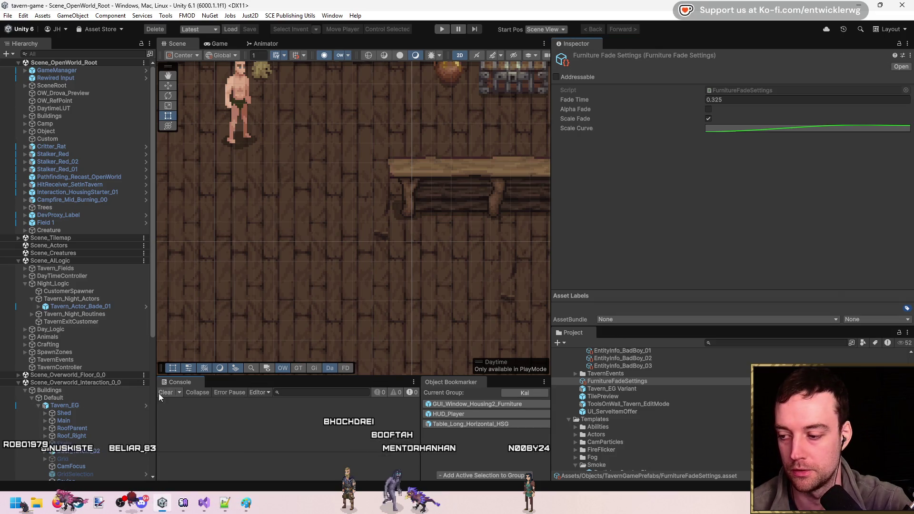
left_click(728, 343)
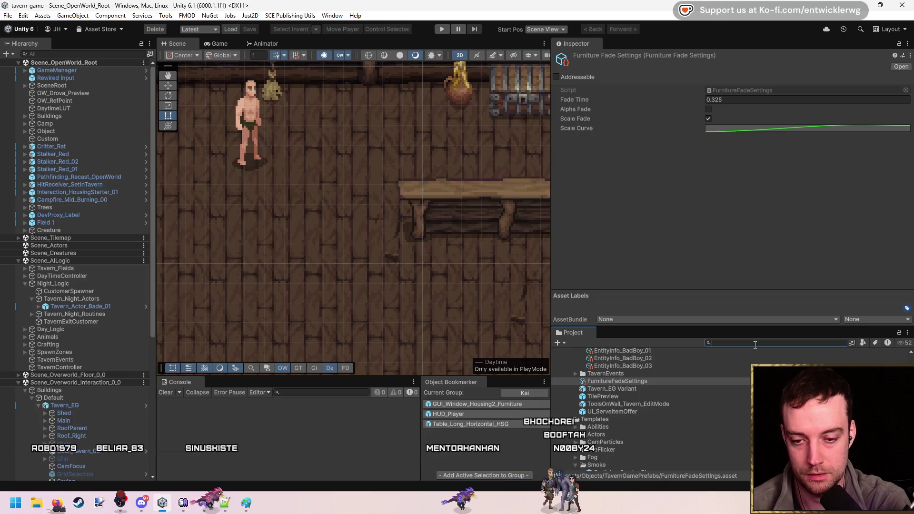
- Search the project for 't:material just' and select the Sprite_Just2D material
type("t:material jus")
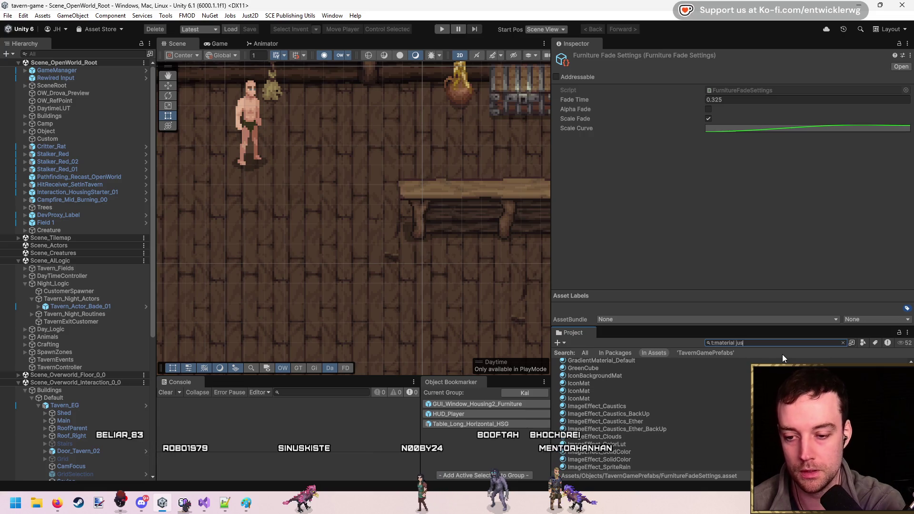
type("t")
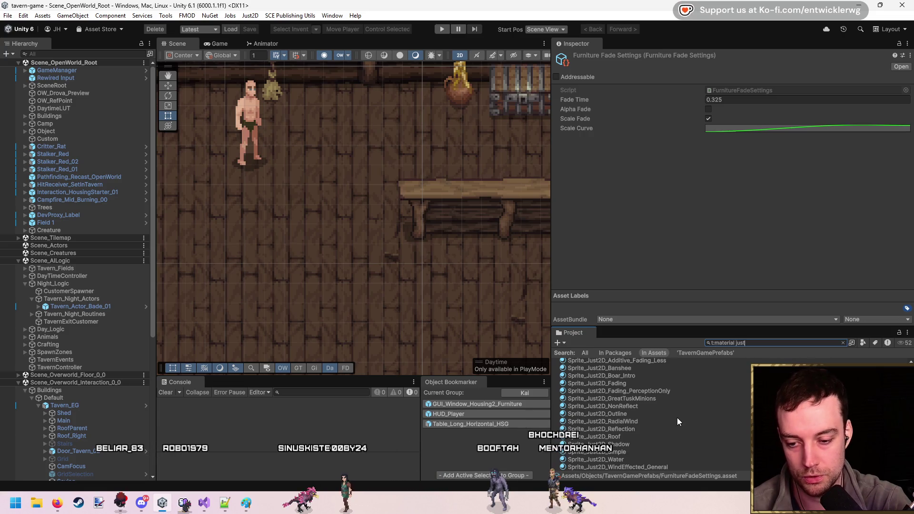
scroll(658, 432, "up", 2)
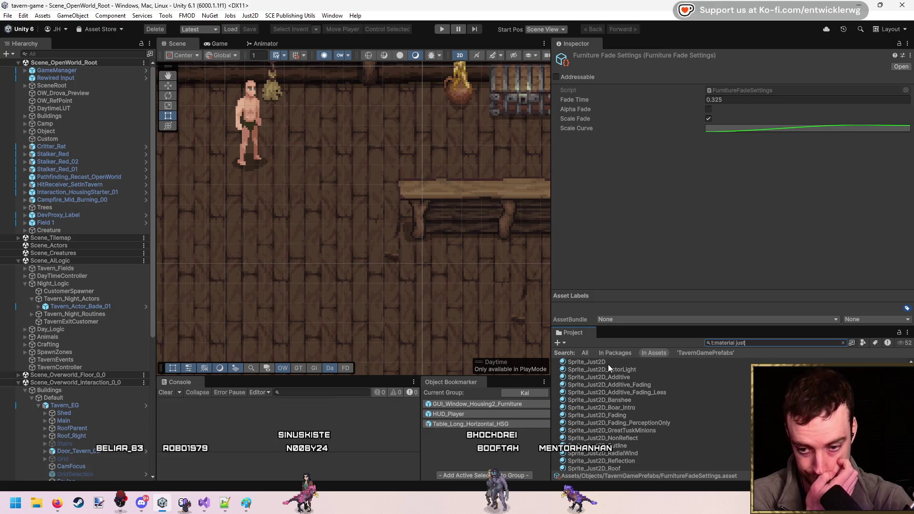
left_click(608, 363)
left_click(842, 343)
left_click(843, 343)
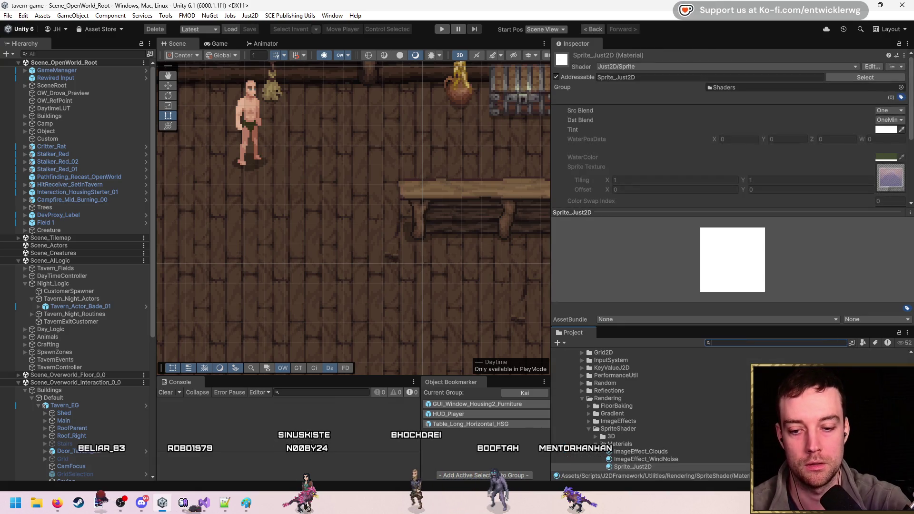
- Duplicate the material and rename the copy Sprite_Just2D_Disolve
key("ctrl+d")
scroll(698, 415, "down", 2)
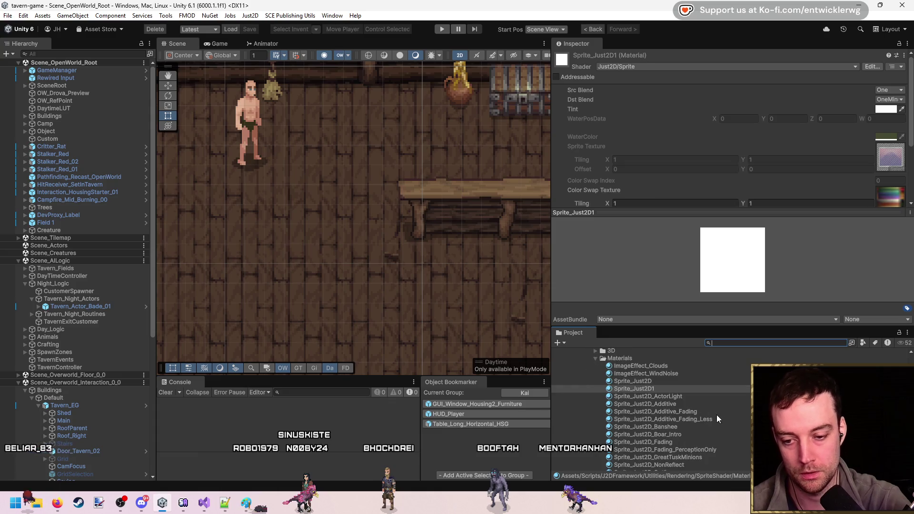
key("F2")
key("Right")
key("BackSpace")
type("_Disolve")
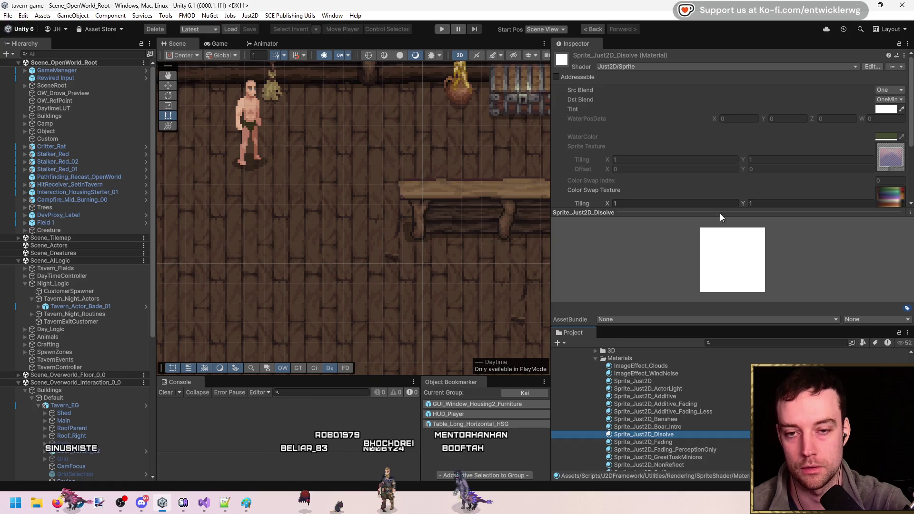
- Locate the material's Sprite_Just2D shader with Select Shader and duplicate it
right_click(663, 61)
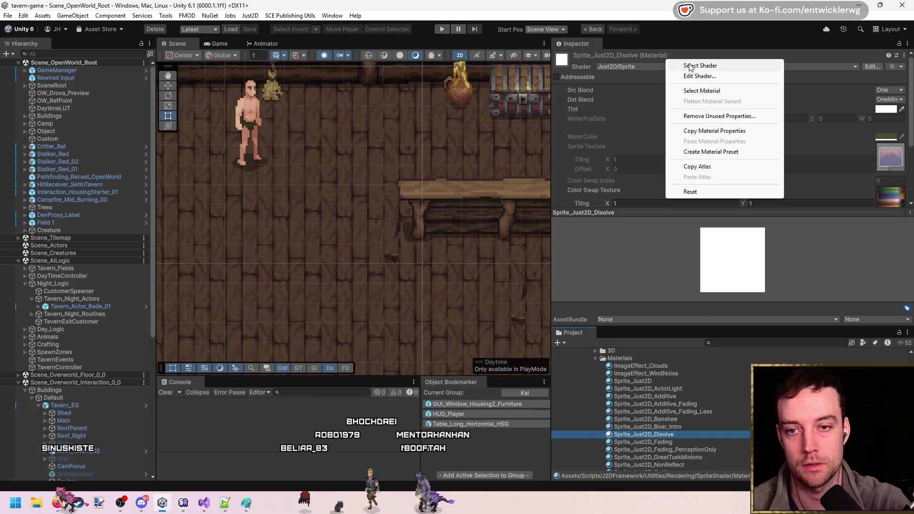
left_click(715, 69)
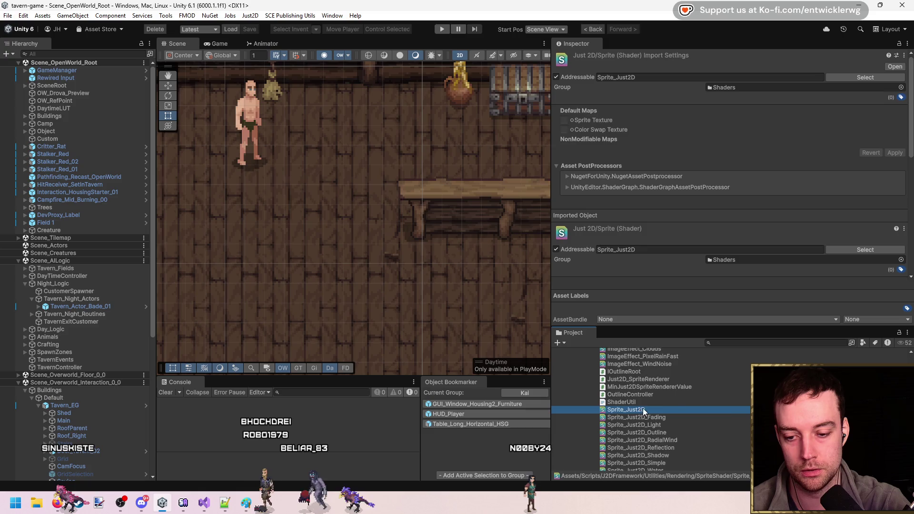
key("ctrl+d")
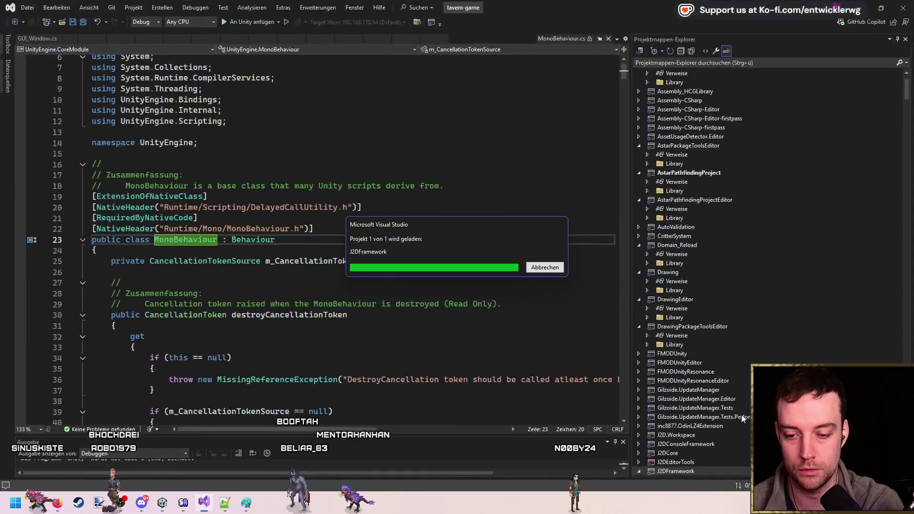
- In Visual Studio, delete the stray 'olv' text from line 126 of the GUI_Window code
key("alt+Tab")
left_click(495, 227)
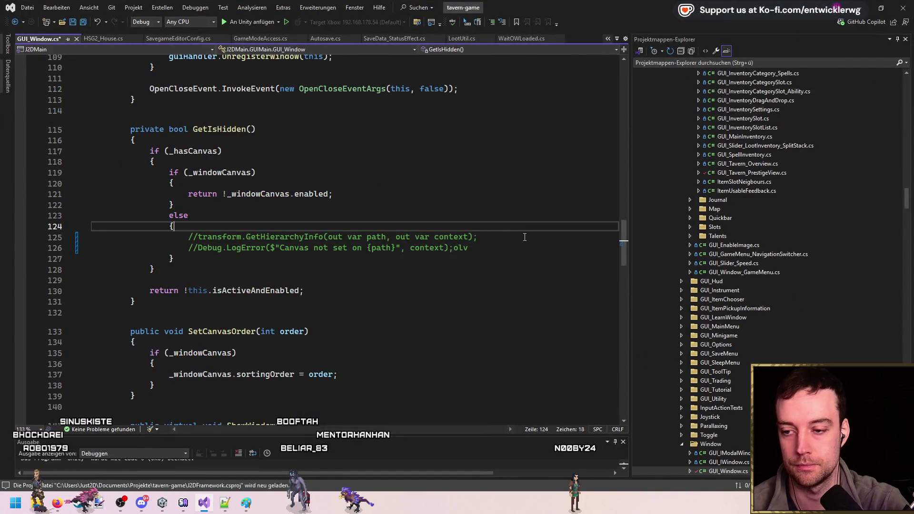
left_click(499, 246)
key("BackSpace")
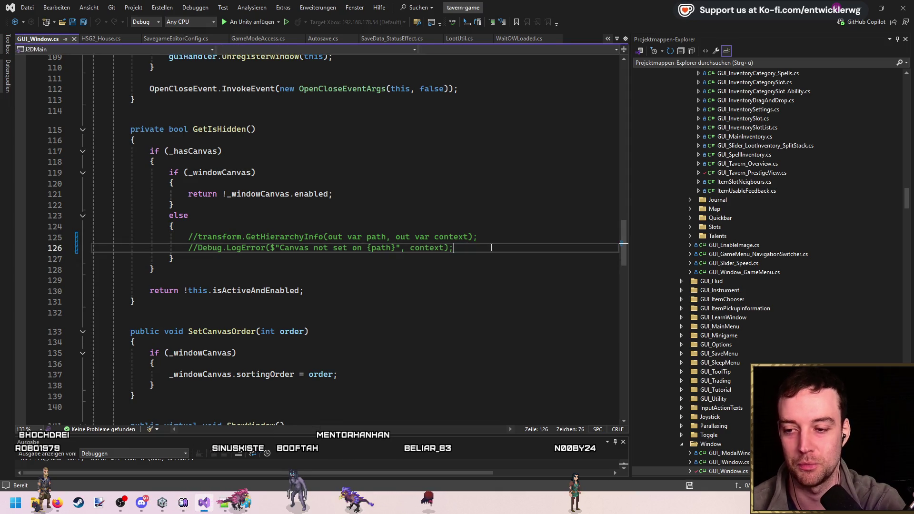
left_click(867, 6)
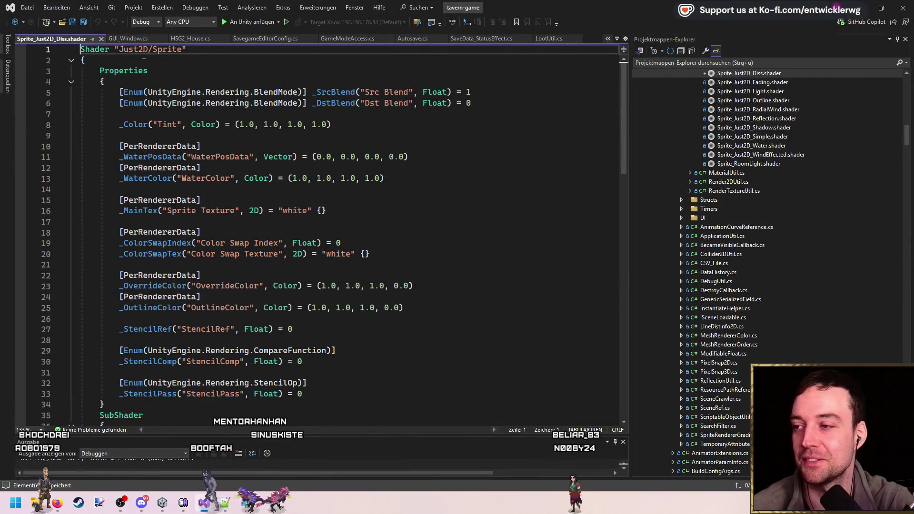
- Rename the shader to Just2D/Sprite_Dissolve and its file to Sprite_Just2D_Dissolve.shader
left_click(183, 49)
type("_Dissolve")
key("ctrl+s")
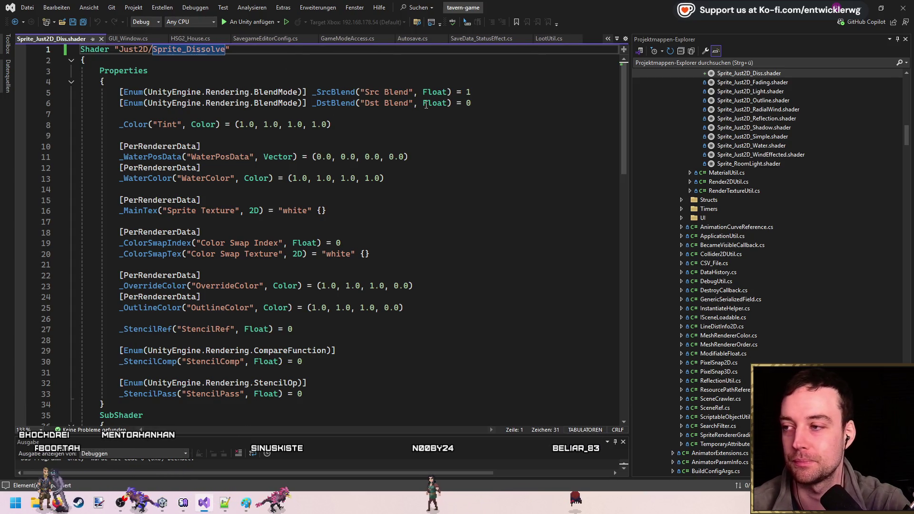
scroll(753, 195, "up", 3)
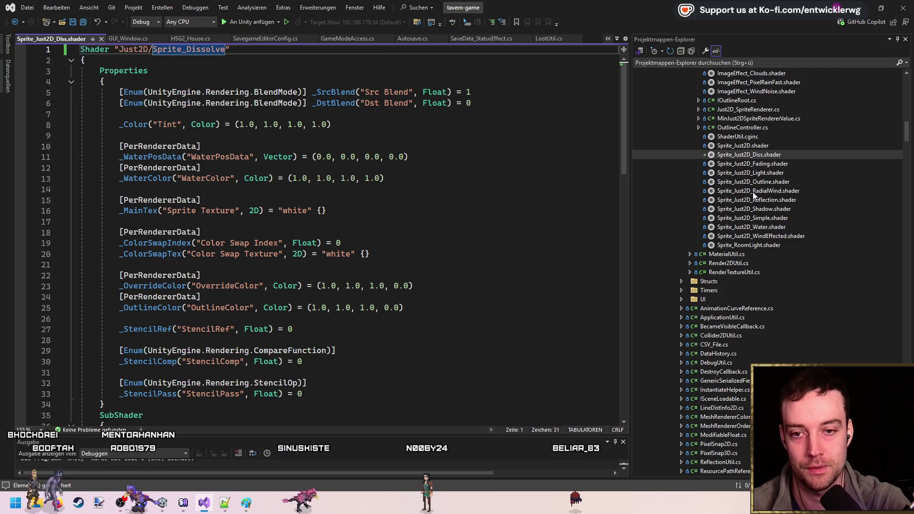
left_click(786, 164)
left_click(802, 154)
key("F2")
key("Right")
type("olve")
key("Return")
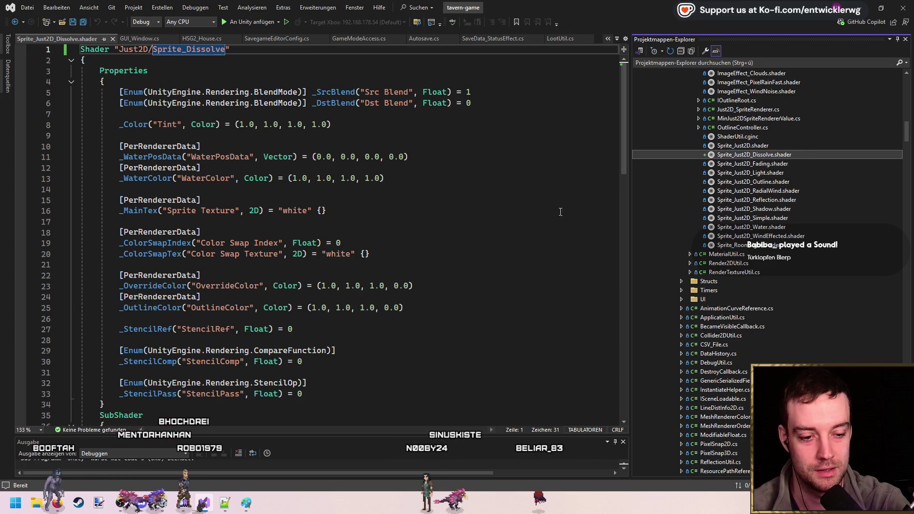
- Let Unity pick up the changes and select the Sprite_Just2D_Dissolve shader asset
left_click(451, 234)
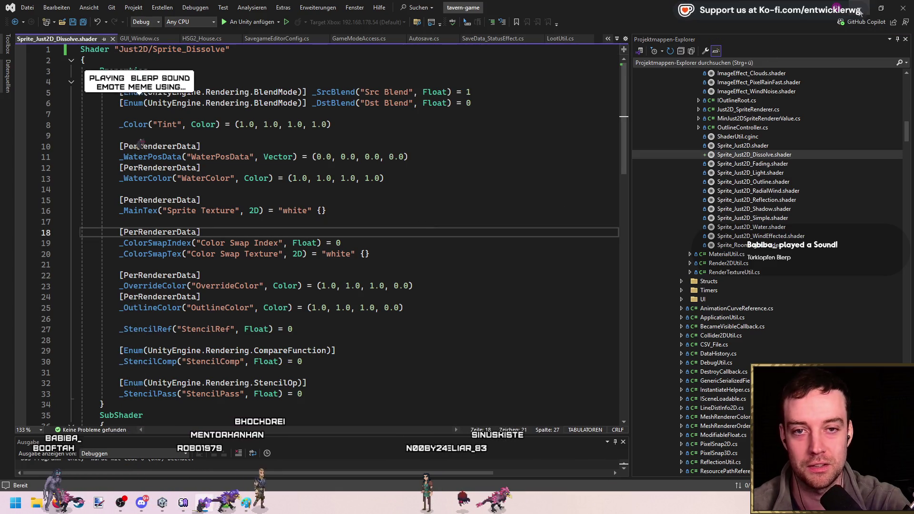
key("alt+Tab")
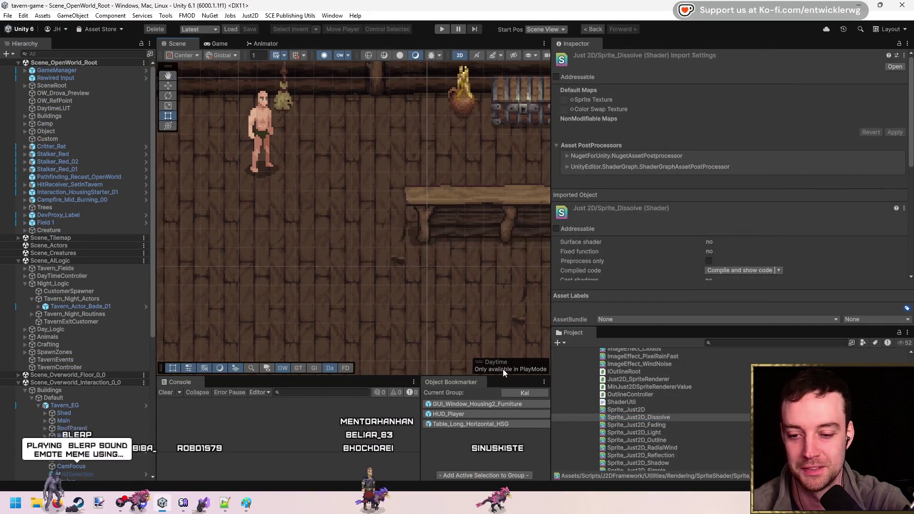
key("alt+Tab")
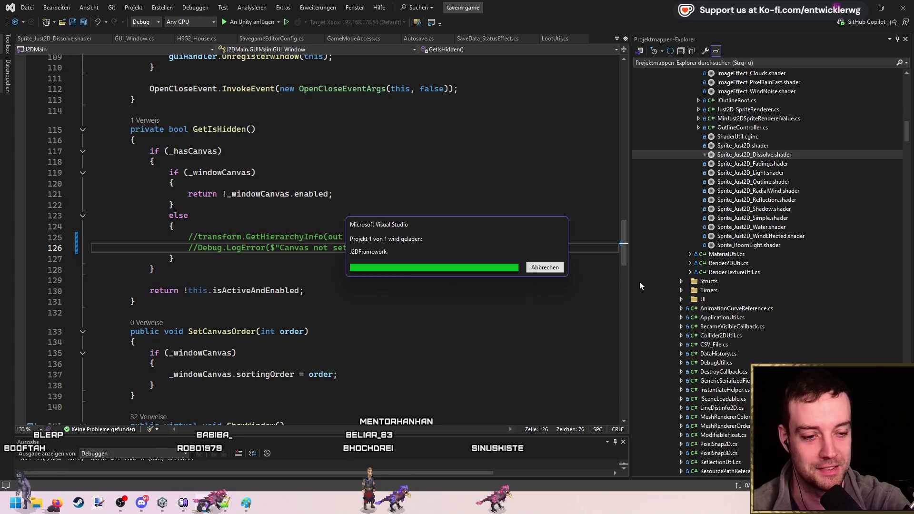
key("alt+Tab")
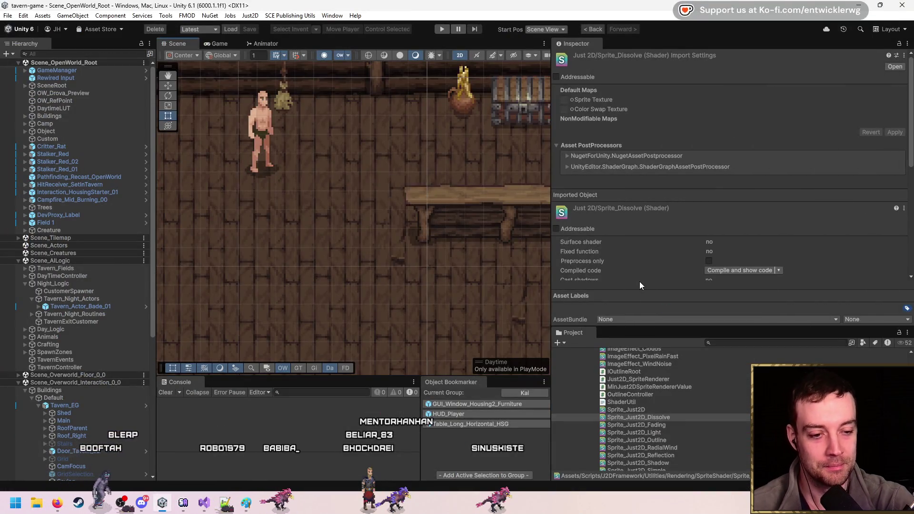
left_click(675, 419)
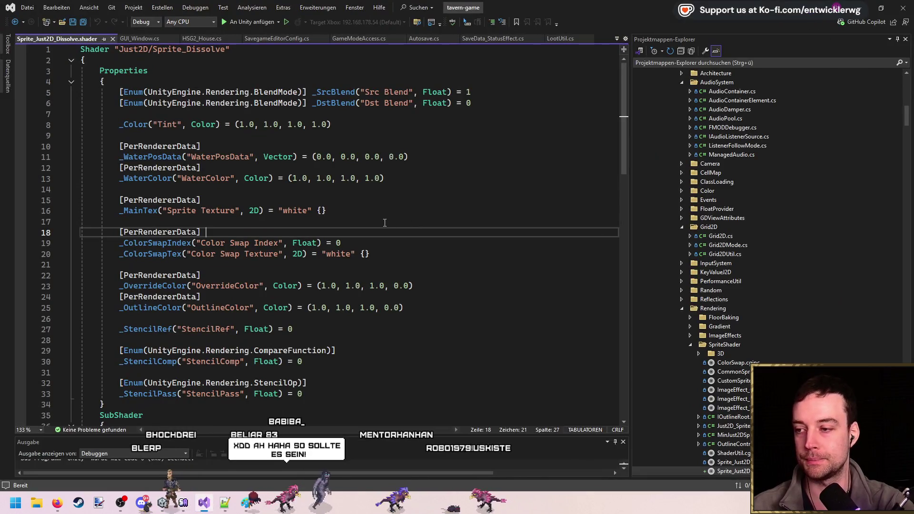
- Delete the water, colour-swap, OverrideColor and OutlineColor property lines and save
left_click_drag(82, 189, 48, 160)
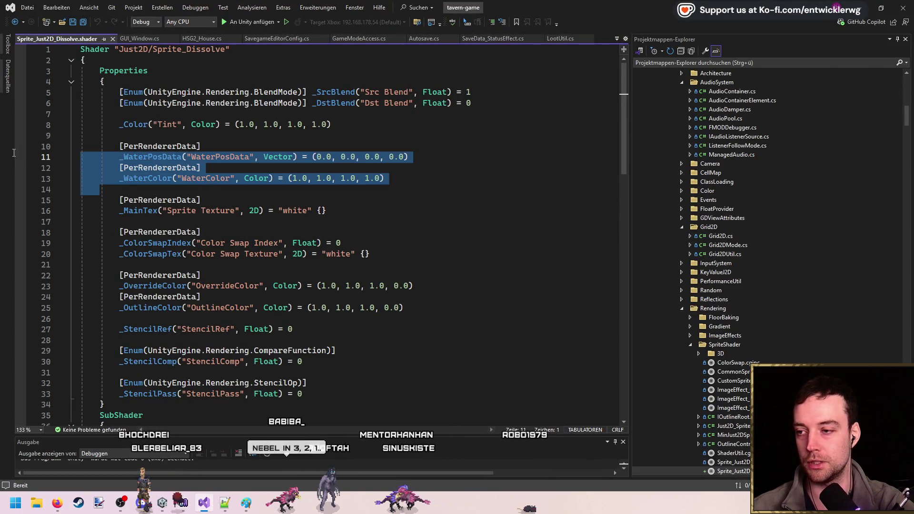
key("Delete")
key("ctrl+s")
left_click(346, 126)
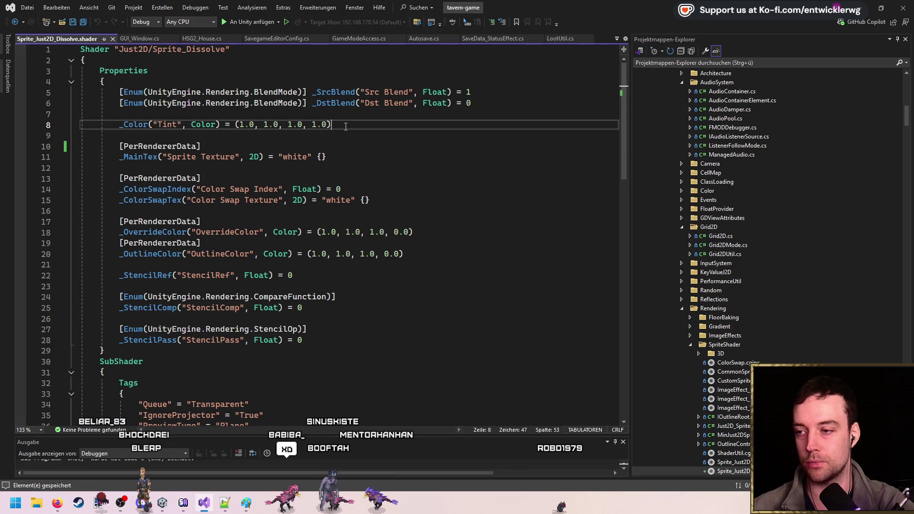
left_click_drag(382, 166, 381, 200)
key("Delete")
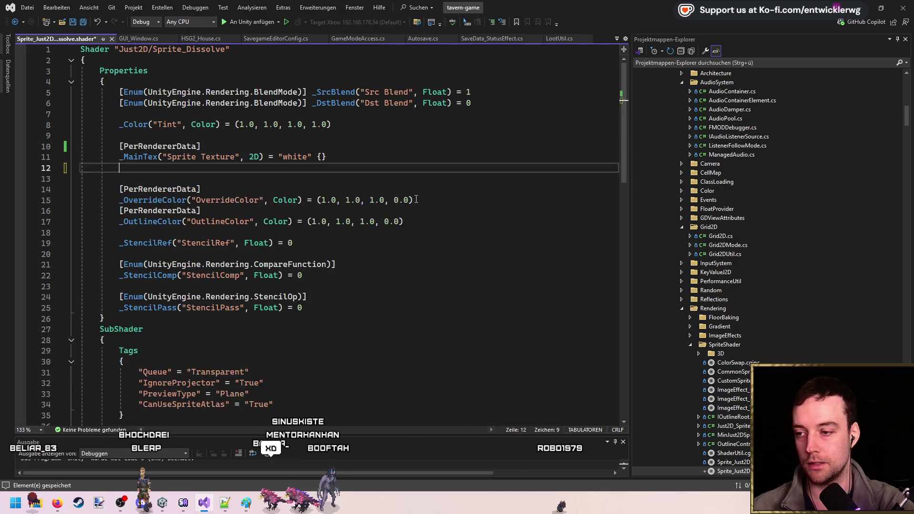
left_click_drag(383, 167, 429, 211)
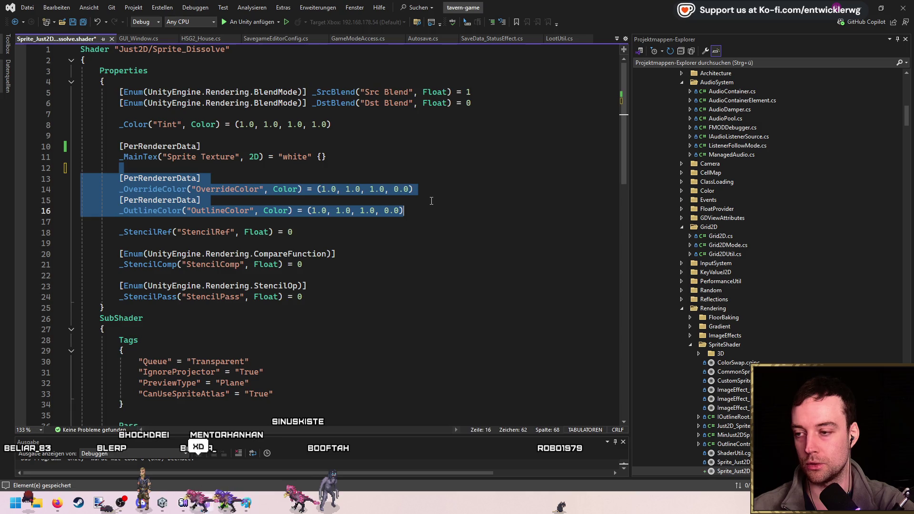
key("Delete")
key("Delete")
key("ctrl+s")
- Remove the leftover blank lines from the Properties block
left_click(337, 185)
key("Delete")
left_click(334, 209)
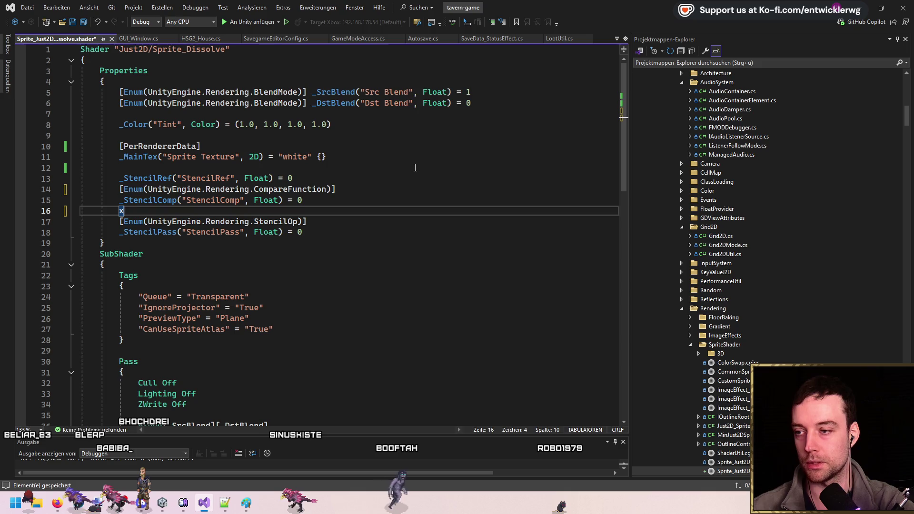
key("Delete")
key("Up")
key("Up")
key("Up")
key("End")
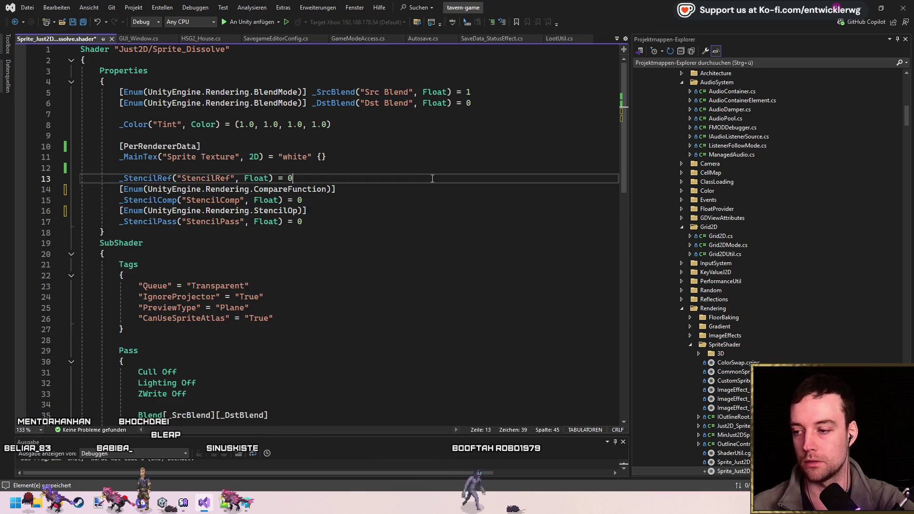
- Cut the outline, override colour, WATERFX and COLOR_SWAP #define lines and save
scroll(419, 171, "down", 7)
scroll(377, 189, "down", 3)
double_click(212, 218)
scroll(316, 232, "up", 1)
key("Up")
key("ctrl+x")
key("ctrl+x")
key("ctrl+x")
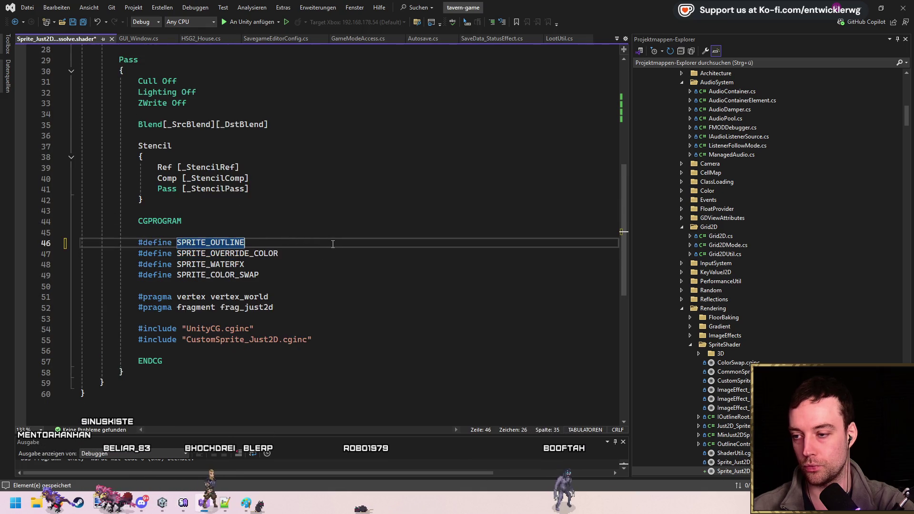
key("ctrl+x")
key("ctrl+x")
key("ctrl+s")
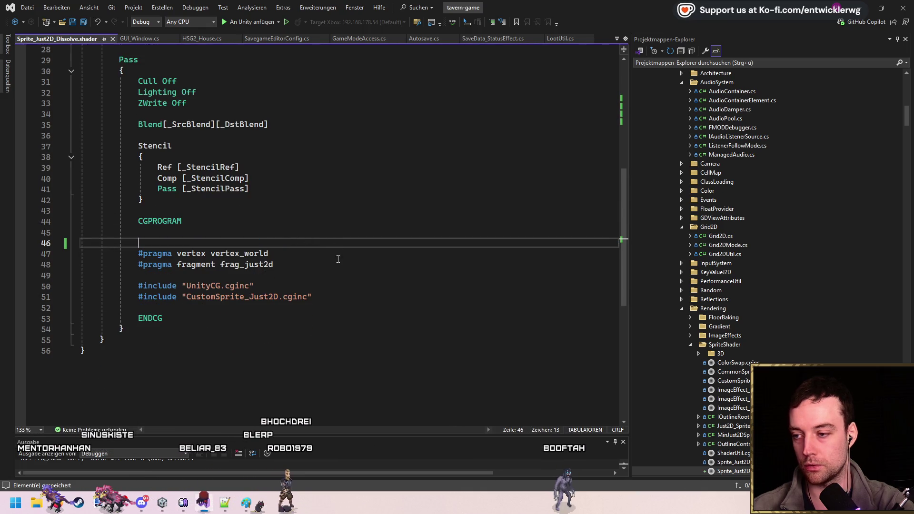
key("ctrl+x")
key("End")
key("ctrl+shift+Left")
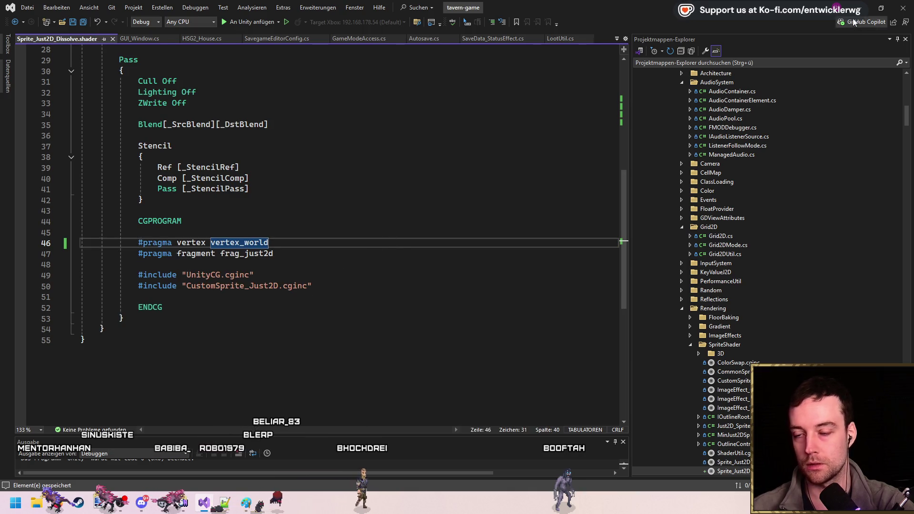
left_click(859, 9)
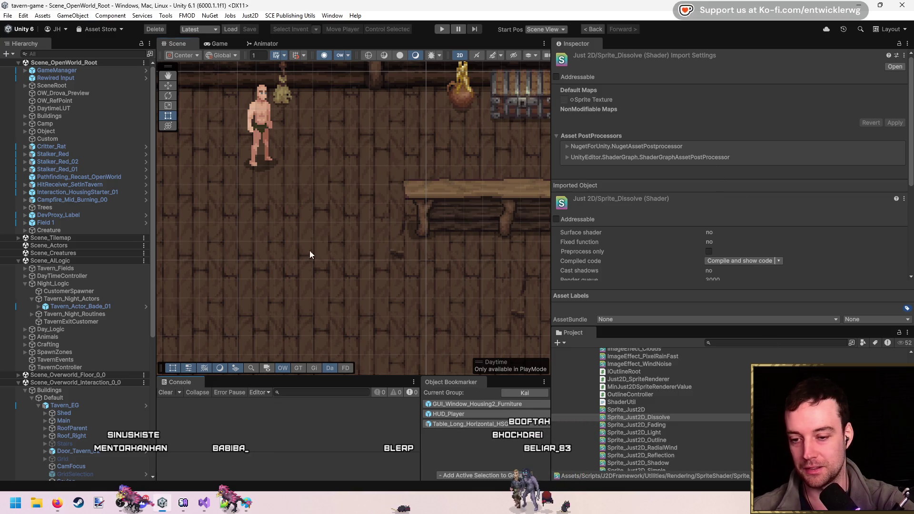
- Search 't:material just2d' and rename Sprite_Just2D_Disolve to Sprite_Just2D_Dissolve
left_click_drag(477, 294, 487, 298)
left_click(741, 343)
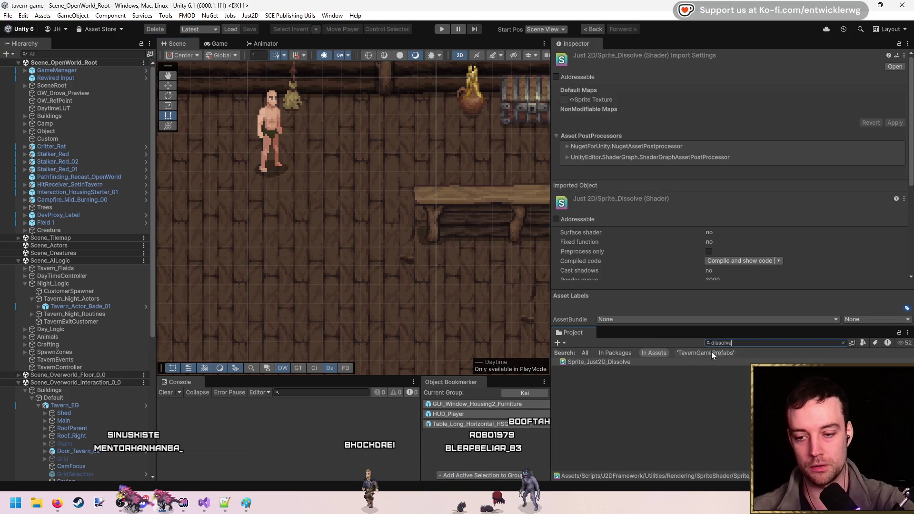
key("ctrl+a")
type("t:ma")
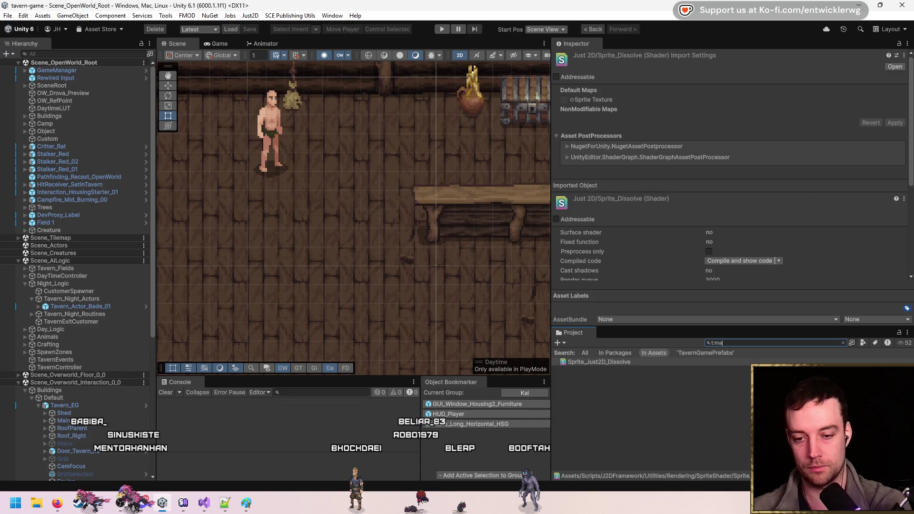
type("terial just2d")
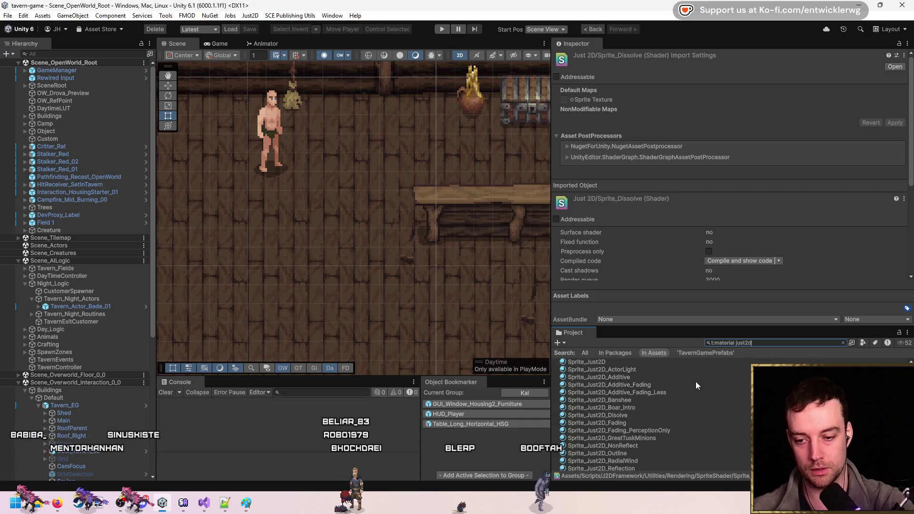
left_click(630, 413)
type("s")
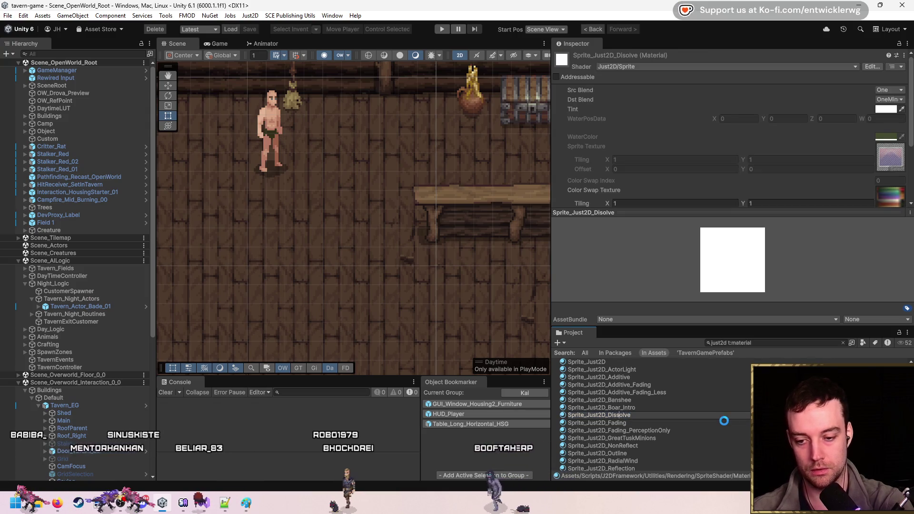
key("Return")
- Assign the Just2D/Sprite_Dissolve shader to the material and return to the shader code
left_click(647, 67)
type("di")
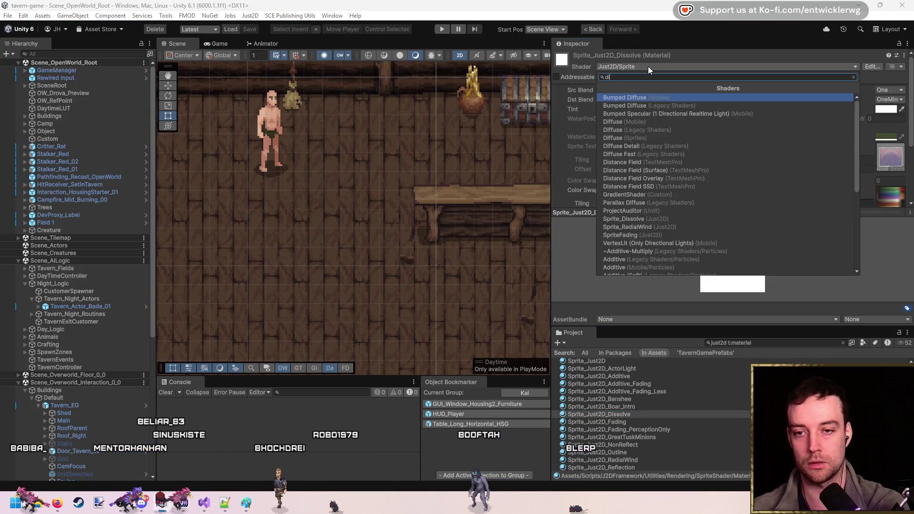
type("ss")
key("Return")
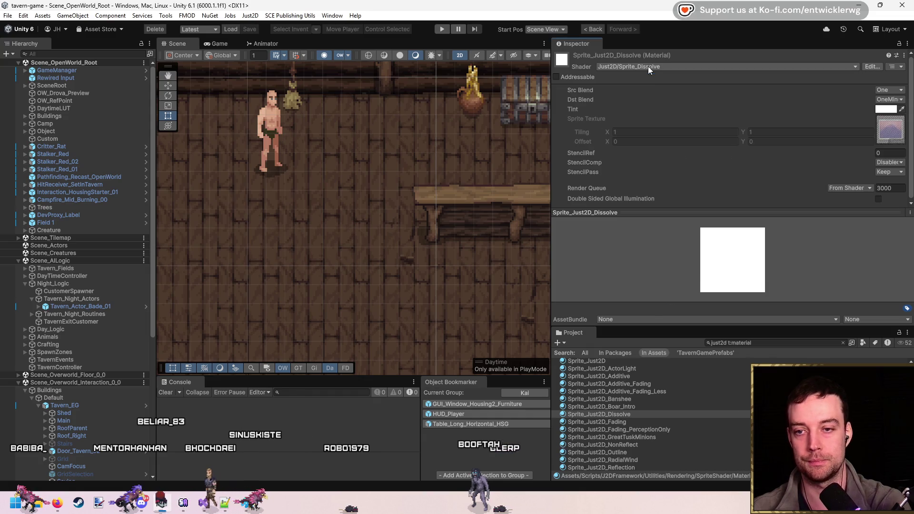
left_click_drag(273, 247, 286, 257)
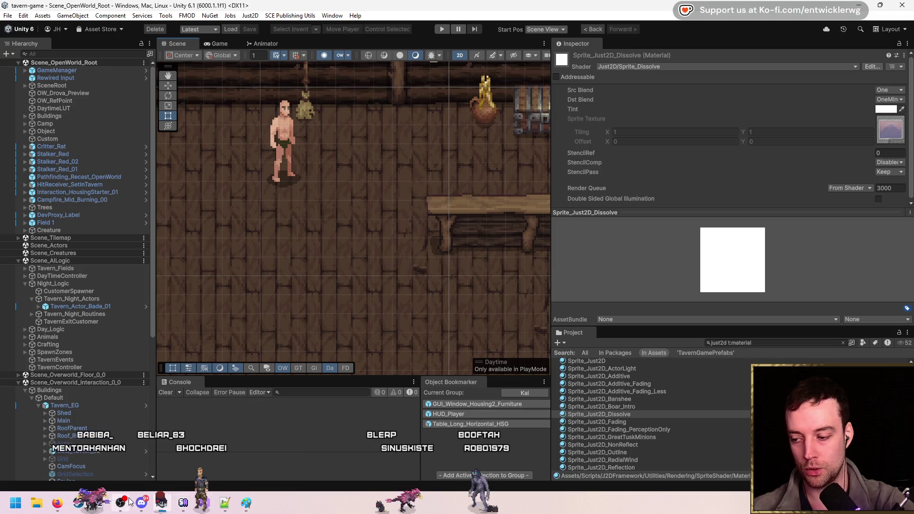
left_click(183, 503)
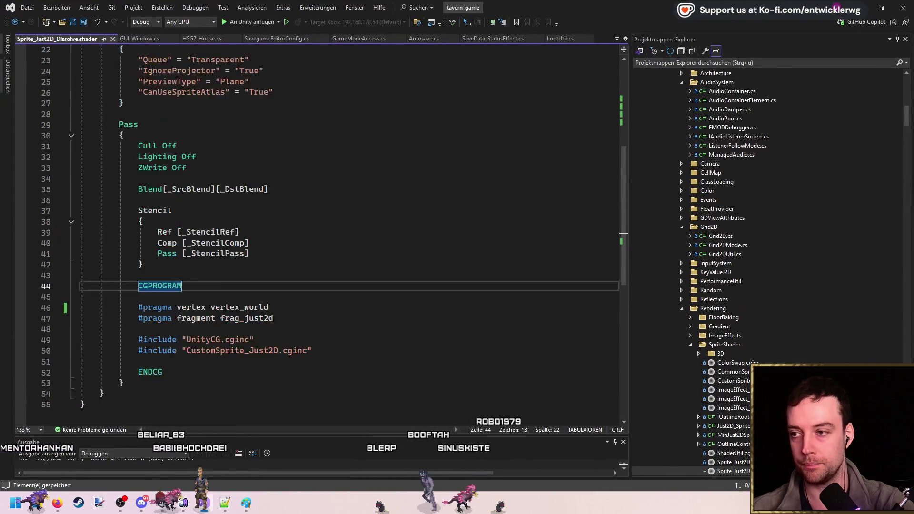
- Open FurnitureFadeSettings.cs from a code search for 'Furn Fade Set'
scroll(150, 71, "up", 2)
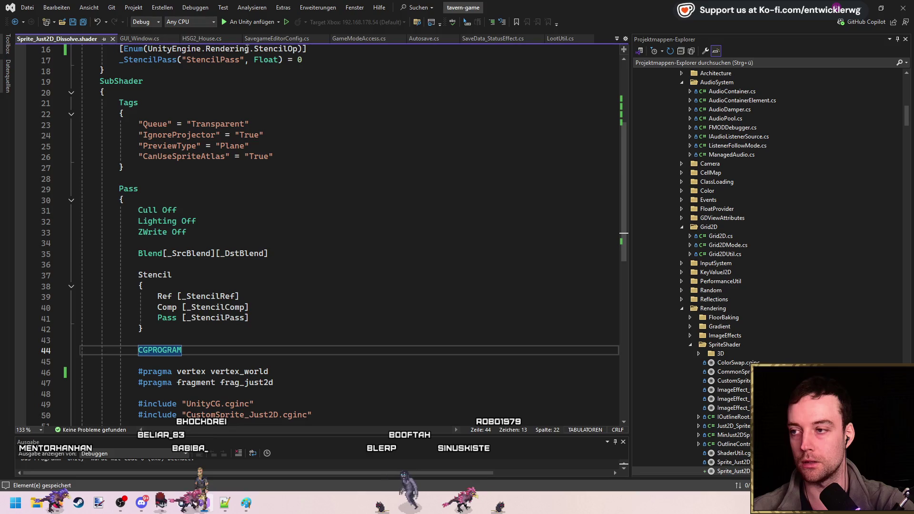
left_click(387, 135)
key("ctrl+t")
type("Furn Fade Set")
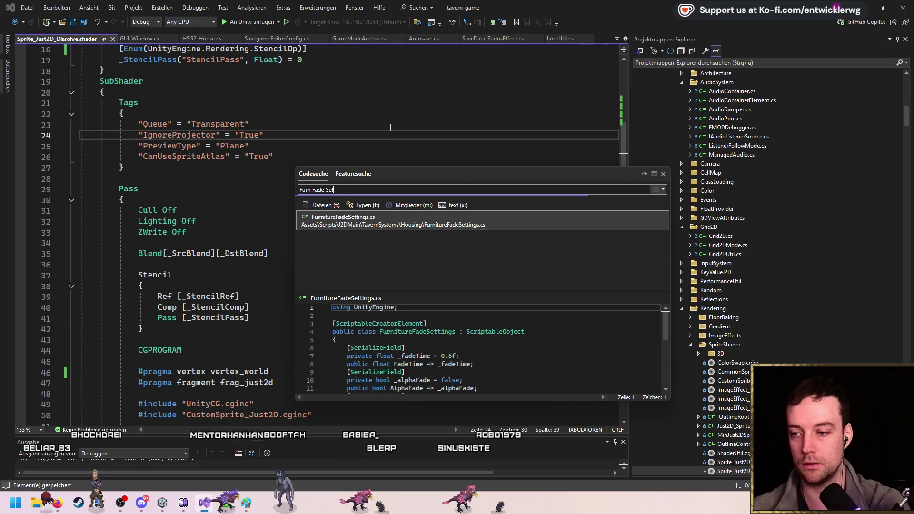
double_click(300, 217)
- Space out the field groups and paste a copy of the scale fade lines below ScaleCurve
mouse_move(305, 224)
left_mouse_down()
mouse_move(190, 202)
mouse_move(316, 224)
left_mouse_up()
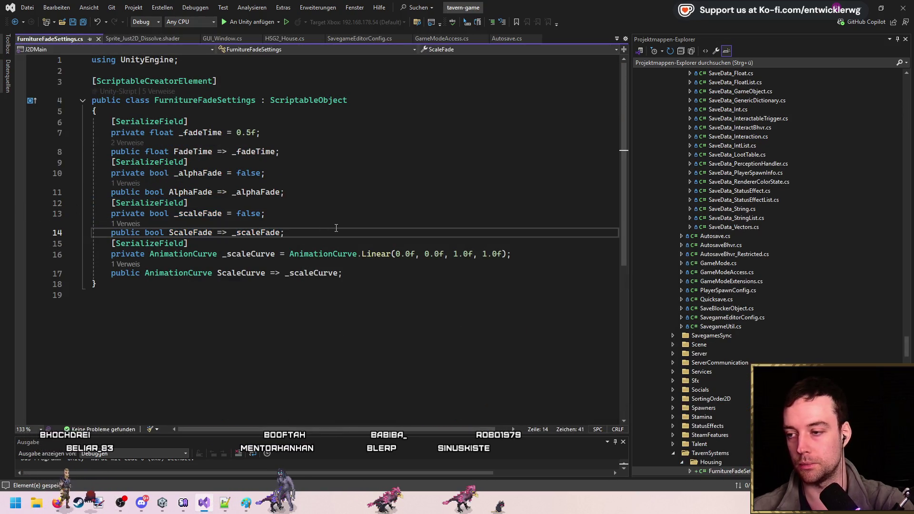
key("Up")
key("Up")
key("Up")
key("Return")
key("Up")
key("Up")
key("Up")
key("End")
key("Return")
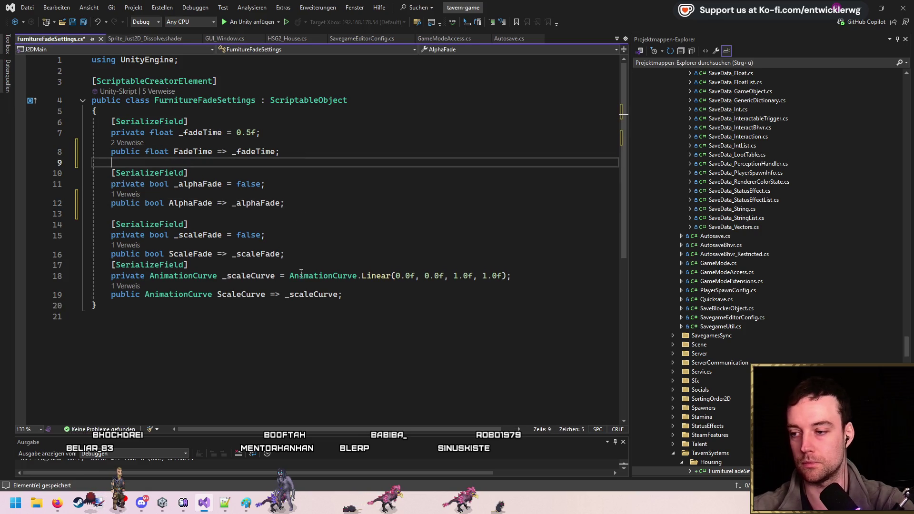
left_click(389, 295)
key("Return")
key("ctrl+v")
- Rename the copied field and property to _dissolveFade and DissolveFade
double_click(217, 328)
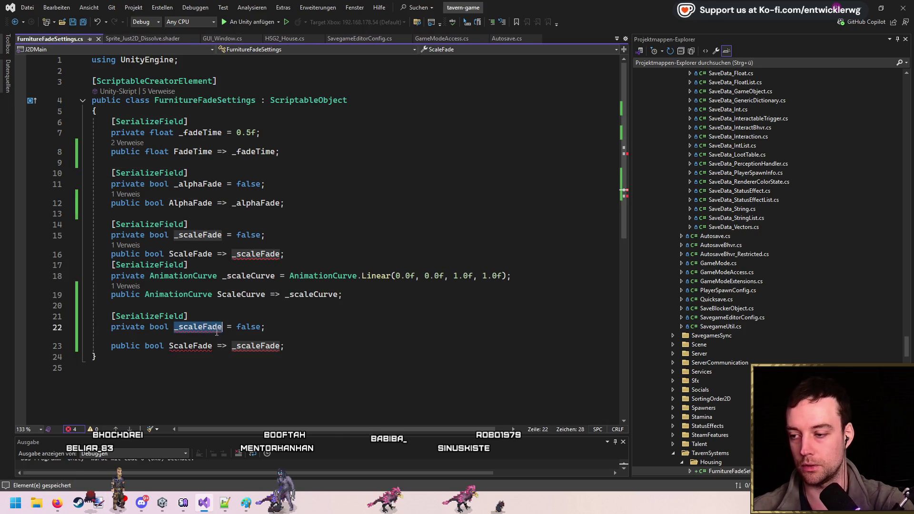
type("_")
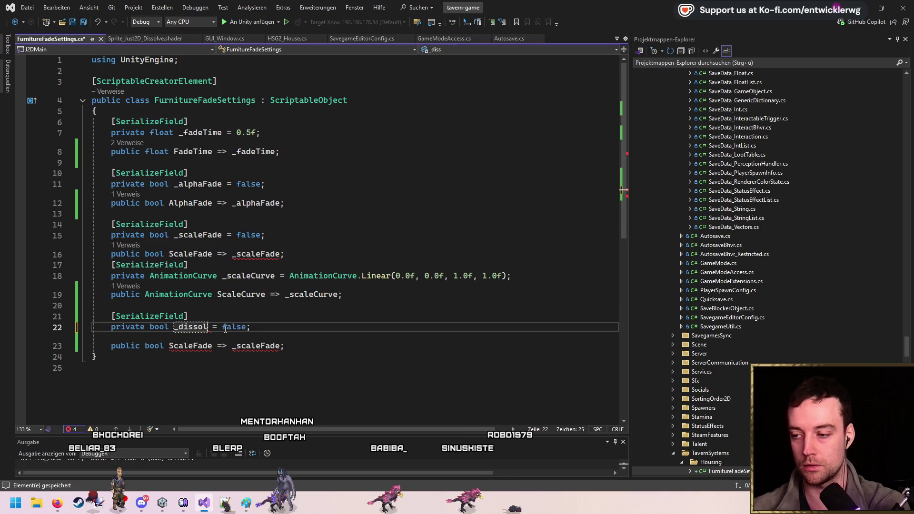
type("ade")
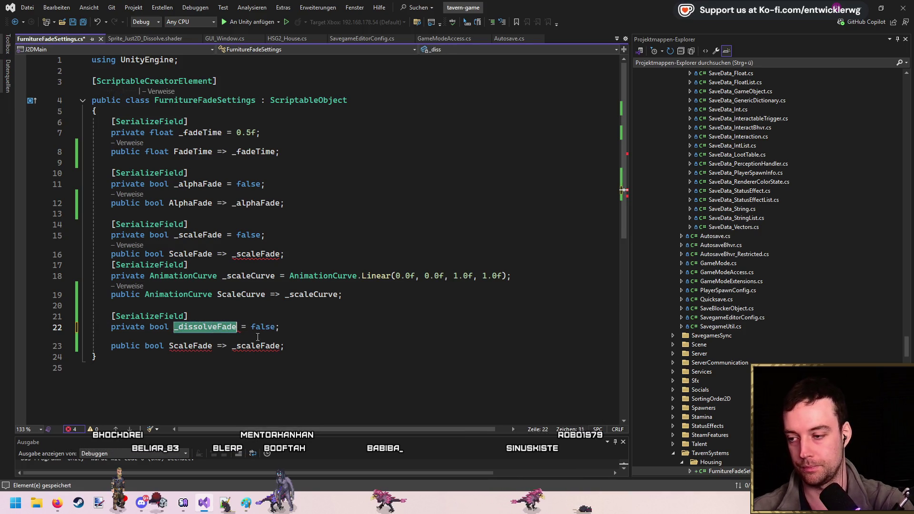
double_click(233, 347)
type("_dissolveFade")
double_click(199, 346)
type("DissolveFa")
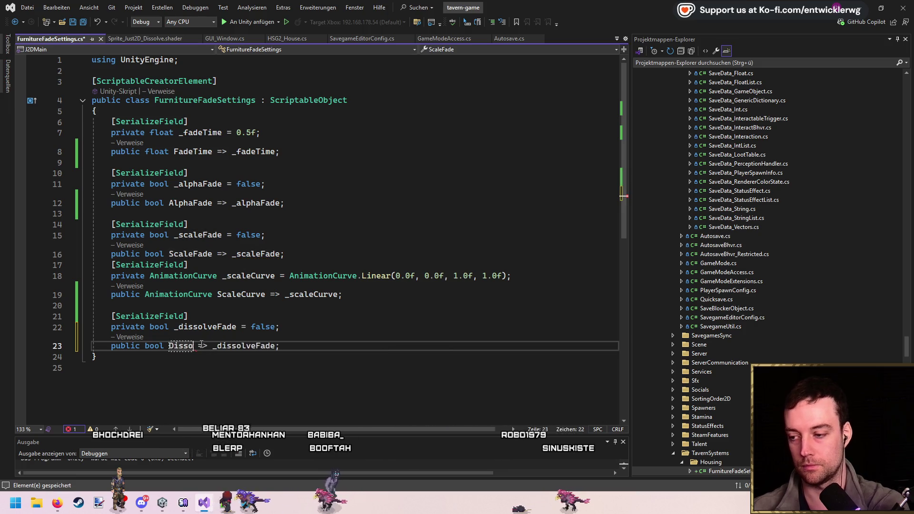
type("de")
- Add a private Material _dissolveMat field marked [SerializeField] below DissolveFade
key("Return")
key("Return")
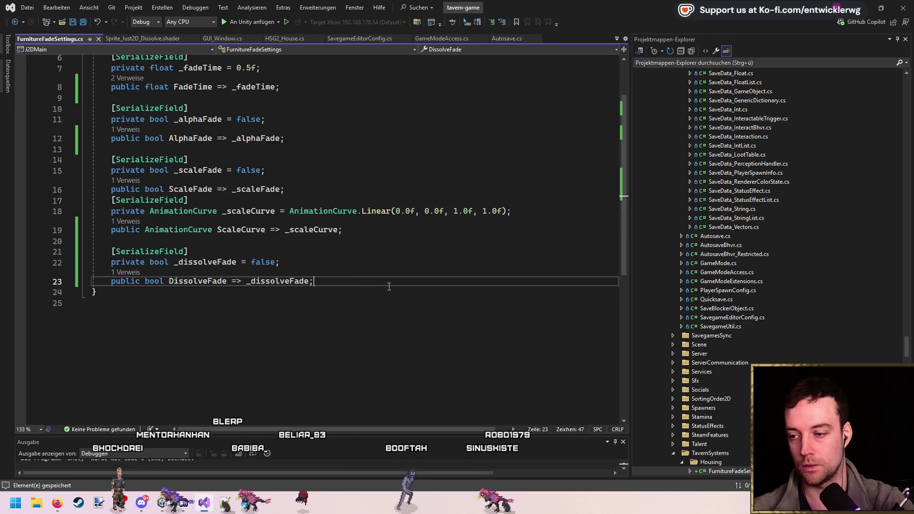
type("private Material _dissolveMat")
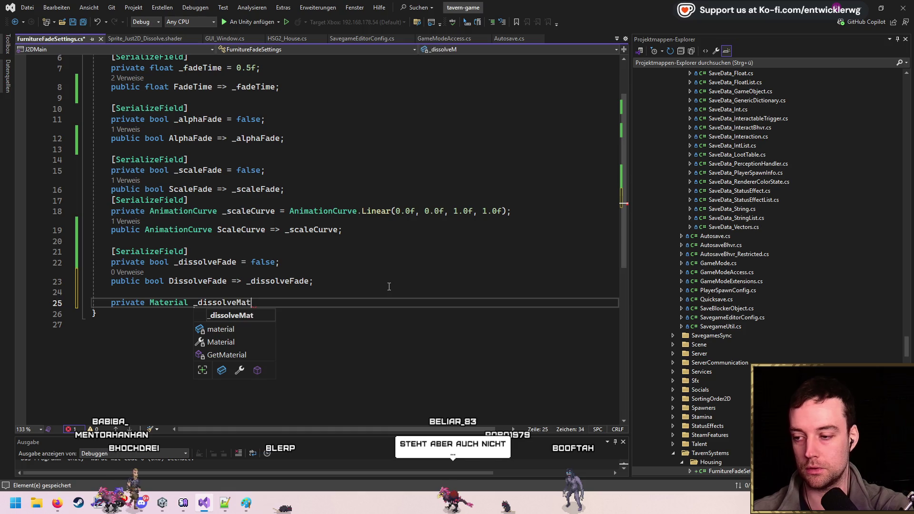
type("=")
key("Up")
key("Up")
key("Up")
key("Home")
key("shift+End")
key("ctrl+c")
key("Down")
key("Down")
key("Down")
key("ctrl+v")
key("Down")
key("Home")
- Add a public DissolveMat property returning _dissolveMat and save the file
key("End")
key("Return")
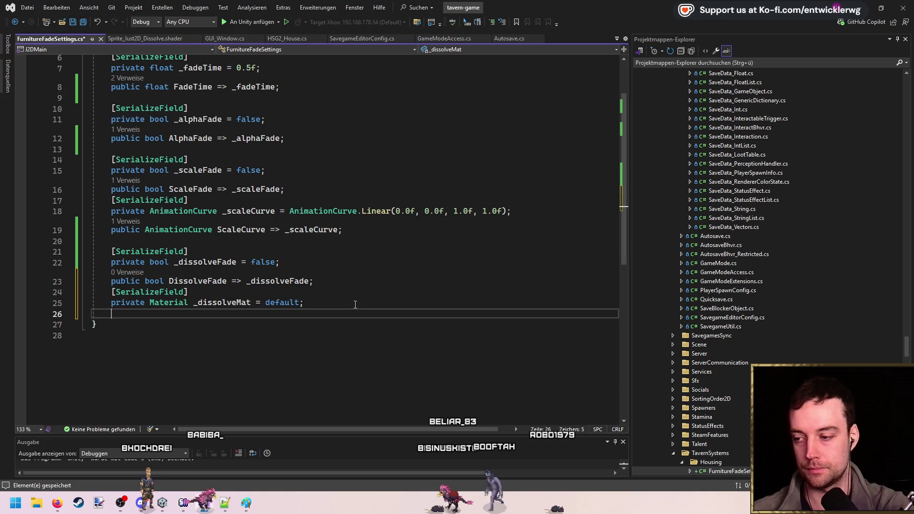
type("public Material ")
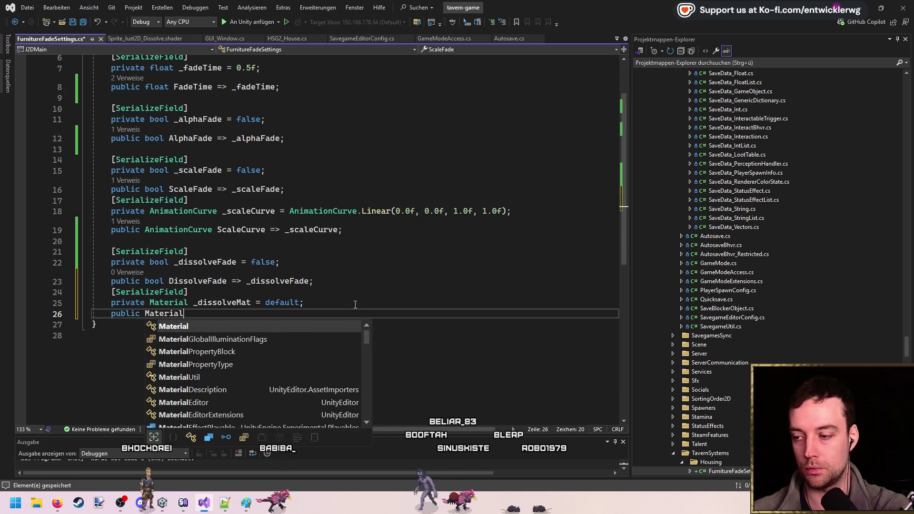
type("DissolveMate")
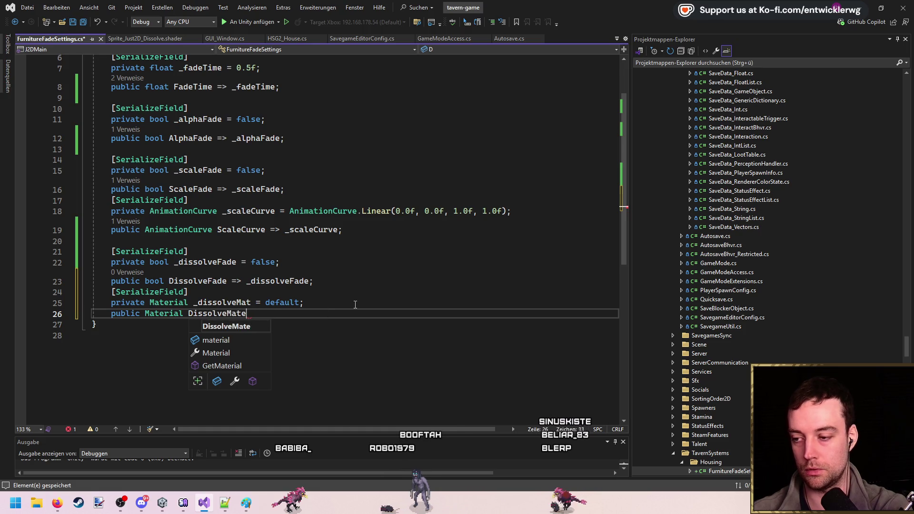
key("BackSpace")
type("=")
key("Tab")
key("ctrl+s")
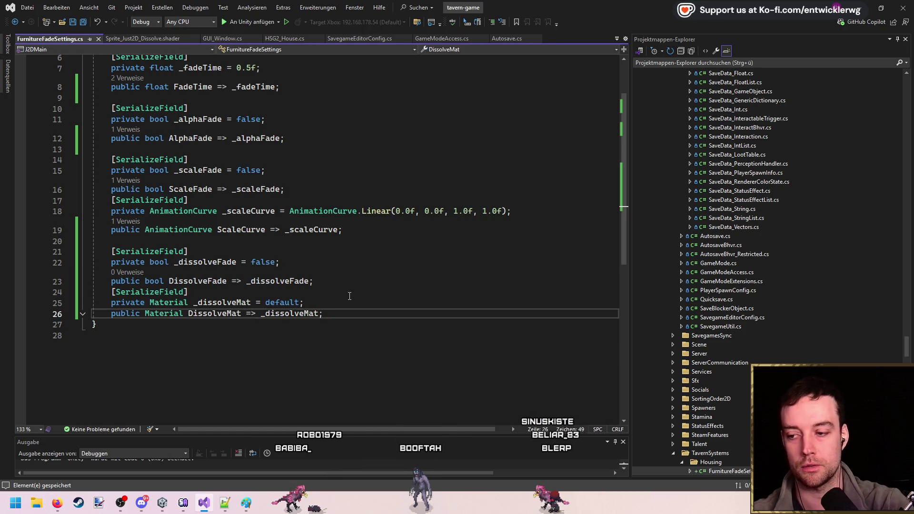
key("alt+Tab")
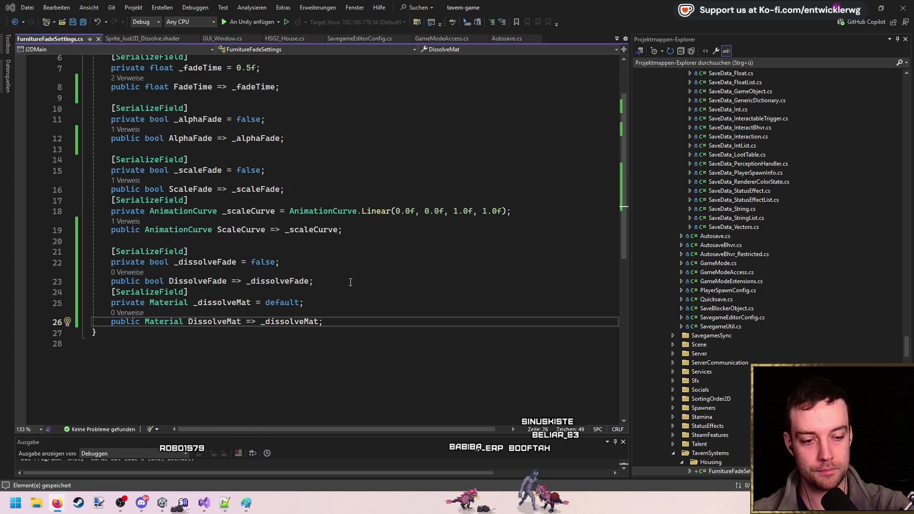
left_click(385, 303)
left_click(353, 322)
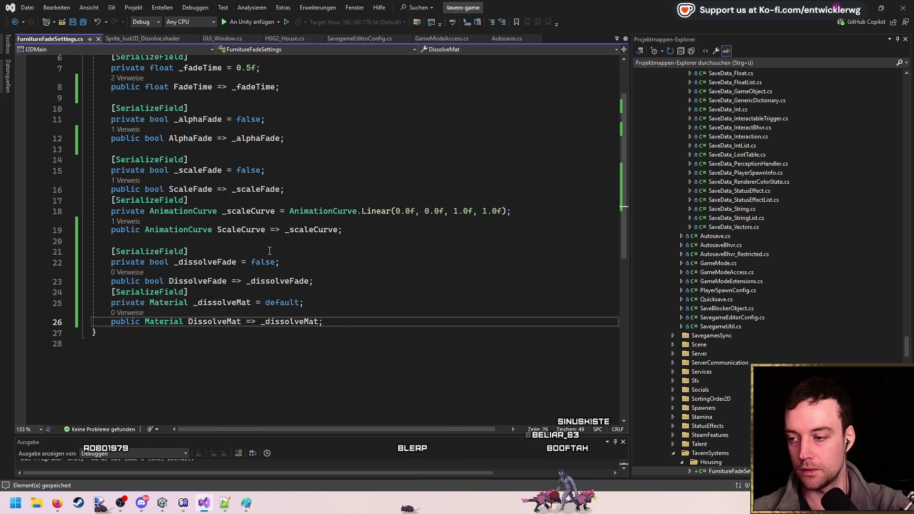
- Close FurnitureFadeSettings.cs and look through HSG2_House.cs and the Unity editor
middle_click(59, 38)
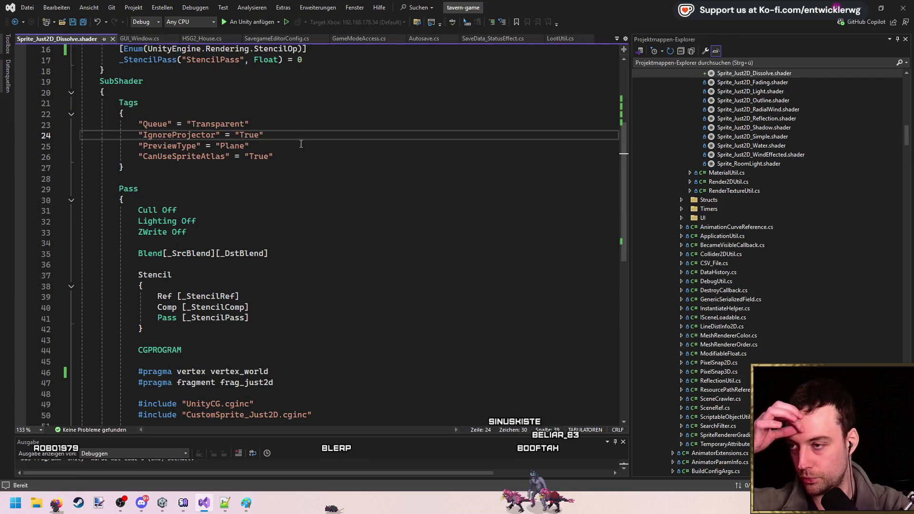
left_click(199, 38)
scroll(372, 219, "down", 9)
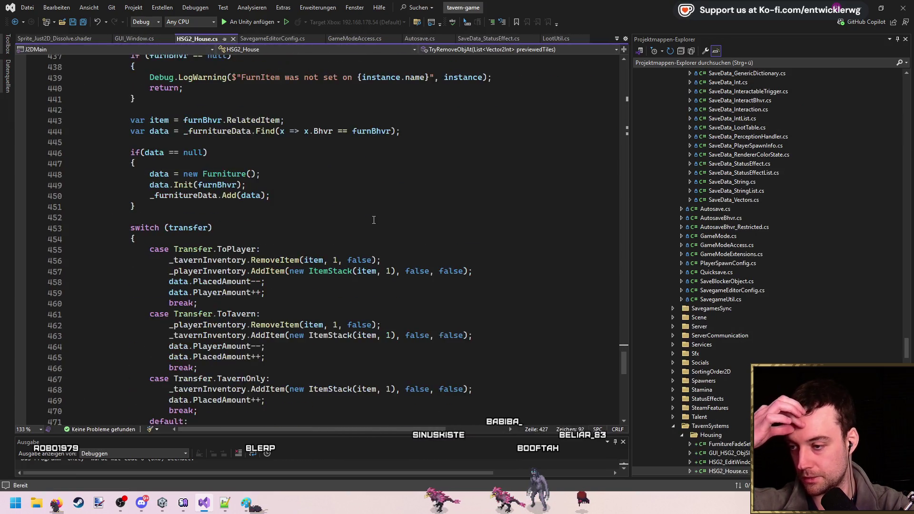
scroll(373, 219, "down", 6)
scroll(367, 216, "up", 20)
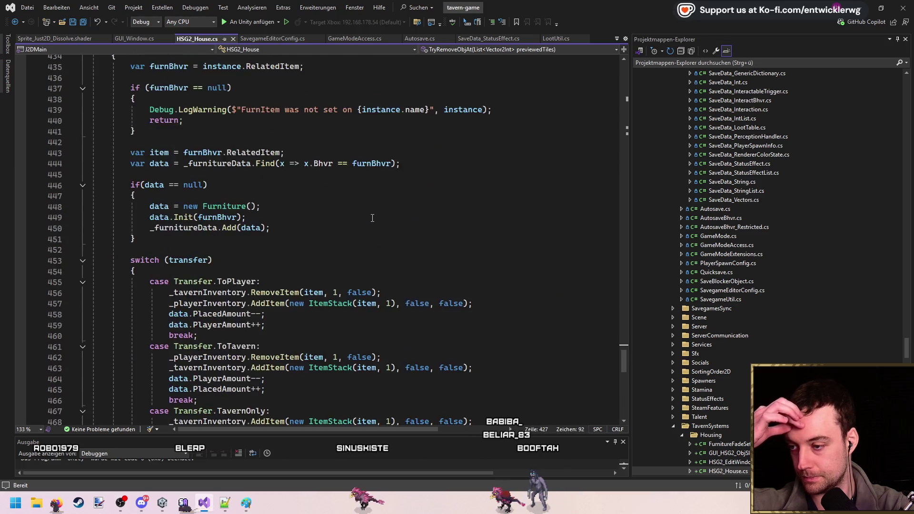
scroll(364, 216, "up", 20)
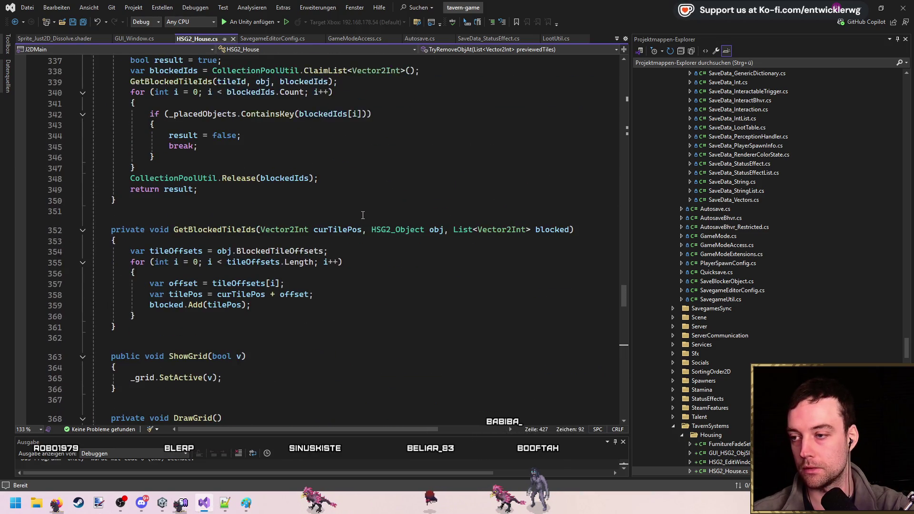
scroll(364, 202, "up", 4)
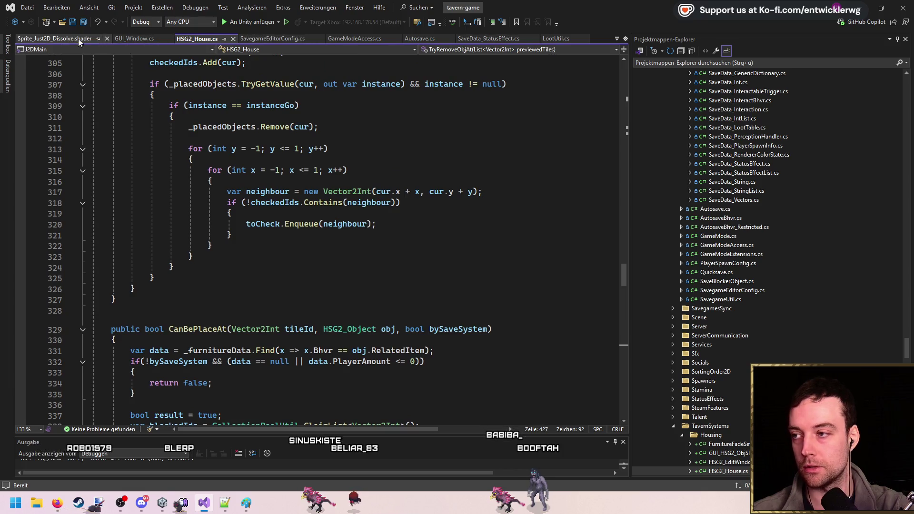
left_click(42, 36)
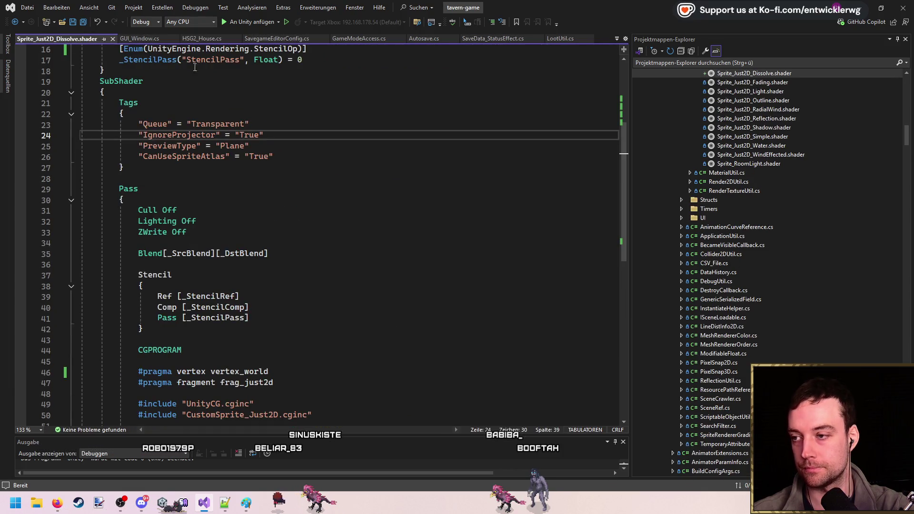
left_click(162, 502)
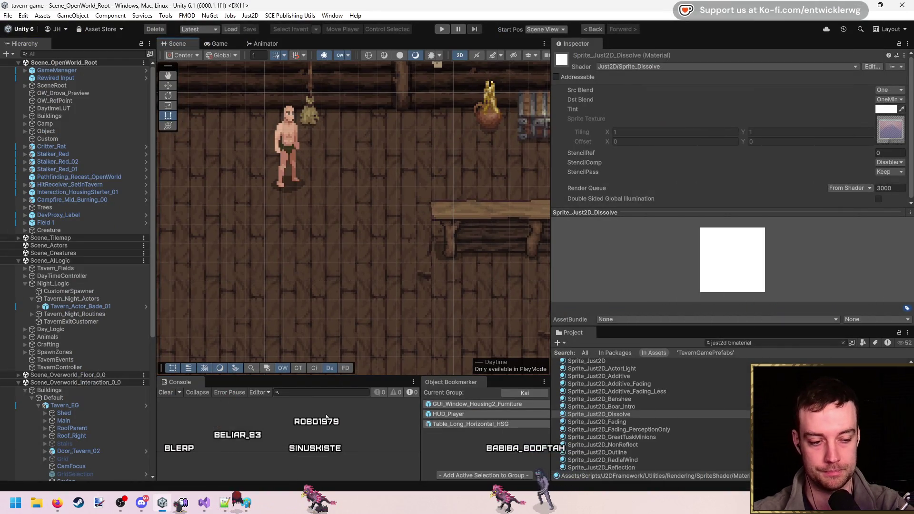
key("alt+Tab")
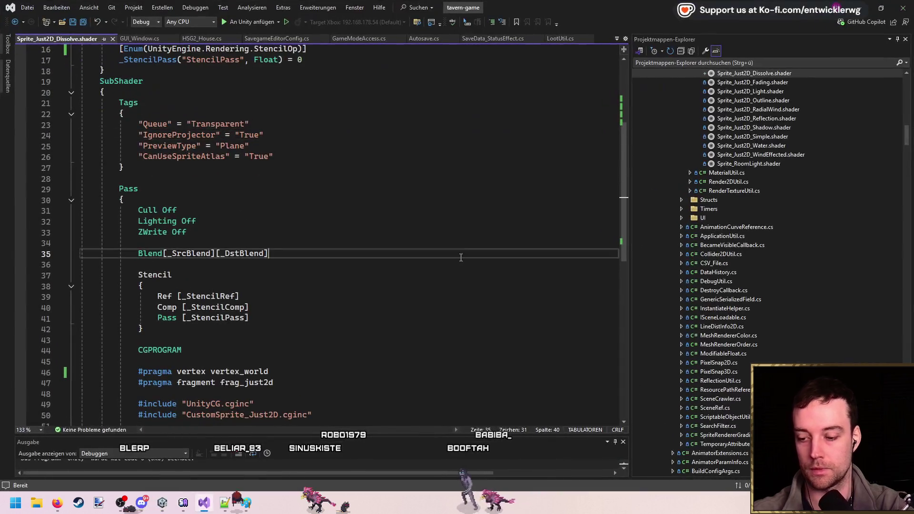
- Open HSG2_Object.cs from a code search for 'HSG2 _o'
key("ctrl+t")
type("HS")
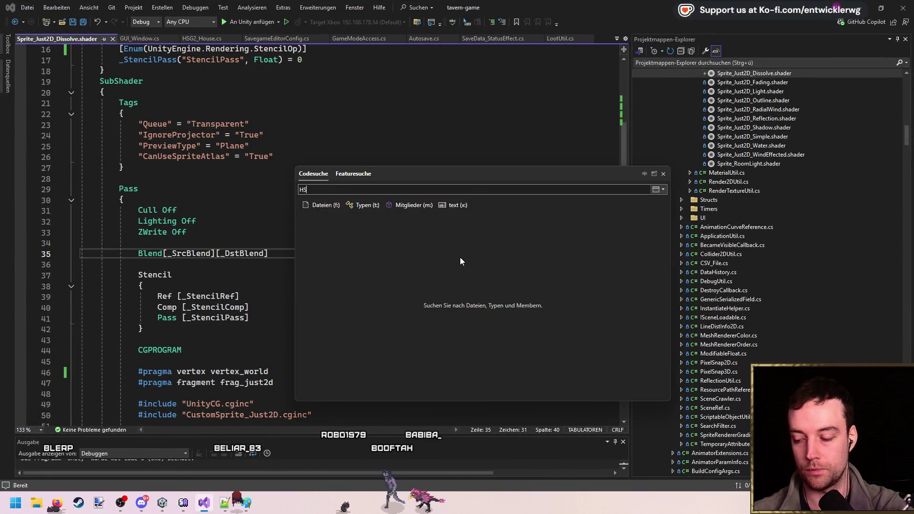
type("G2 _o")
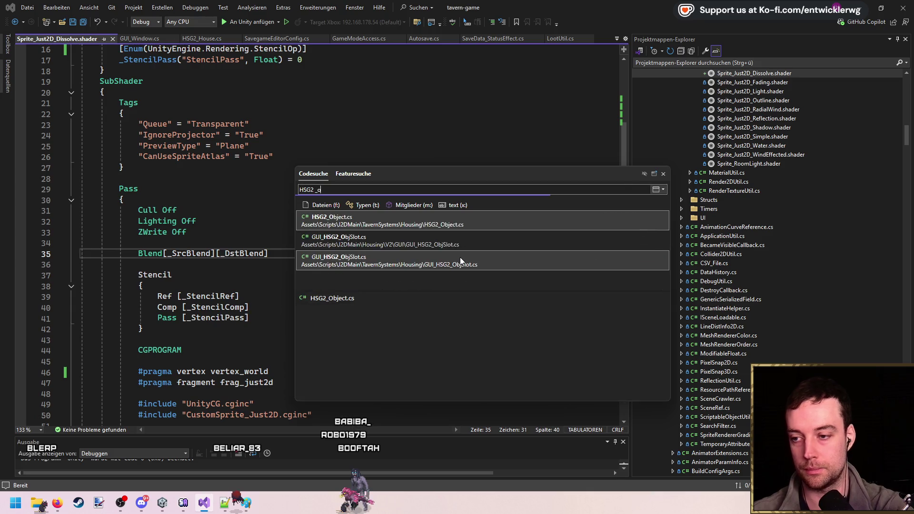
key("Return")
scroll(393, 221, "down", 20)
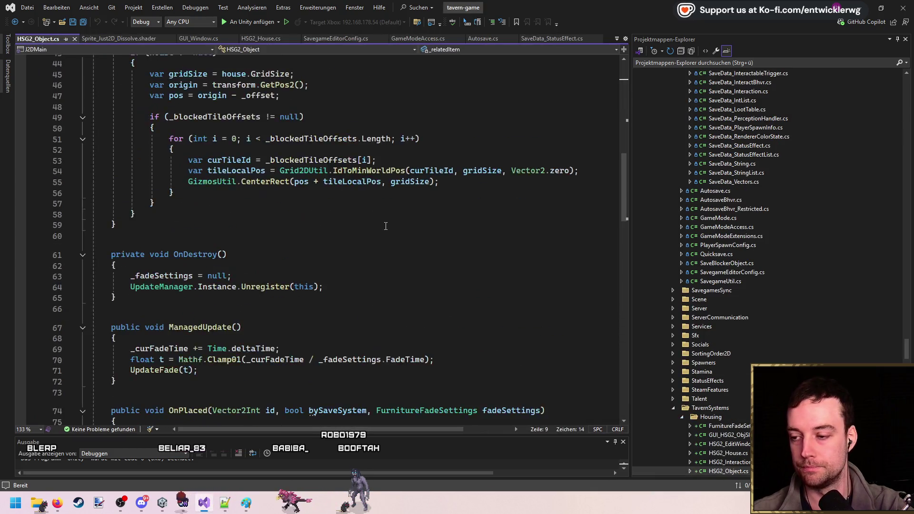
scroll(394, 221, "down", 6)
- Make room for a new condition after the fade-out check in UpdateFade
left_click(224, 230)
scroll(254, 237, "up", 2)
scroll(254, 237, "up", 2)
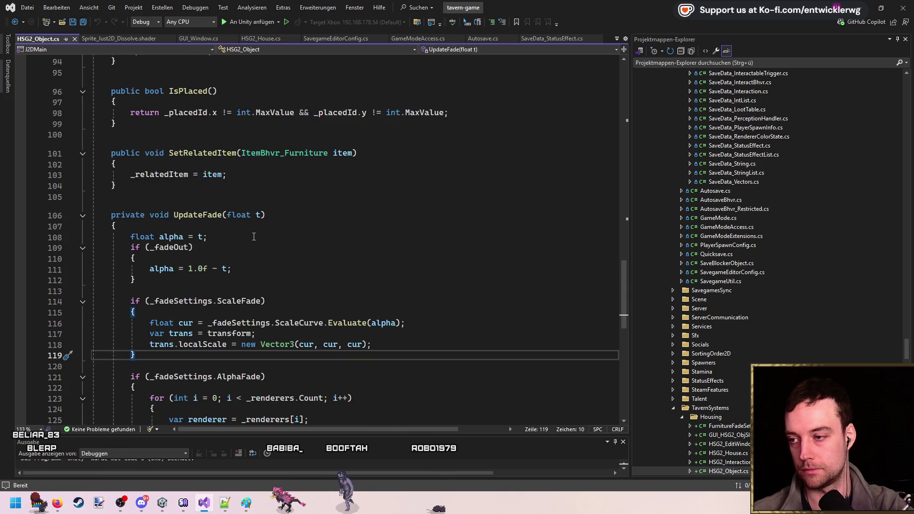
left_click(290, 237)
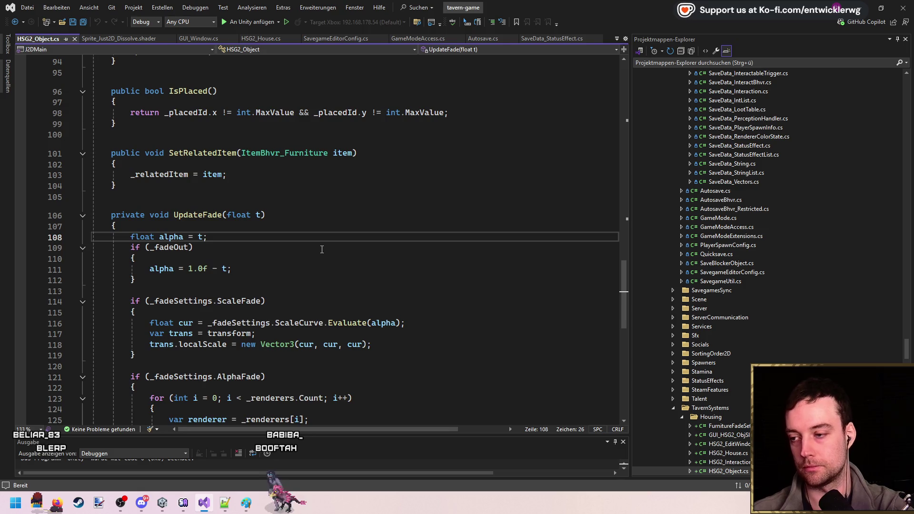
key("Return")
key("Delete")
key("Down")
key("Down")
key("Down")
key("End")
key("Return")
key("Return")
- Add an if(_fadeSettings.DissolveFade) block with a t == 0.0f loop assigning DissolveMat to all renderers
type("if(_")
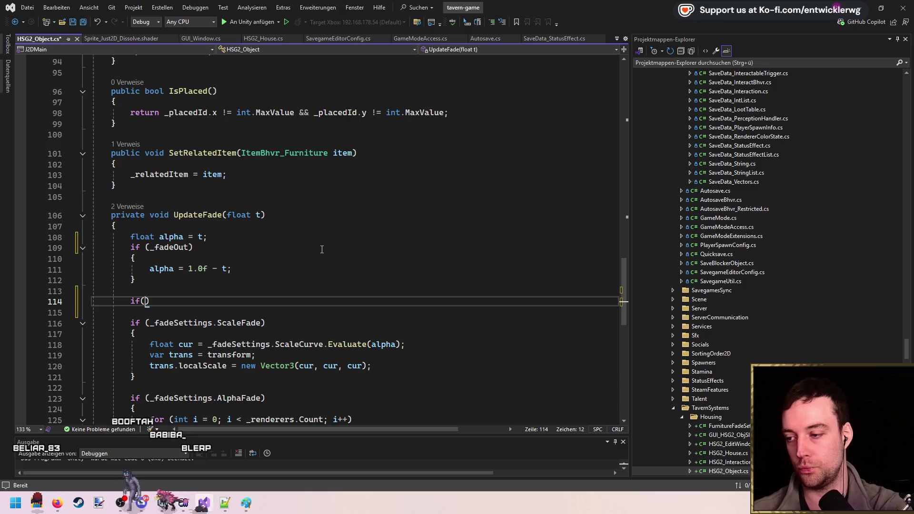
type("fadeSettings.di")
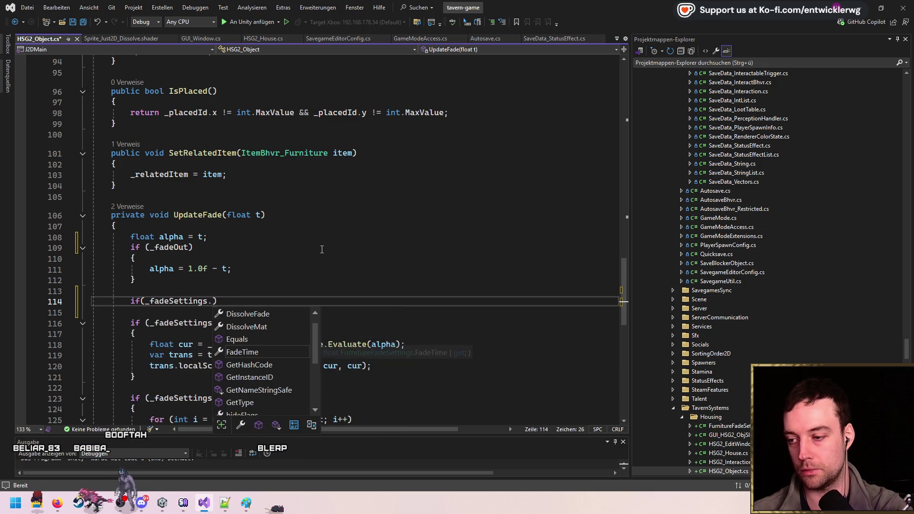
key("Tab")
key("End")
key("Return")
type("{")
key("Return")
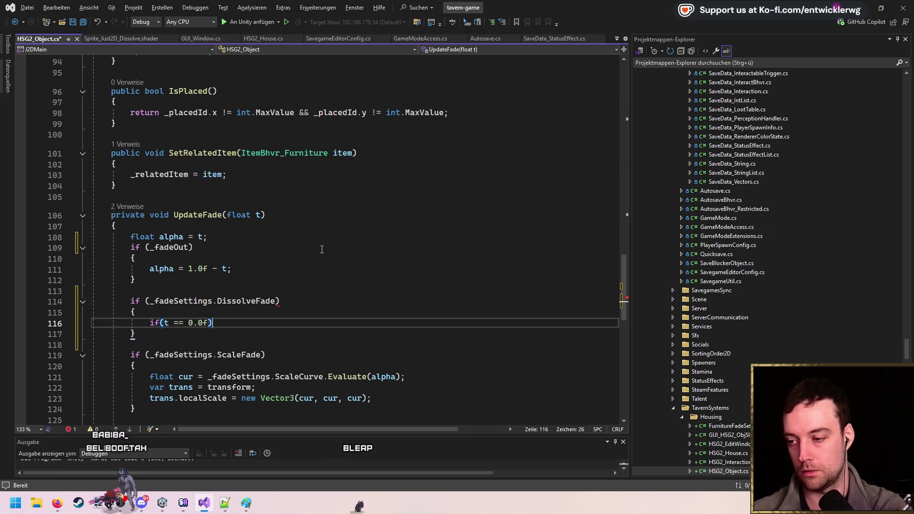
key("Return")
type("{")
key("Return")
key("ctrl+s")
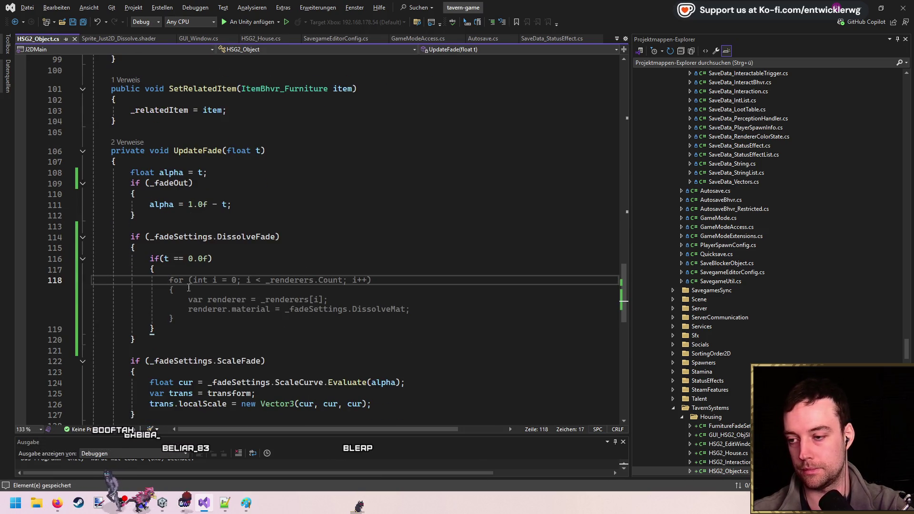
key("Tab")
- Check where the t parameter is used and how PrepareFade calls UpdateFade
left_click(458, 295)
scroll(458, 295, "down", 1)
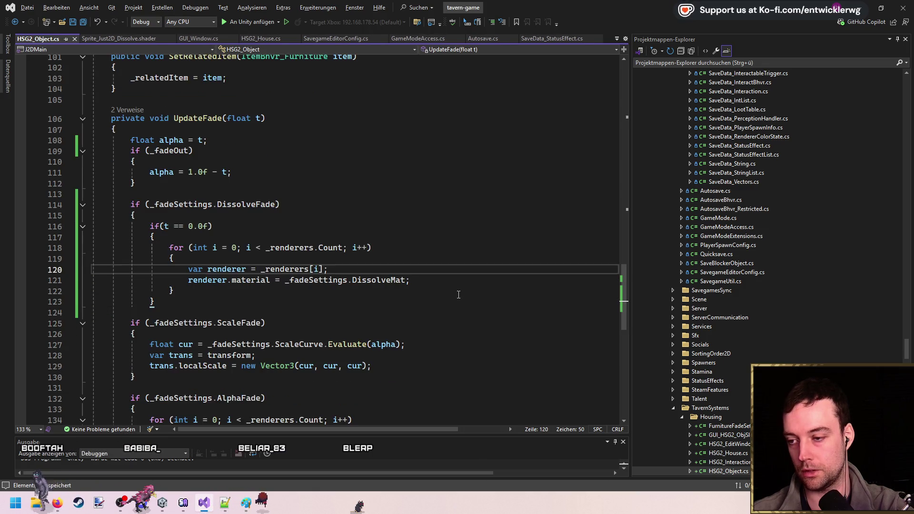
left_click(167, 226)
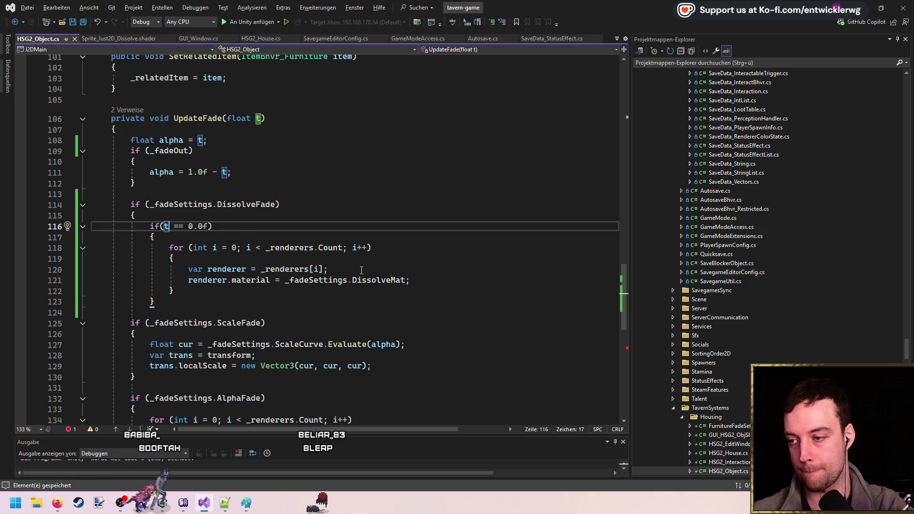
scroll(362, 270, "up", 1)
left_click(167, 247)
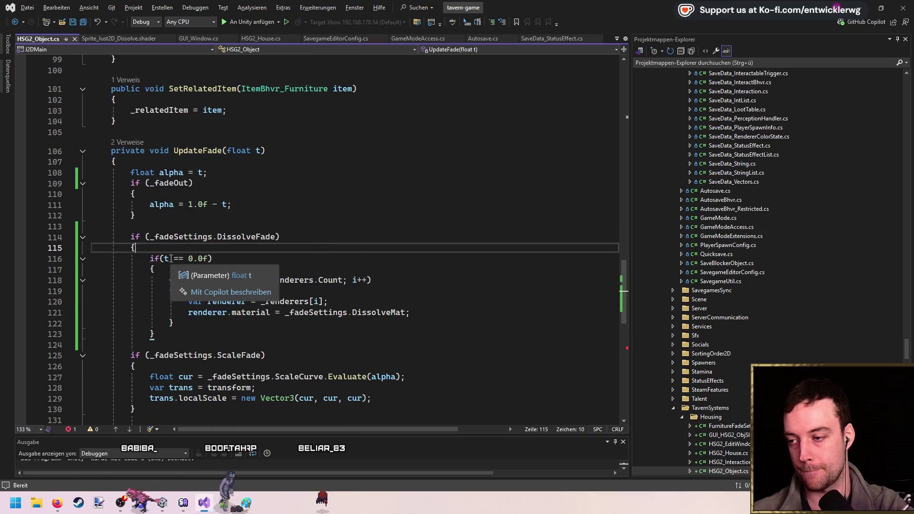
scroll(171, 258, "up", 7)
scroll(247, 205, "up", 4)
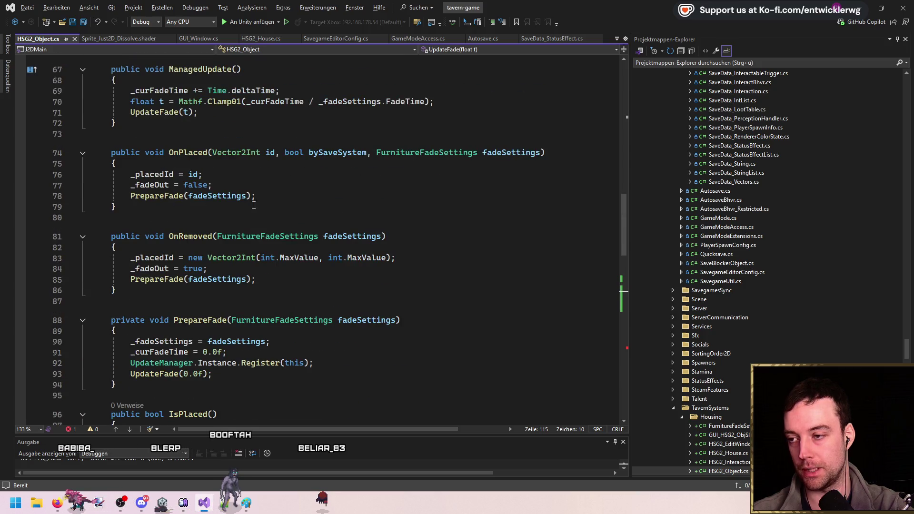
left_click(172, 375)
scroll(172, 376, "up", 4)
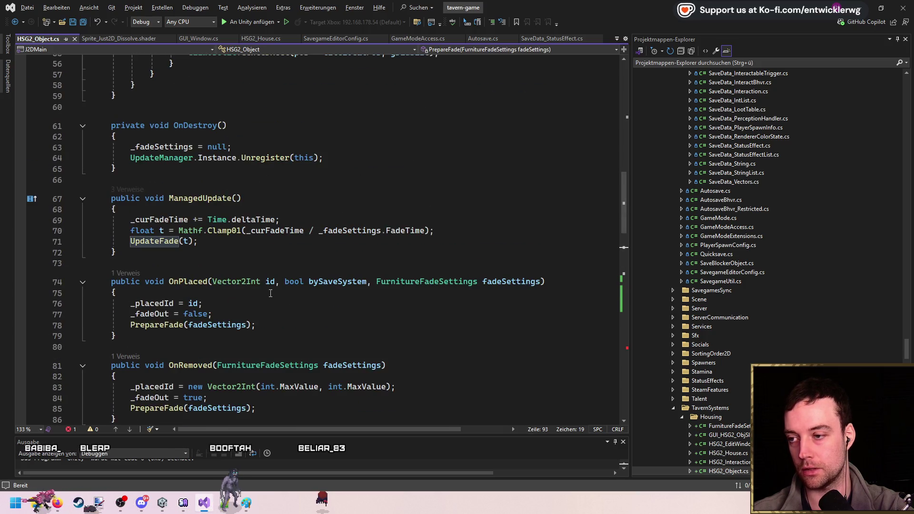
left_click_drag(333, 224, 131, 221)
- Jump from ManagedUpdate's UpdateFade call to its definition and save HSG2_Object.cs
left_click(257, 246)
double_click(155, 242)
key("F12")
scroll(274, 245, "down", 5)
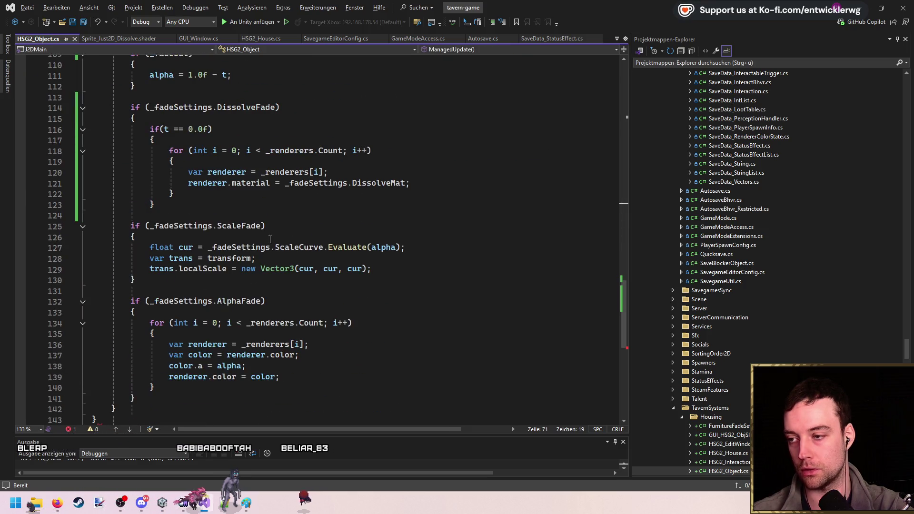
left_click(282, 195)
scroll(238, 224, "up", 2)
scroll(193, 246, "down", 1)
key("ctrl+s")
- Close the if block, paste a second renderer loop without the DissolveMat assignment, and save
left_click(246, 241)
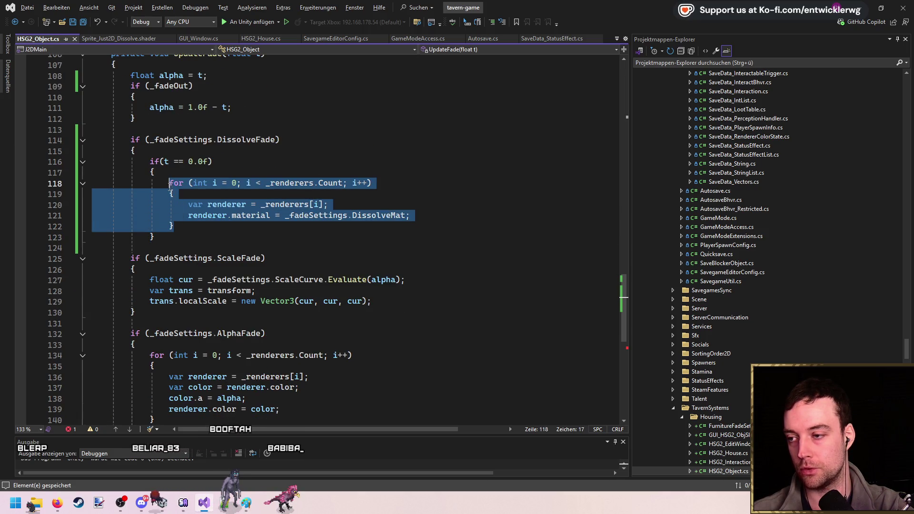
left_click(245, 227)
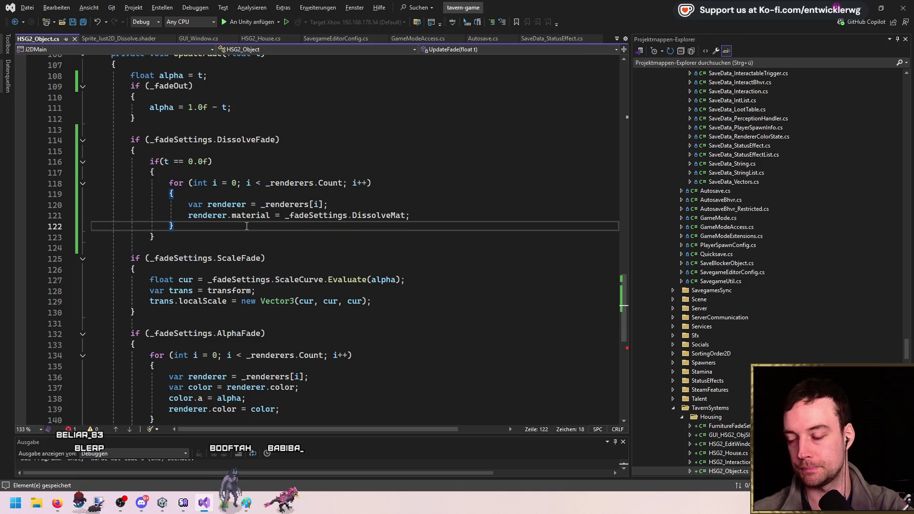
left_click(217, 243)
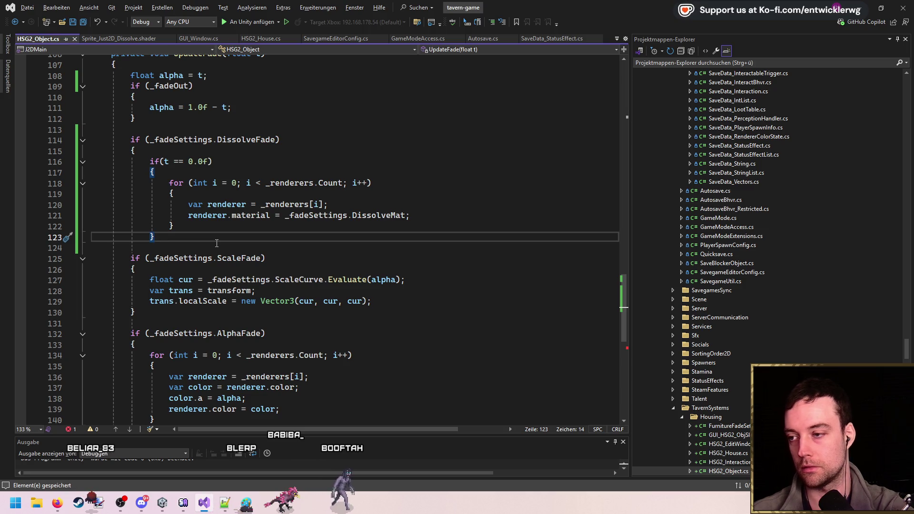
key("Return")
type("}")
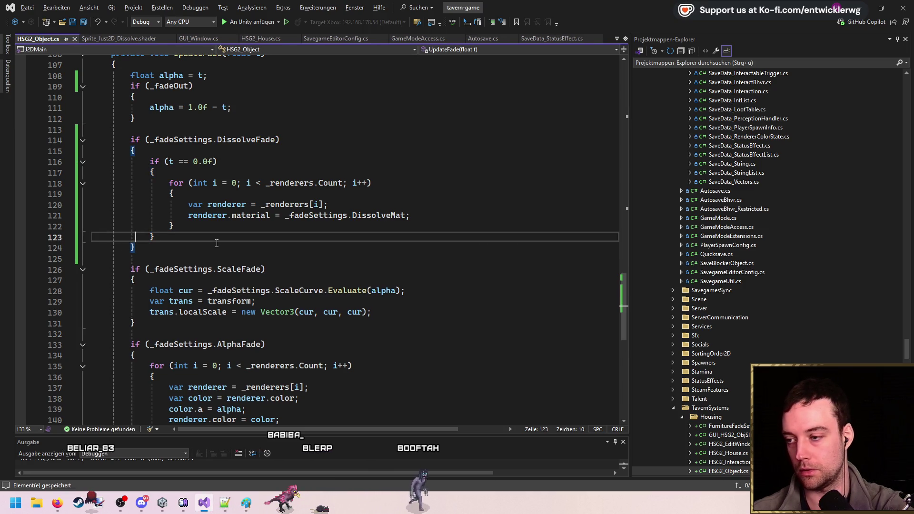
type("for (int i = 0; i < _renderers.Count; i++)             {                 var renderer = _renderers[i];                 renderer.material = _fadeSettings.DissolveMat;             }")
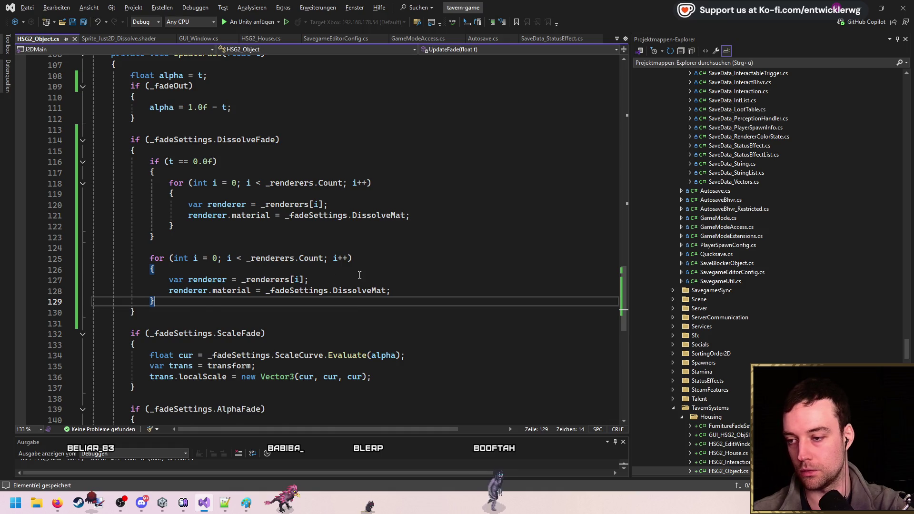
scroll(378, 265, "down", 1)
left_click_drag(390, 258, 169, 259)
key("BackSpace")
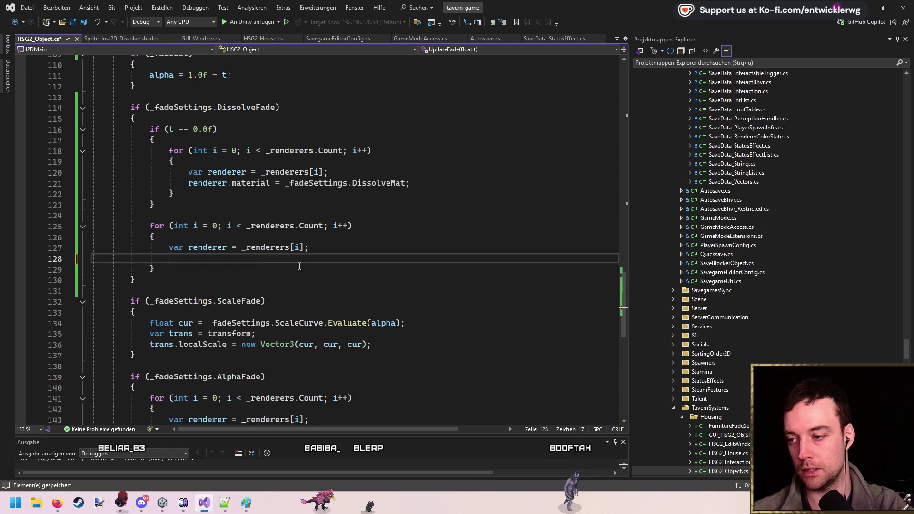
key("ctrl+s")
- Return to the Sprite_Just2D_Dissolve.shader file
scroll(300, 261, "up", 1)
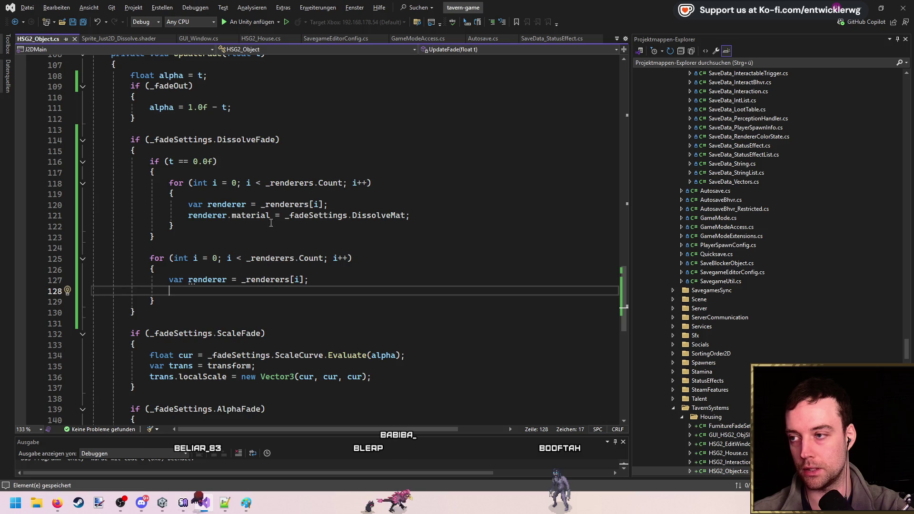
left_click(119, 38)
scroll(314, 229, "up", 3)
- Paste a copy of the _StencilRef property line directly below _Color
left_click(313, 223)
scroll(339, 239, "up", 2)
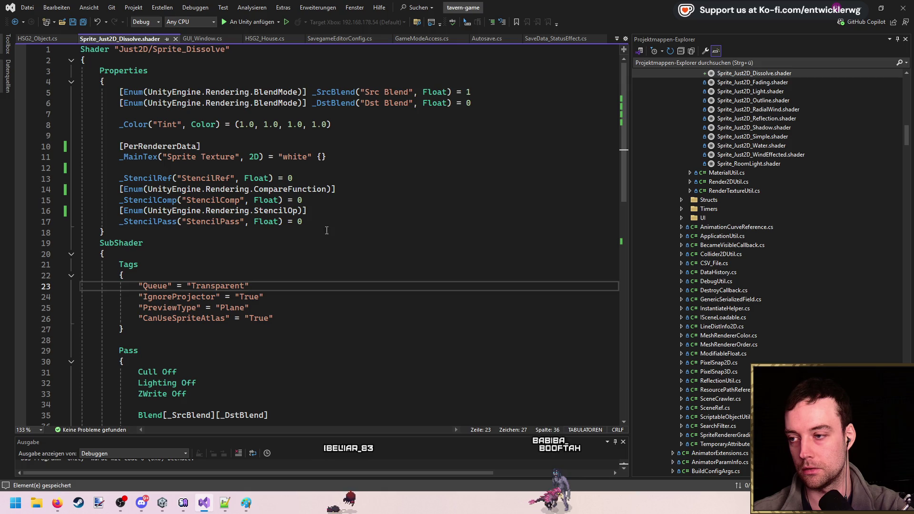
left_click(311, 171)
key("ctrl+x")
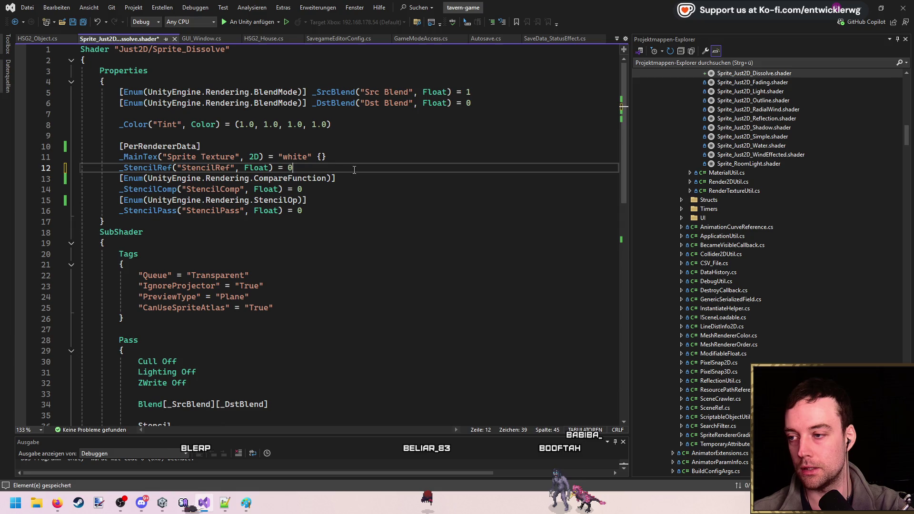
left_click(145, 137)
key("Return")
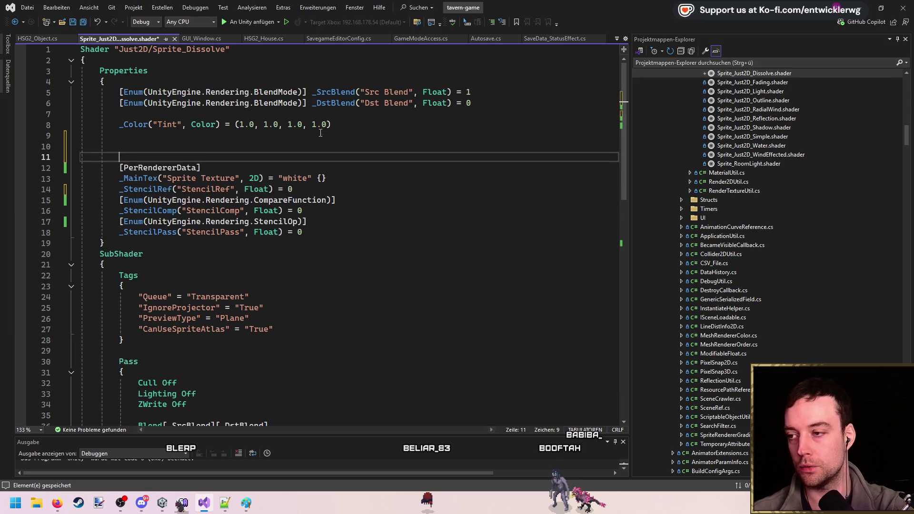
key("ctrl+v")
- Rename the copied property to _Alpha("Alpha", Float) = 0 and save the shader
double_click(153, 147)
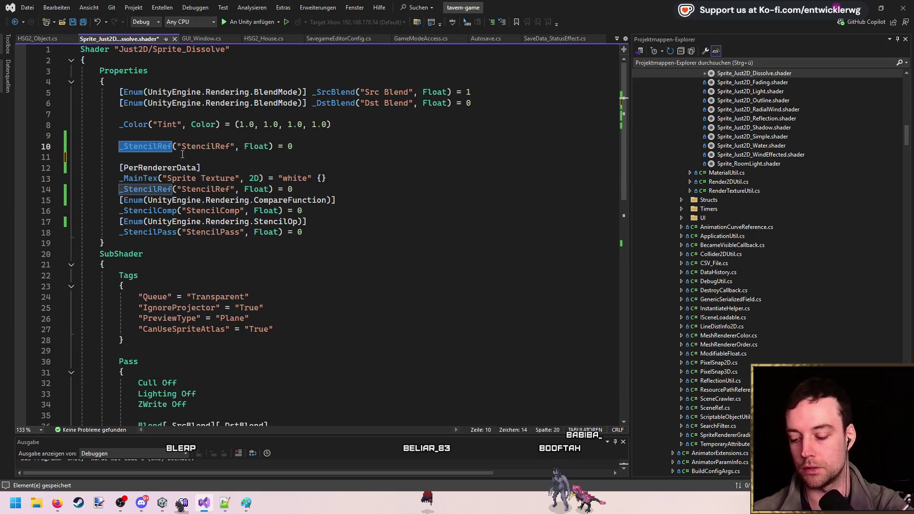
type("_fade")
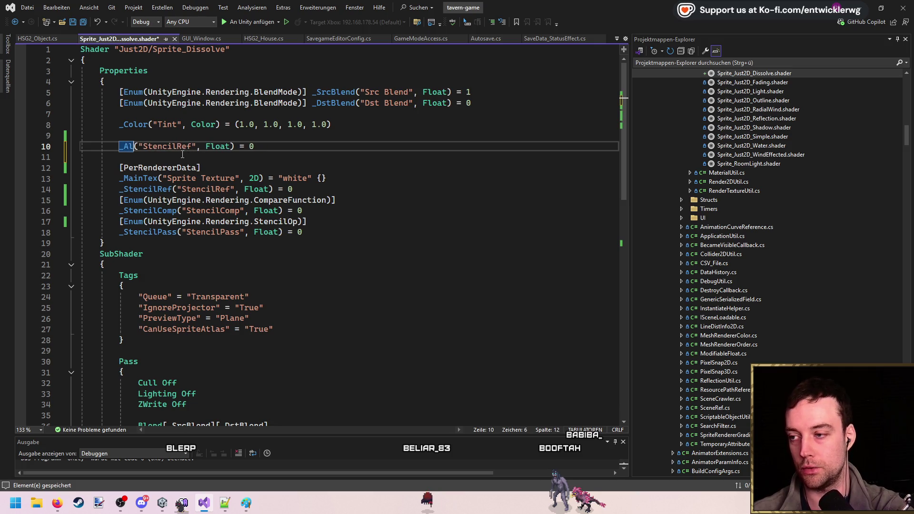
double_click(199, 147)
type("Alpha")
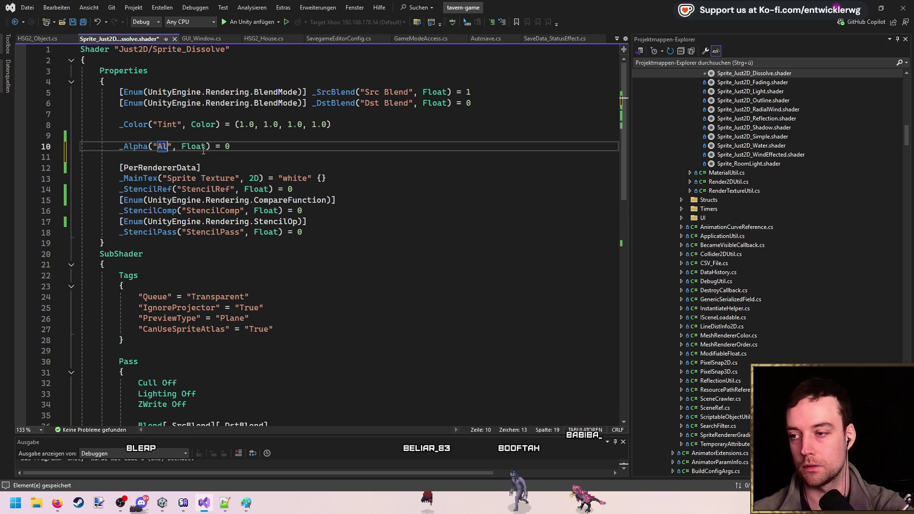
left_click(295, 165)
double_click(133, 146)
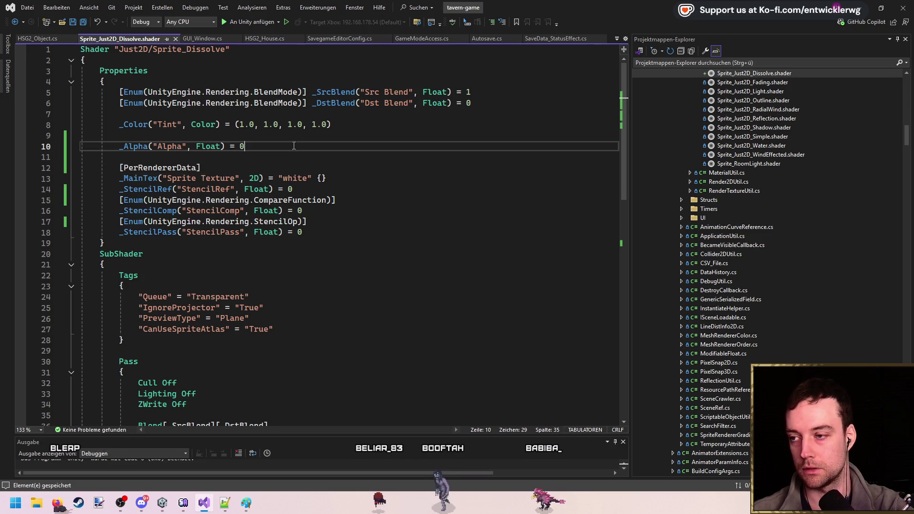
key("ctrl+s")
- Search the code for the CustomSprite_Just2D include
key("Up")
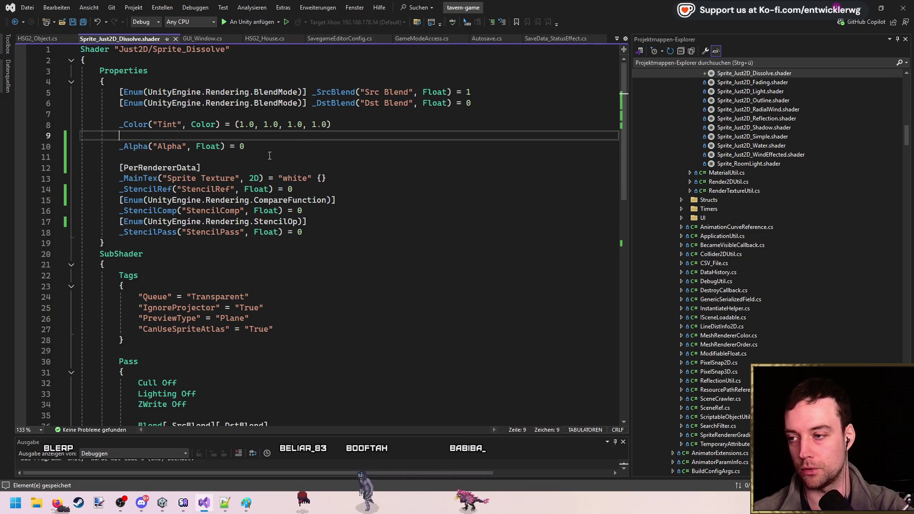
scroll(267, 190, "down", 10)
double_click(270, 264)
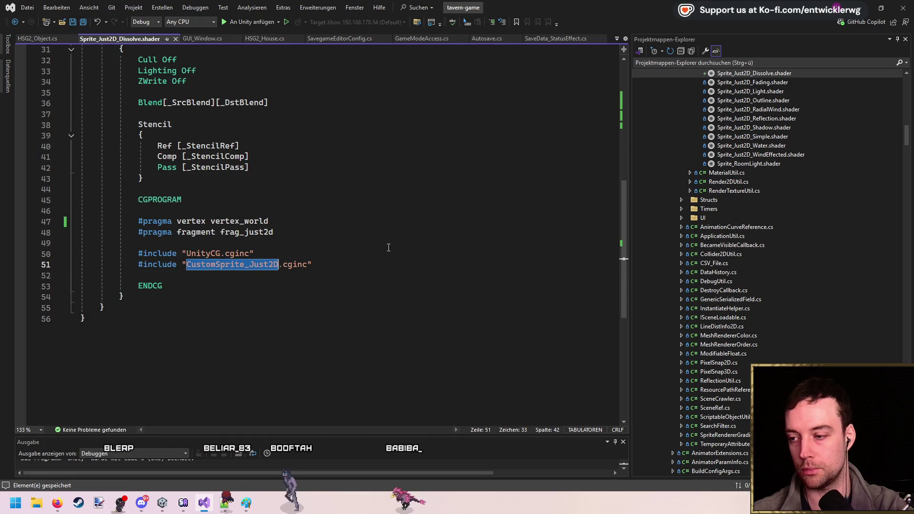
key("ctrl+t")
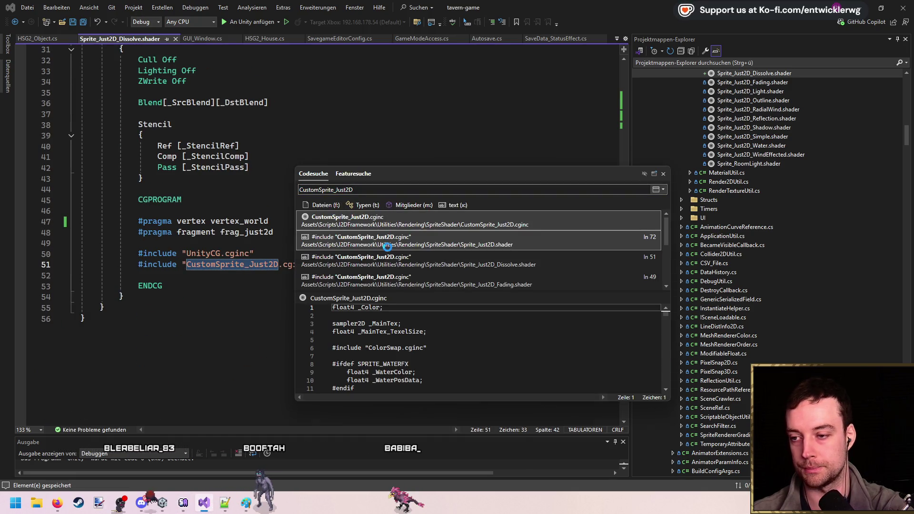
- Copy frag_just2d from CustomSprite_Just2D.cginc, paste it below the dissolve shader's includes, and save
scroll(353, 228, "down", 20)
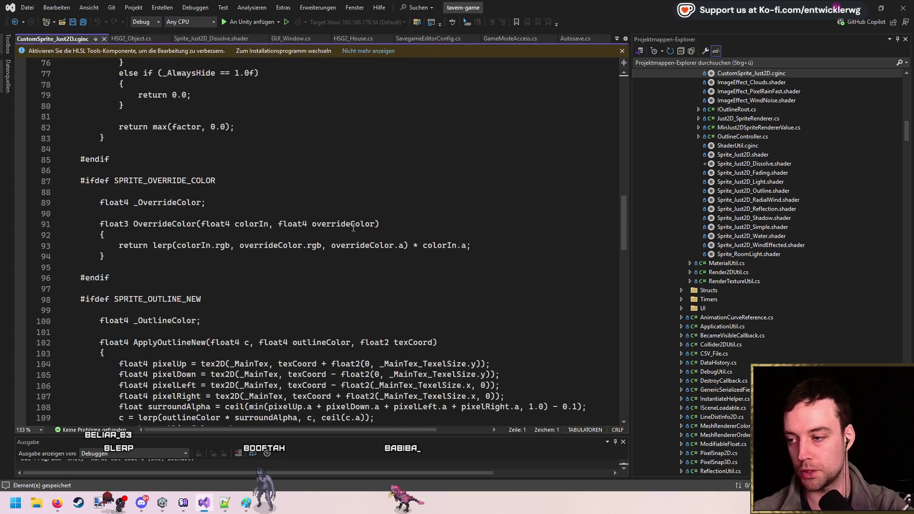
scroll(360, 236, "down", 20)
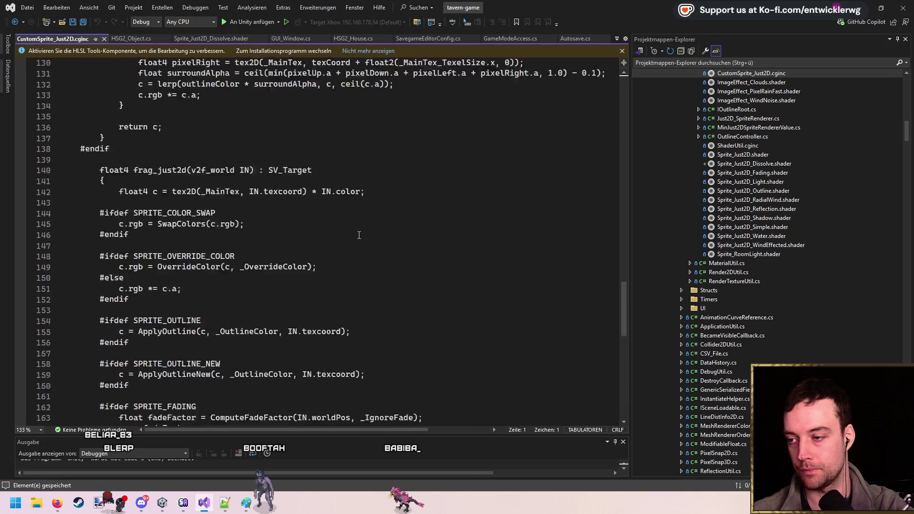
scroll(147, 199, "up", 5)
left_click(148, 197)
scroll(119, 256, "down", 12)
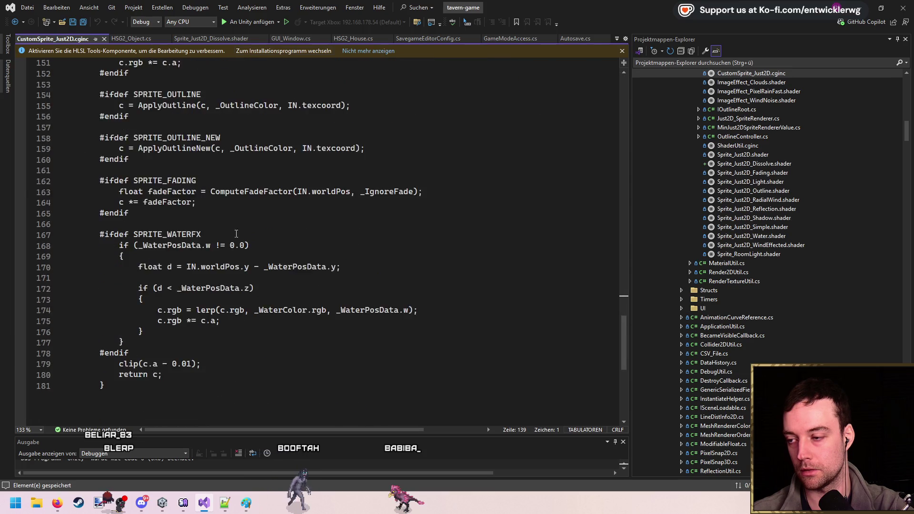
left_click(119, 256, "shift")
scroll(252, 236, "up", 11)
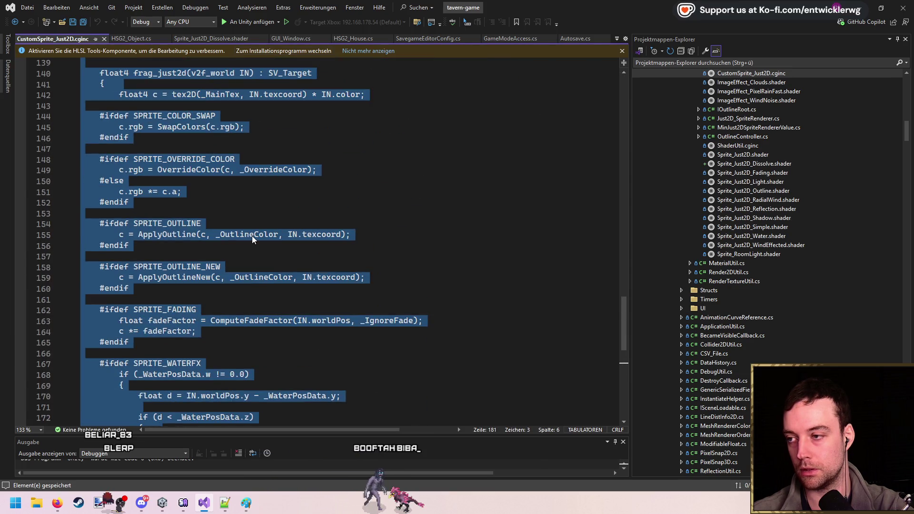
scroll(253, 235, "down", 9)
scroll(191, 307, "up", 1)
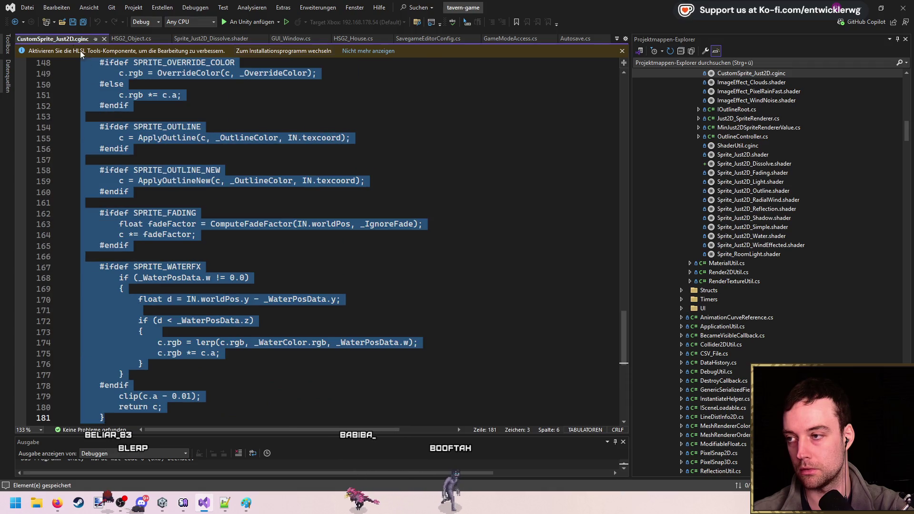
left_click(104, 38)
left_click(339, 267)
key("Return")
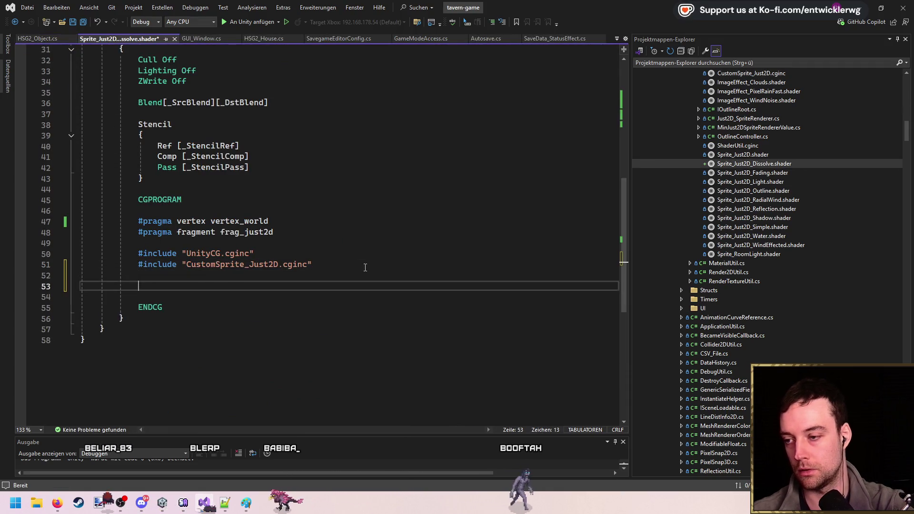
key("ctrl+v")
key("ctrl+s")
- Delete the SPRITE_WATERFX and SPRITE_FADING blocks and the leftover #endif above clip
mouse_move(145, 346)
left_mouse_down()
mouse_move(138, 270)
mouse_move(100, 238)
left_mouse_up()
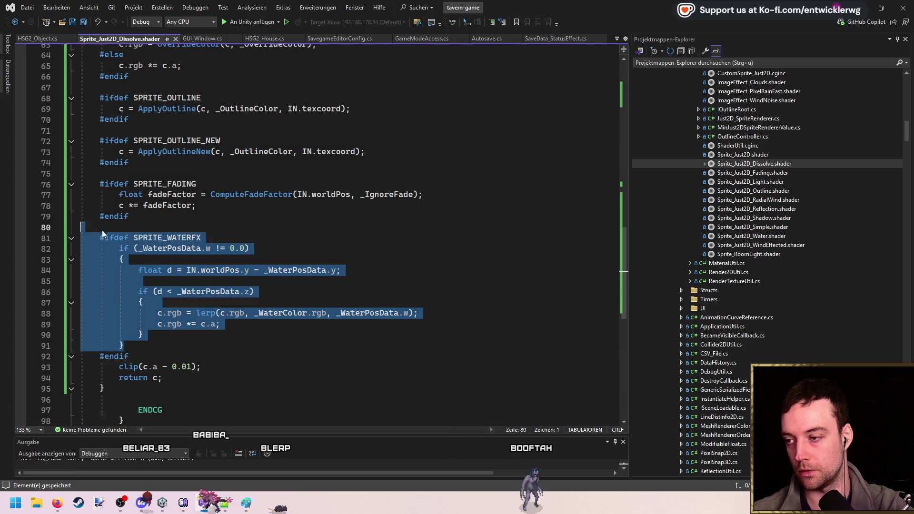
key("Delete")
left_click_drag(82, 173, 145, 199)
key("Delete")
left_click(145, 198)
key("ctrl+l")
scroll(138, 201, "up", 6)
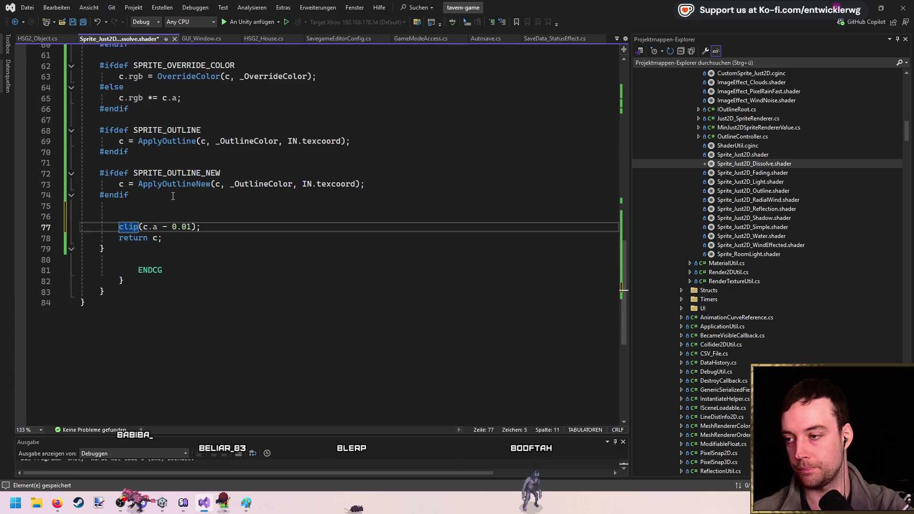
- Move c.rgb *= c.a after the color sample, delete the #ifdef blocks, and indent the function
left_click(130, 173, "shift")
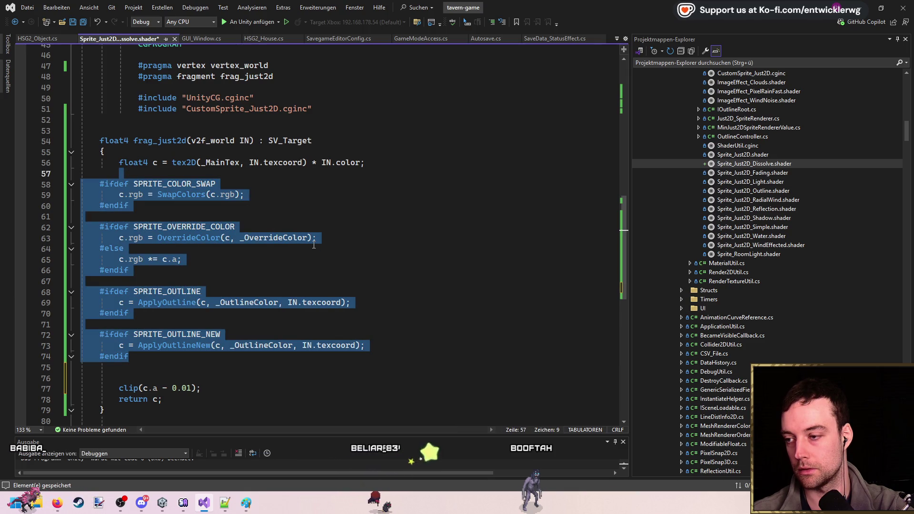
left_click(184, 259)
key("ctrl+c")
left_click(121, 174)
key("ctrl+v")
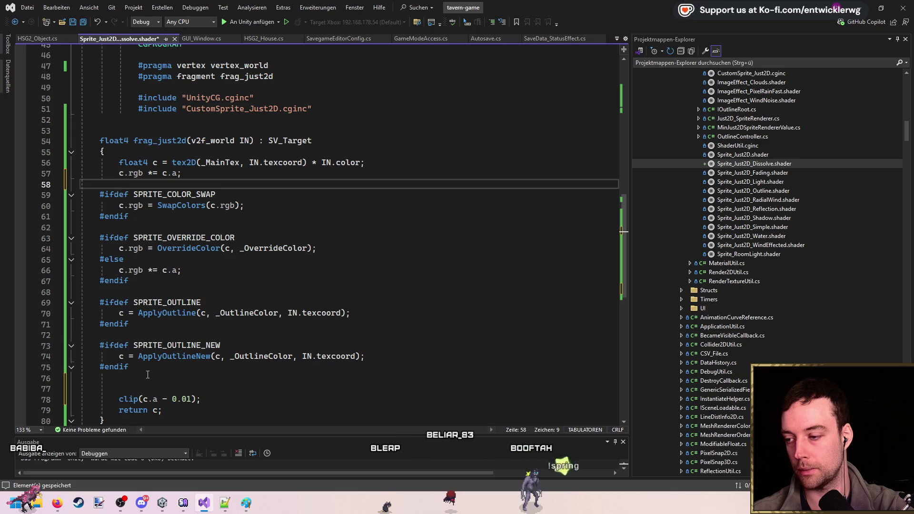
left_click(148, 375, "shift")
key("Delete")
key("Delete")
key("Delete")
key("Down")
key("Down")
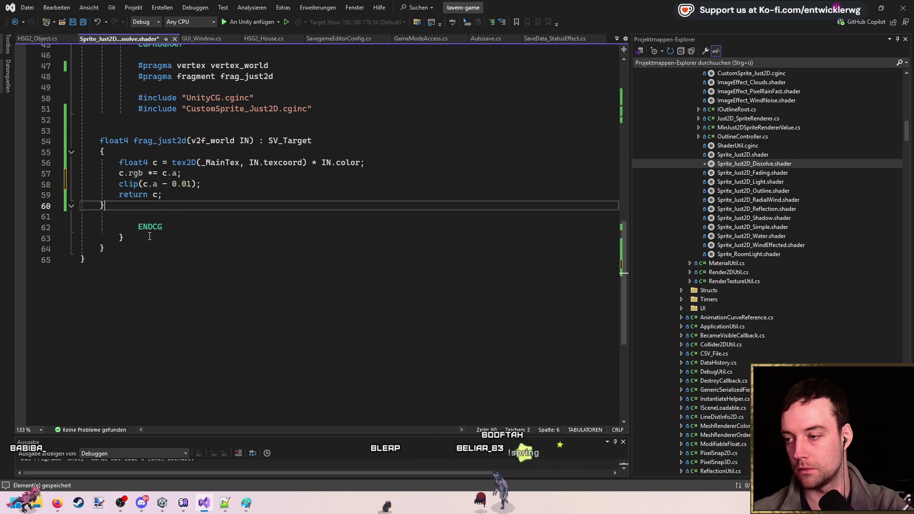
scroll(150, 236, "up", 3)
left_click_drag(107, 302, 81, 238)
key("Tab")
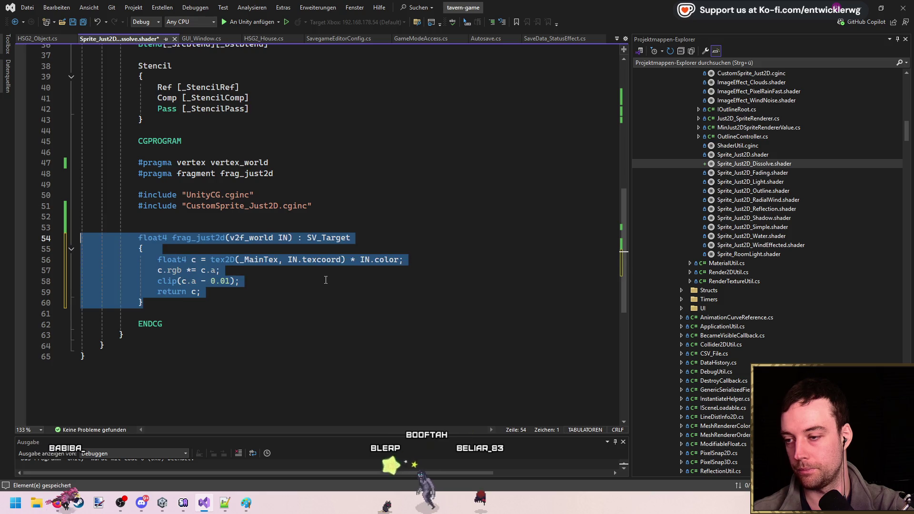
- Rename frag_just2d to frag_dissolve in both the pragma and the function signature, then save
left_click(326, 279)
scroll(239, 238, "up", 2)
left_click(240, 237)
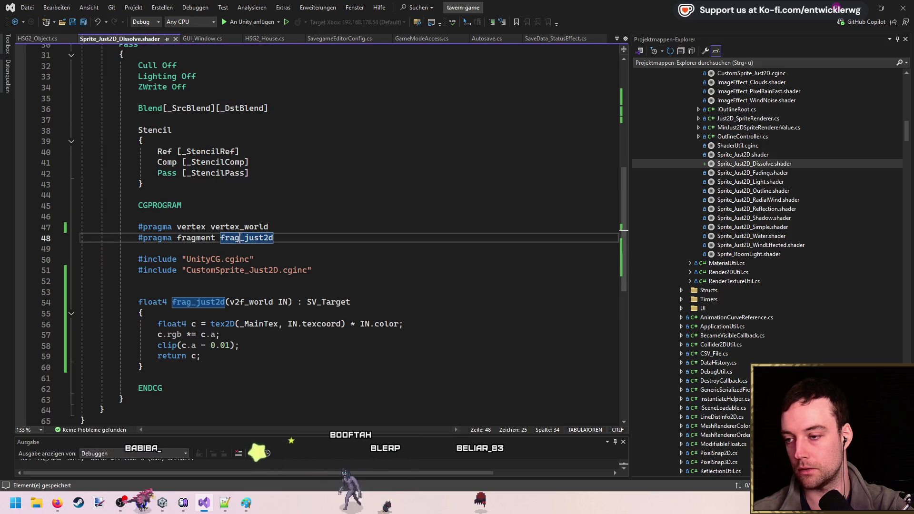
double_click(239, 238)
type("frag_dissolve")
double_click(251, 238)
key("ctrl+c")
double_click(202, 301)
key("ctrl+v")
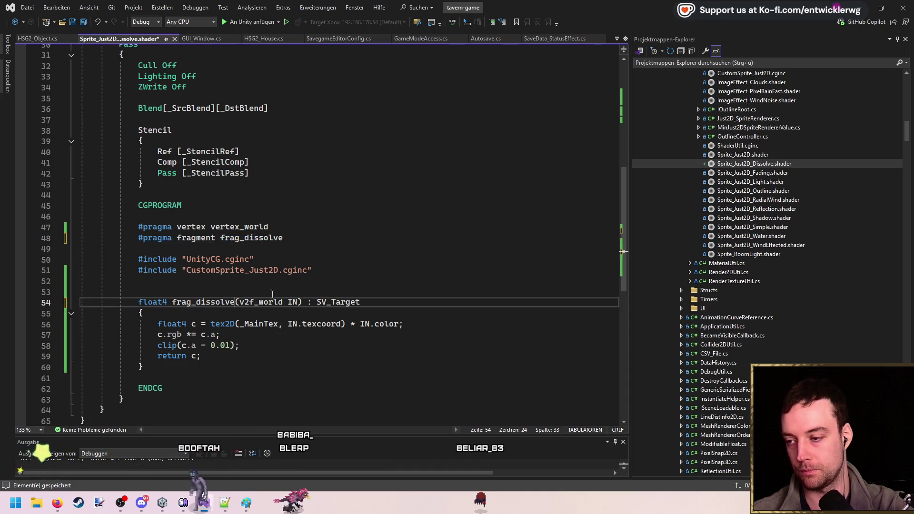
key("Up")
key("Up")
key("BackSpace")
key("ctrl+s")
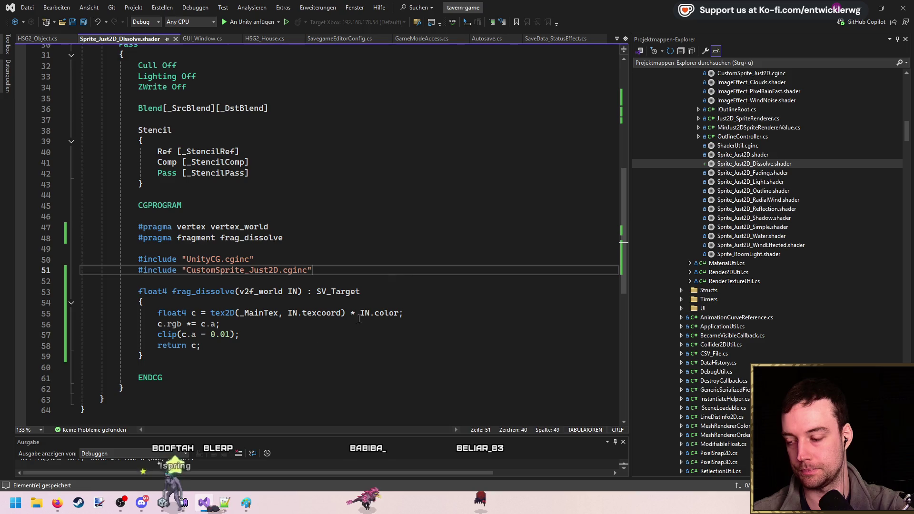
- Add the line c.a *= _Alpha; after the color sample and save
scroll(360, 318, "up", 10)
double_click(136, 149)
scroll(136, 151, "down", 12)
left_click(255, 264)
left_click(255, 252)
left_click(448, 245)
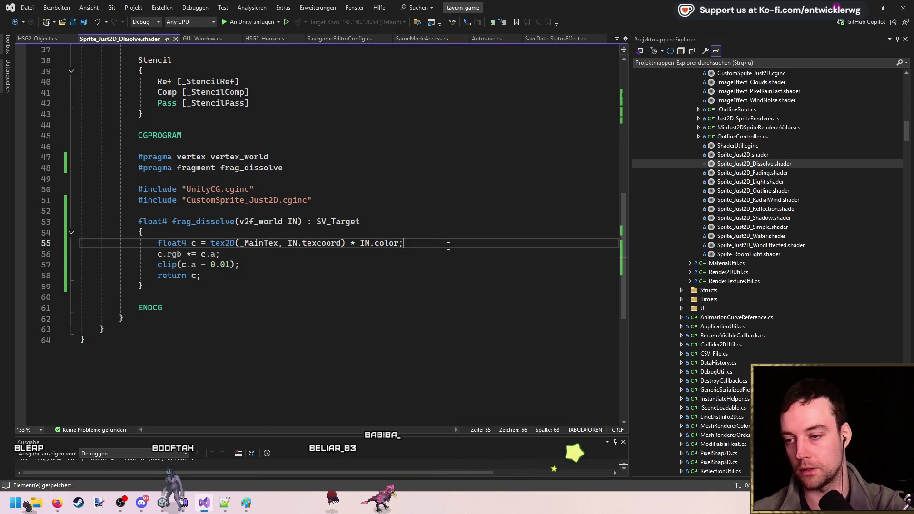
key("Return")
key("Return")
key("Up")
type("c.a *=_Alpha;")
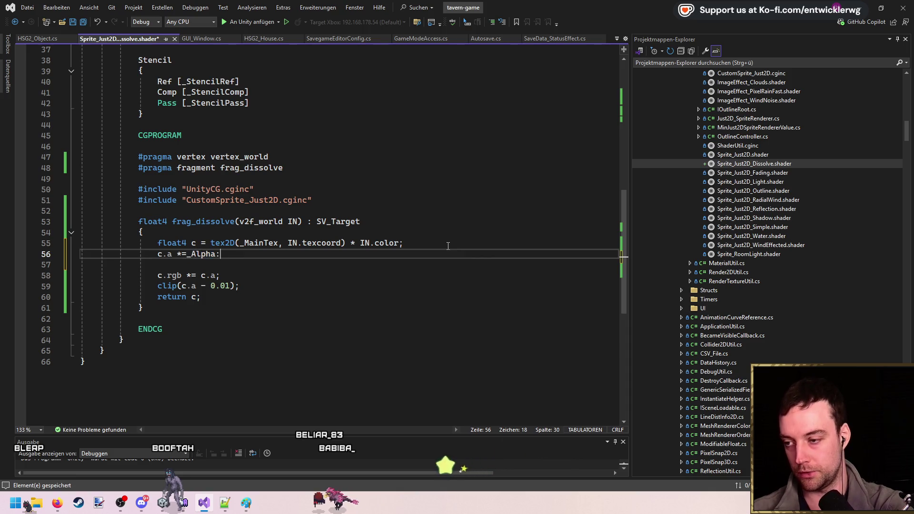
key("ctrl+s")
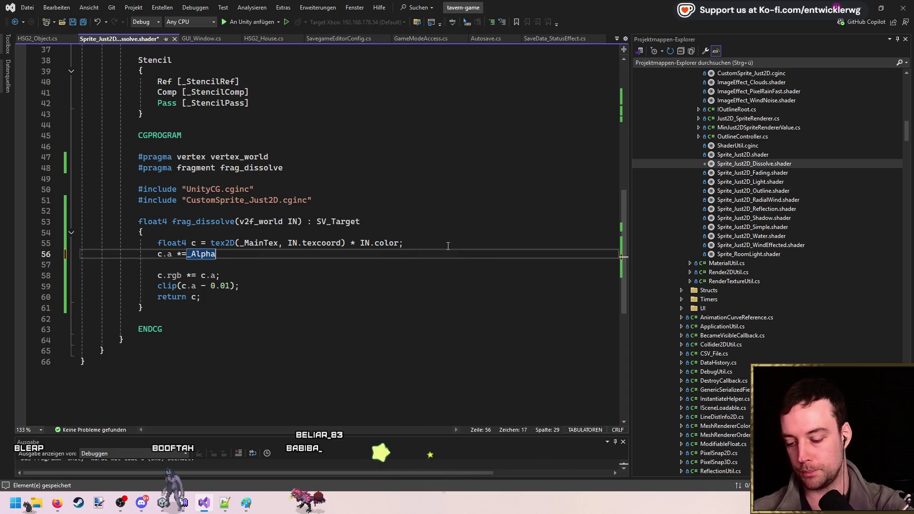
key("ctrl+Left")
key("ctrl+Left")
key("Down")
key("Delete")
key("ctrl+s")
- Tidy the blank lines after the pragmas and include lines, and save
scroll(316, 258, "up", 3)
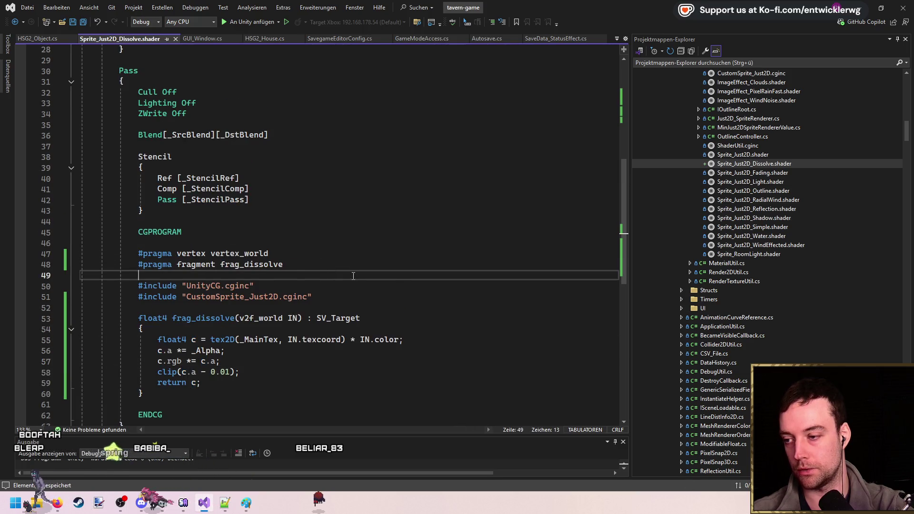
left_click(346, 267)
key("Down")
key("Down")
key("End")
key("Return")
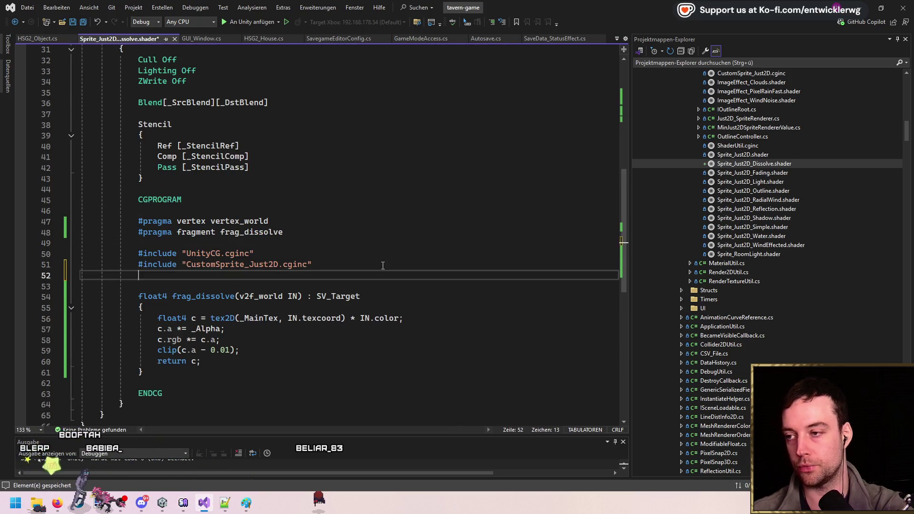
key("Delete")
key("Down")
key("Home")
key("ctrl+s")
- Declare uniform float _Alpha; above the fragment function and save the shader
scroll(342, 245, "up", 4)
scroll(314, 231, "down", 2)
scroll(301, 224, "down", 2)
left_click(358, 276)
key("Return")
key("Return")
key("Up")
type("u")
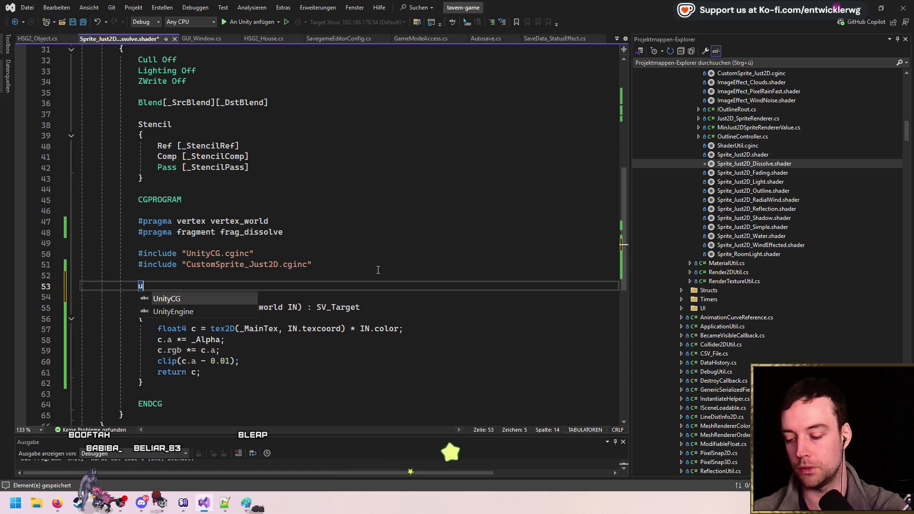
type("niform float ")
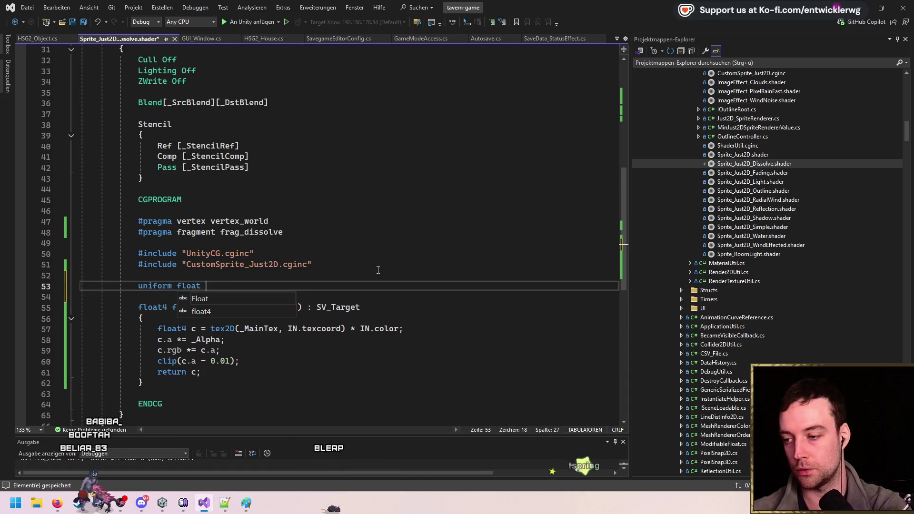
type("AAlpha;'")
key("ctrl+s")
- Switch back to the Unity editor and pan the Scene view slightly
scroll(393, 272, "up", 6)
scroll(393, 272, "down", 6)
key("ctrl+minus")
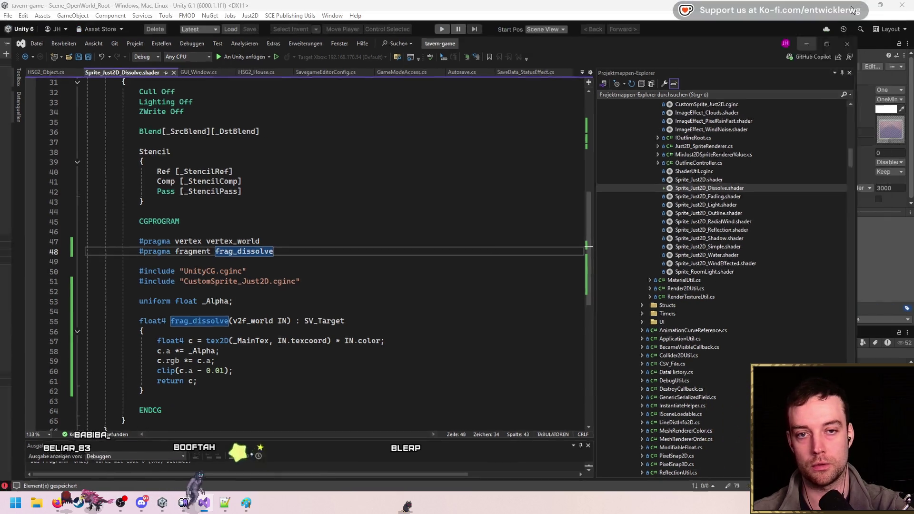
key("alt+Tab")
key("q")
left_click_drag(316, 283, 320, 291)
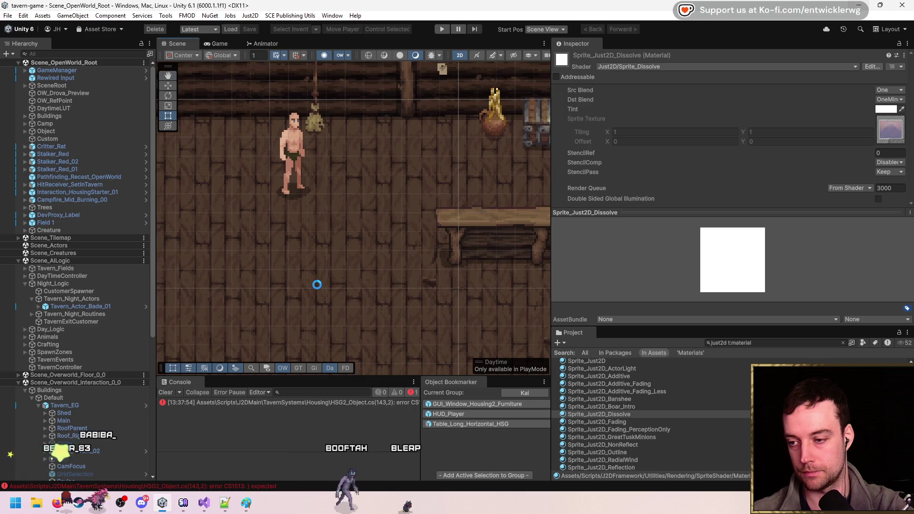
- Clear the Console and set the dissolve material's Alpha to 1
key("t")
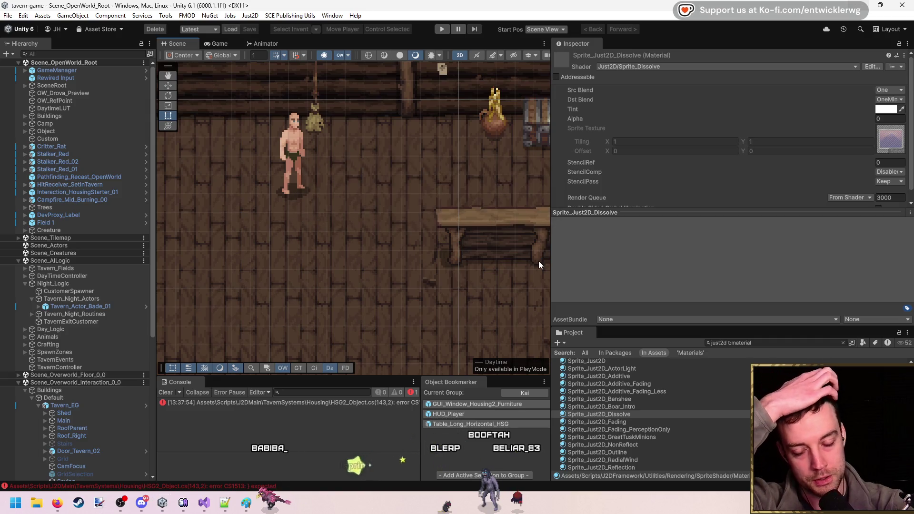
left_click(166, 392)
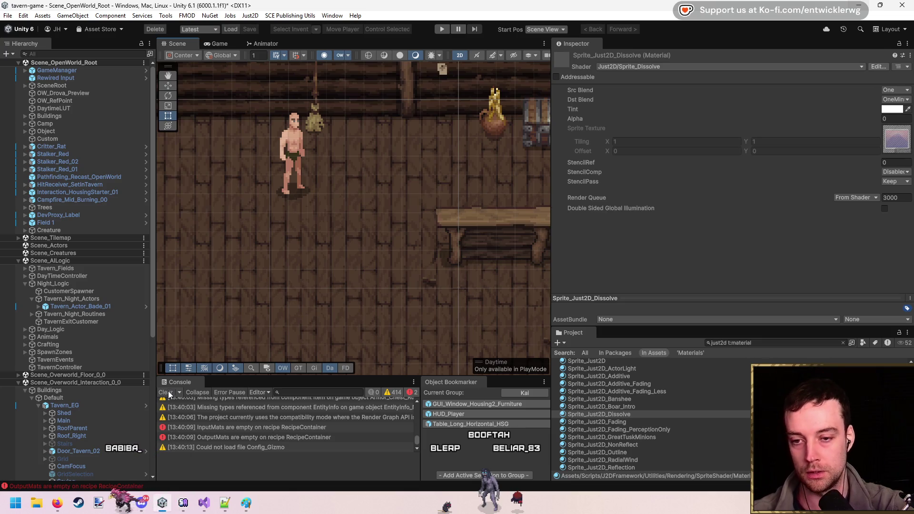
left_click(169, 393)
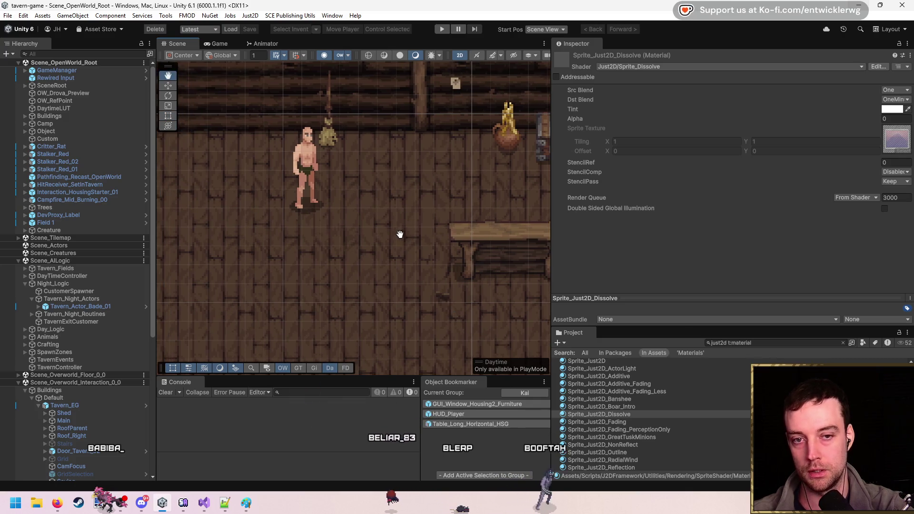
left_click(897, 119)
type("1")
key("Return")
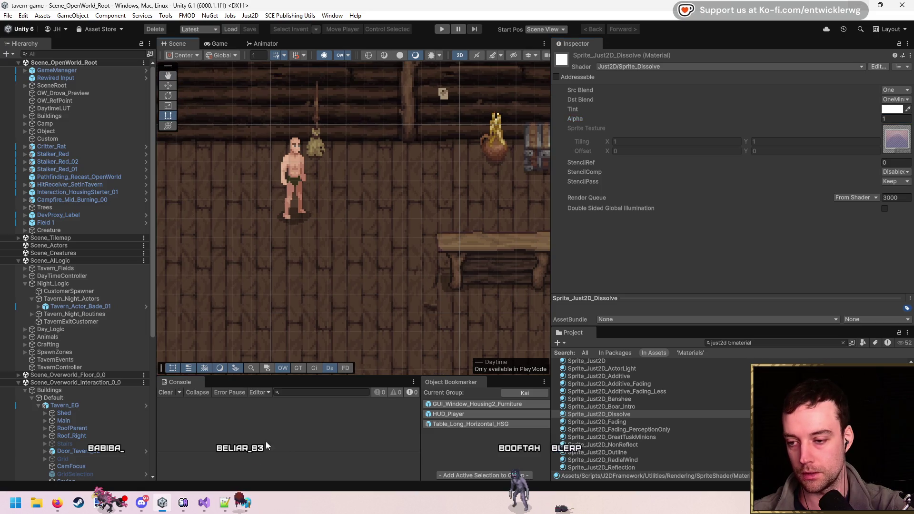
- Give FurnitureFadeSettings Dissolve Mat Sprite_Just2D_Dissolve, with Scale Fade off and Dissolve Fade on
left_click(772, 342)
type("fade sett")
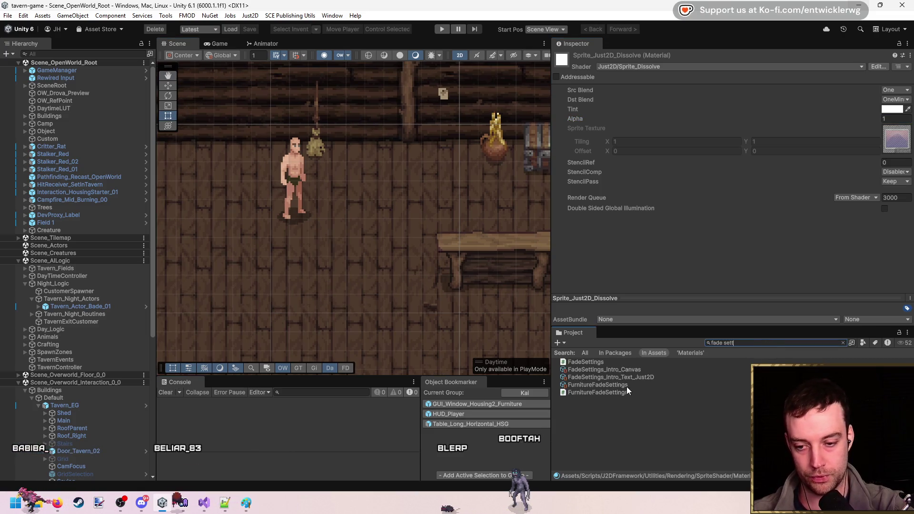
left_click(597, 385)
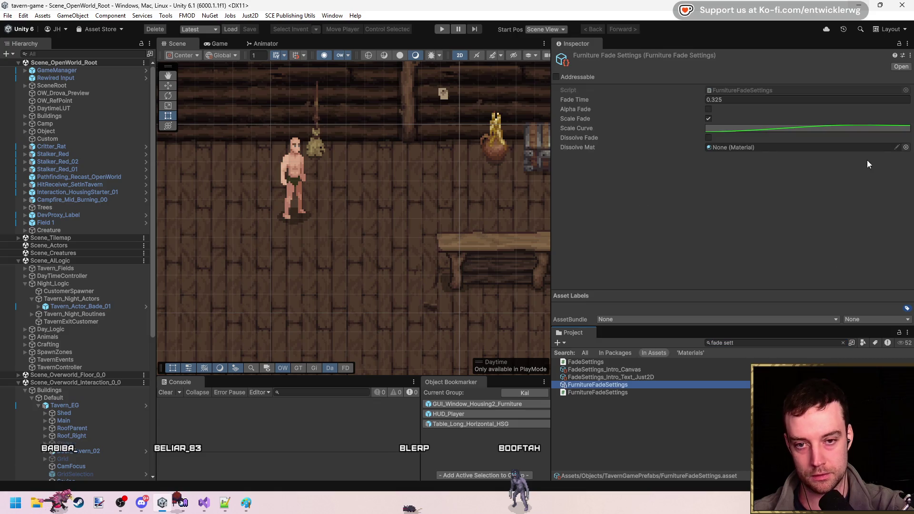
left_click(906, 148)
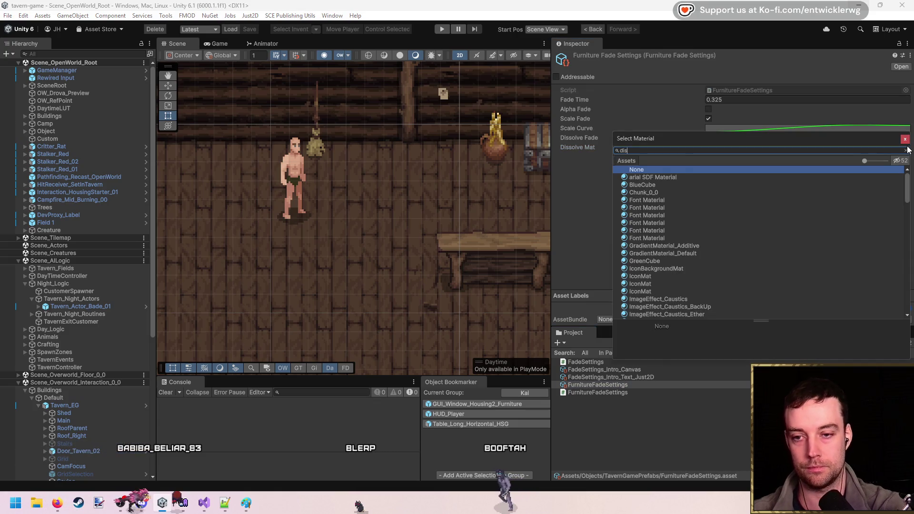
type("dissolve")
key("Return")
left_click(708, 138)
left_click(708, 118)
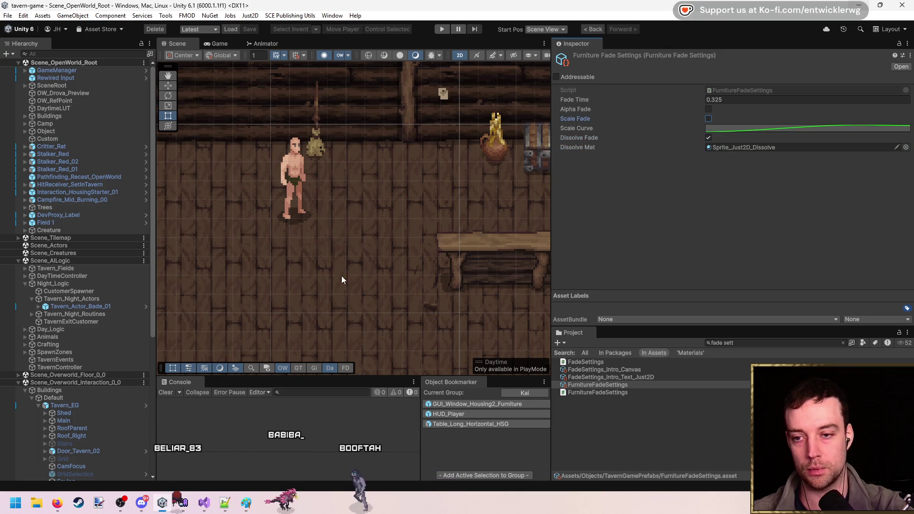
left_click_drag(312, 229, 316, 244)
left_click(204, 501)
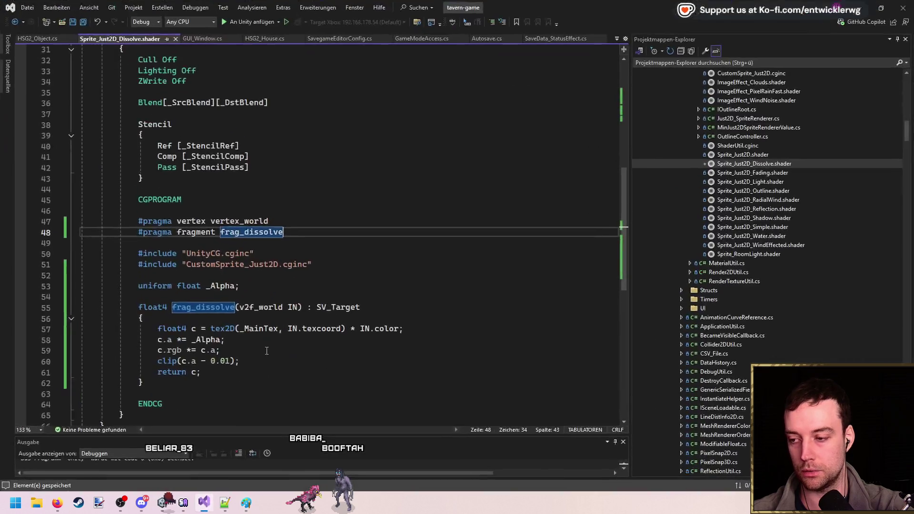
- Replace UpdateFade's dissolve renderer loop with _fadeSettings.DissolveMat.SetFloat("Alpha", alpha), then save
middle_click(138, 35)
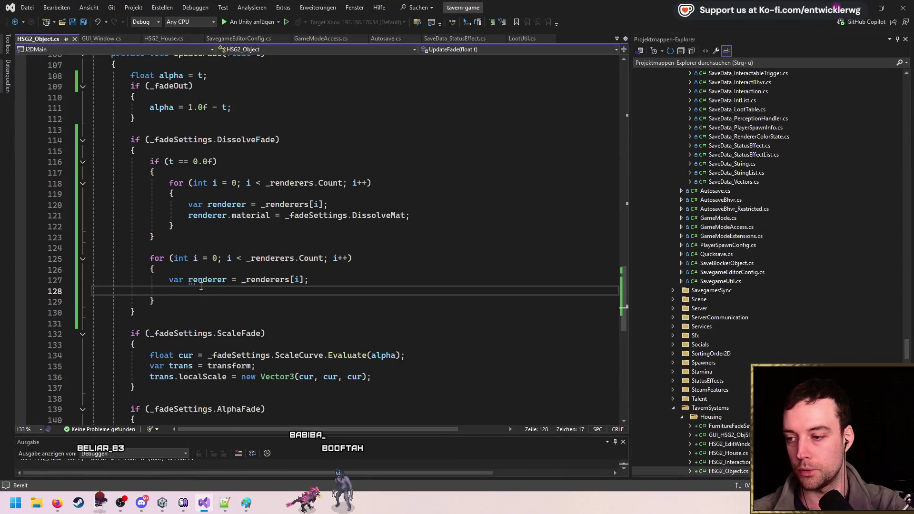
scroll(200, 286, "down", 1)
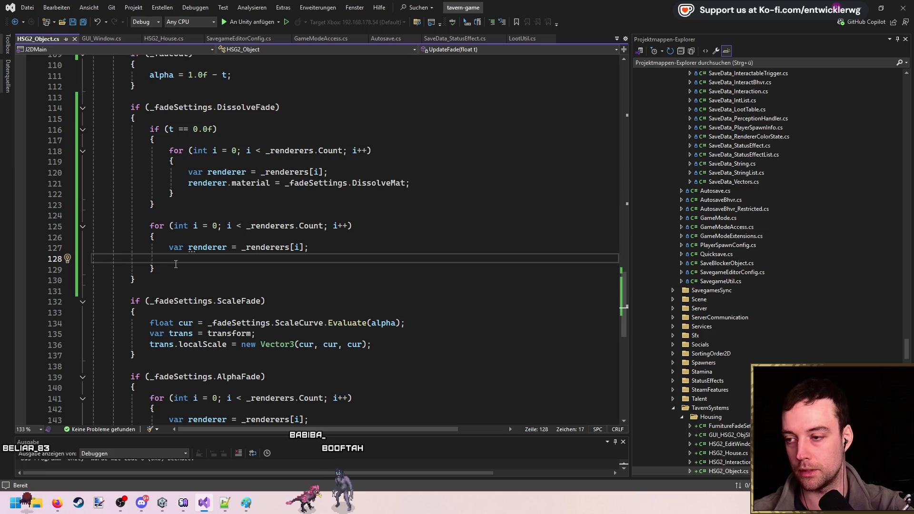
left_click_drag(176, 264, 151, 228)
key("Delete")
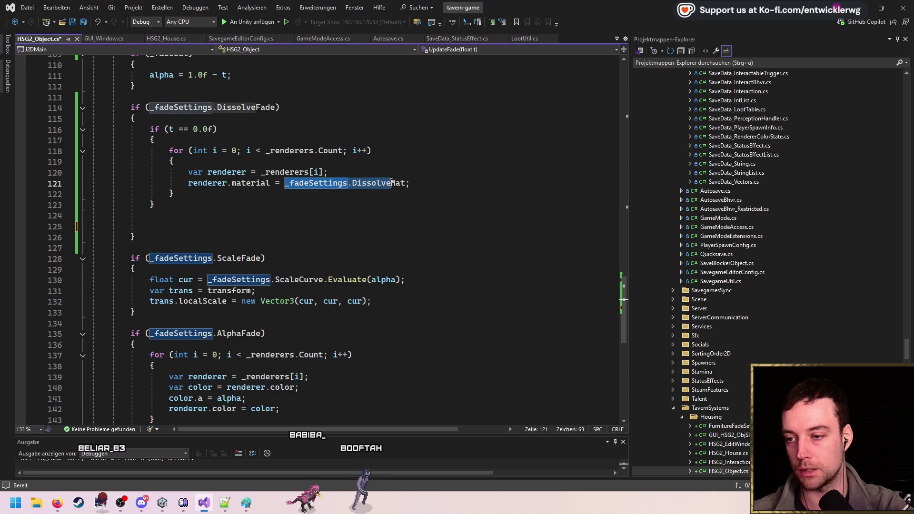
scroll(204, 220, "up", 2)
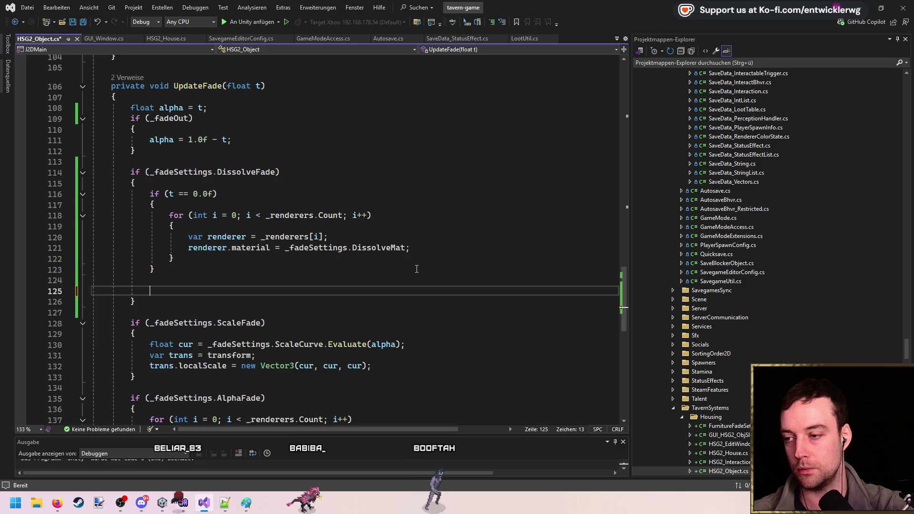
type("_fadeSettings.DissolveMat")
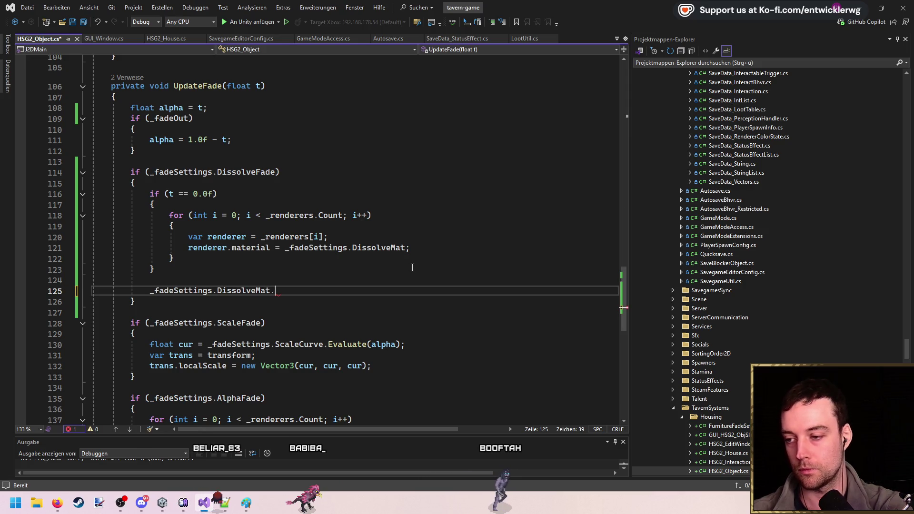
type("SetFloat(")
type("\"Fad")
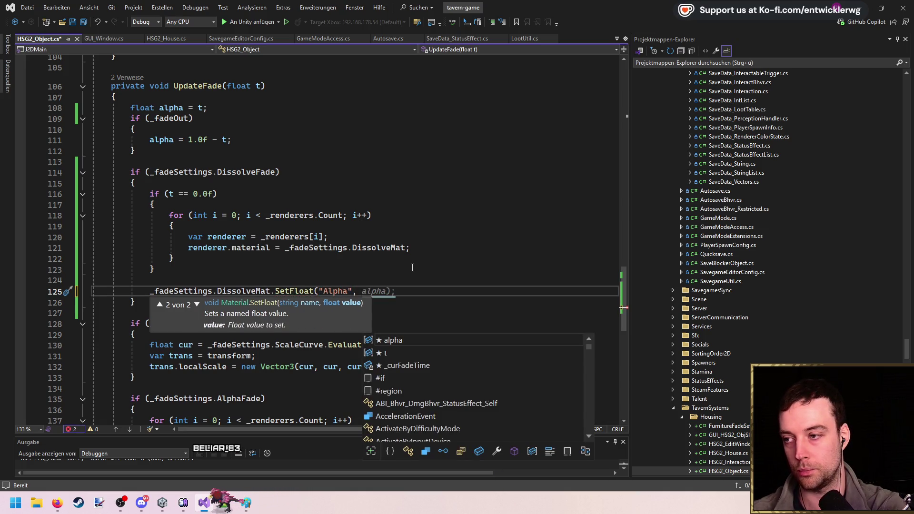
key("Tab")
key("ctrl+s")
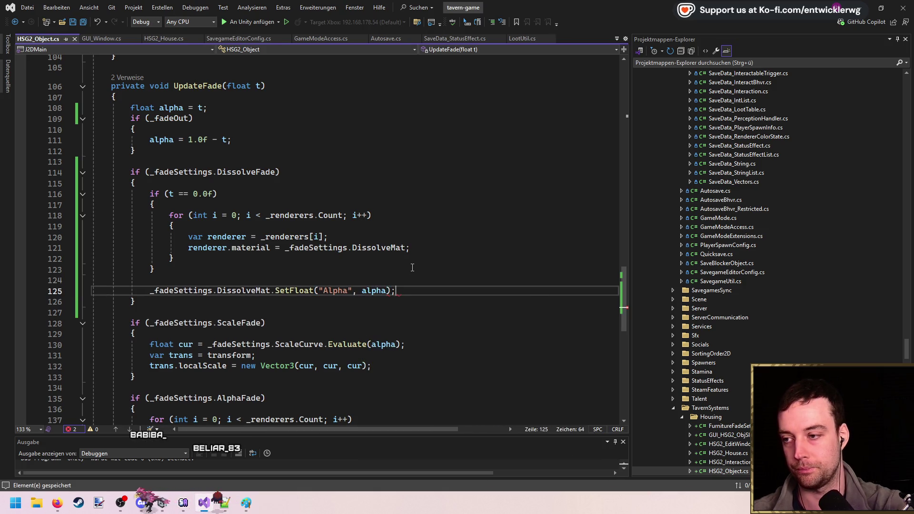
left_click(260, 193)
left_click(450, 276)
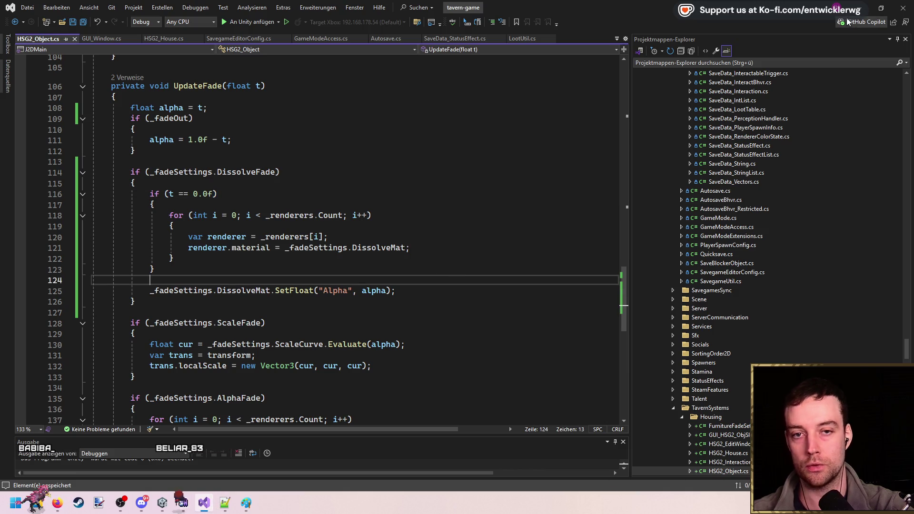
key("alt+Tab")
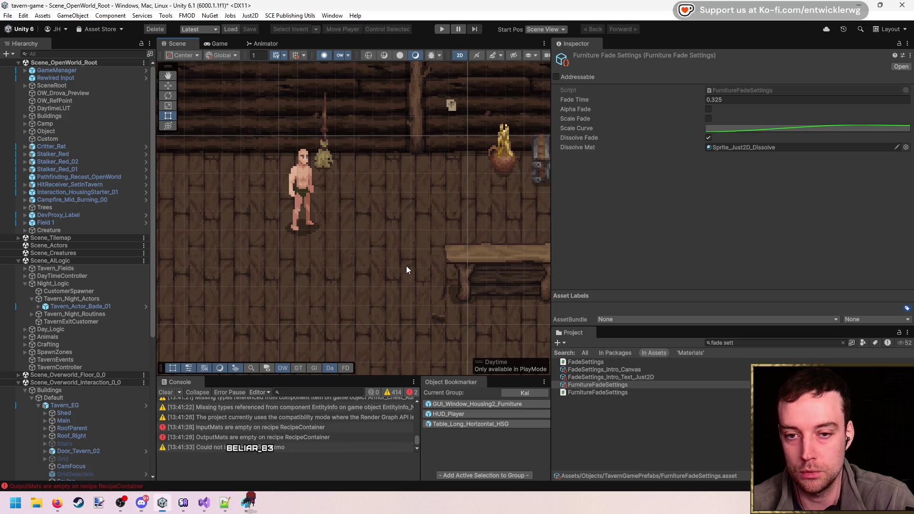
- Clear the Console, play with the Game view maximized, place a table, then pause
left_click(166, 392)
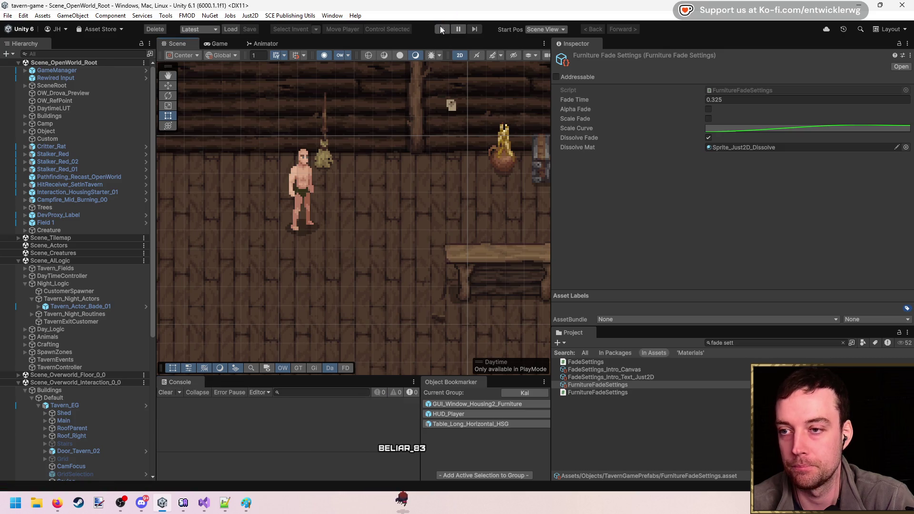
left_click(442, 29)
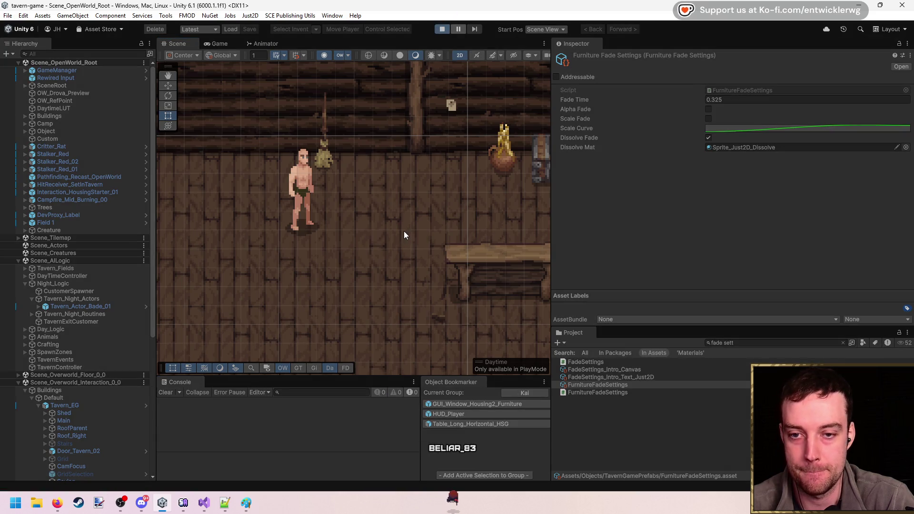
left_click(165, 392)
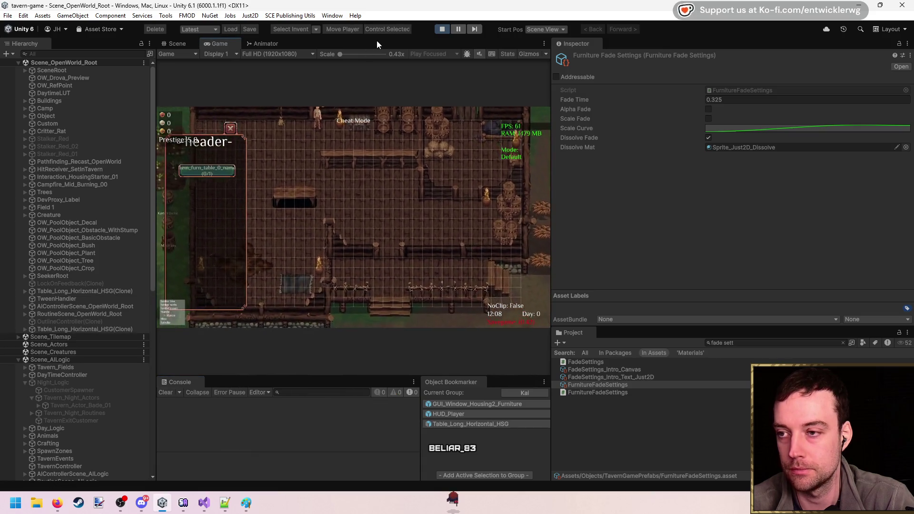
key("shift+space")
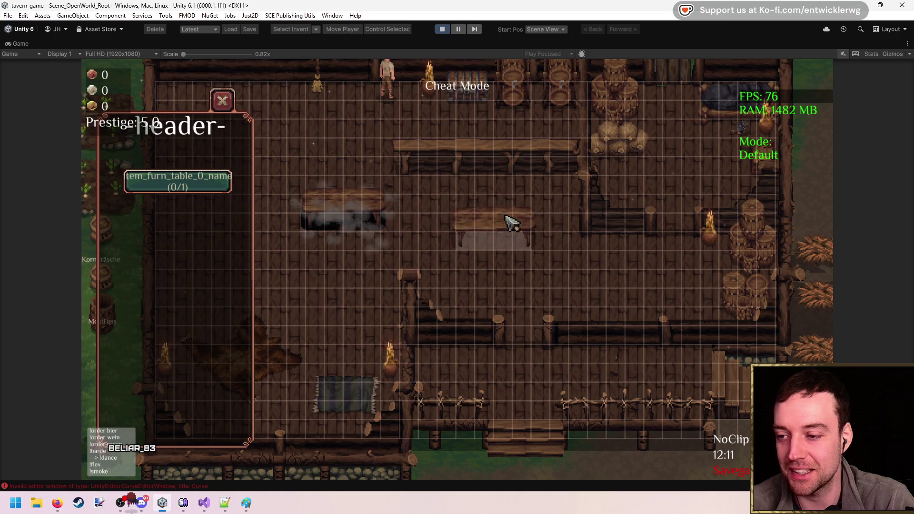
left_click(458, 29)
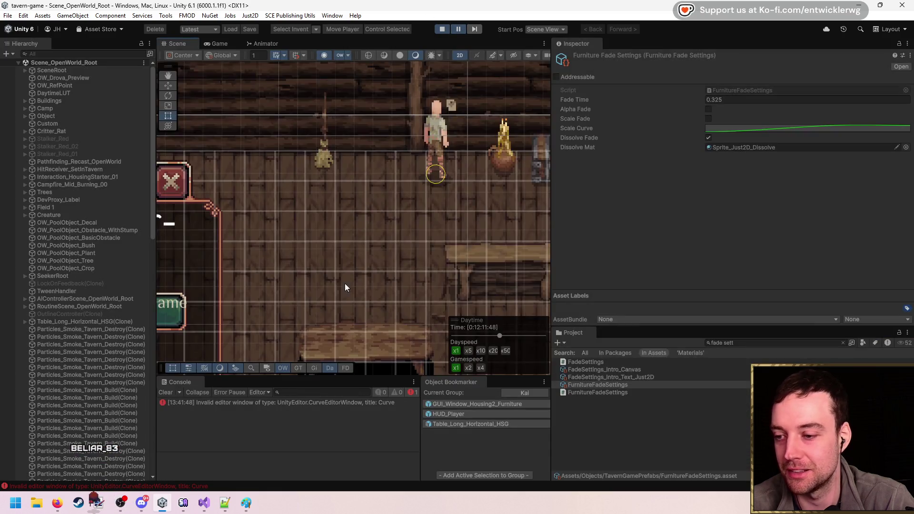
- Frame the placed table, select its Shadow child to see its Sprite_Just2D_Dissolve material, then stop playing
key("f")
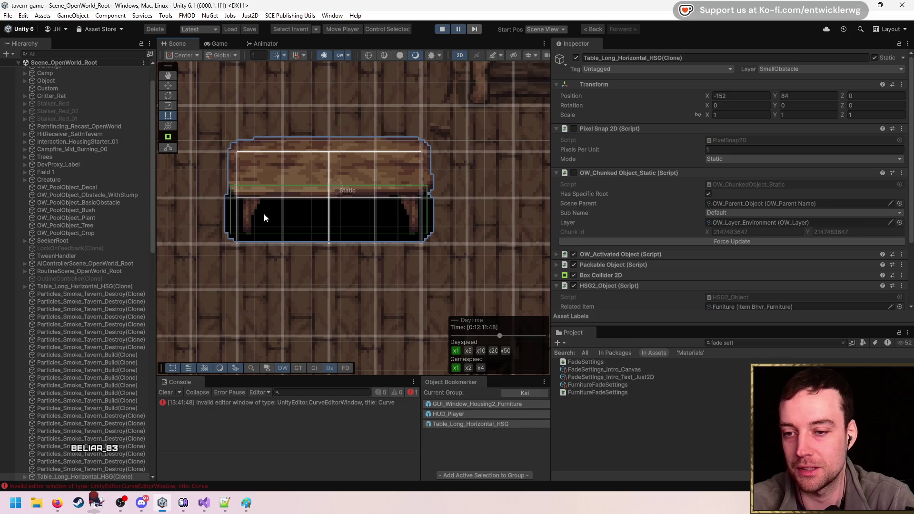
scroll(91, 368, "down", 6)
left_click(116, 305)
key("Right")
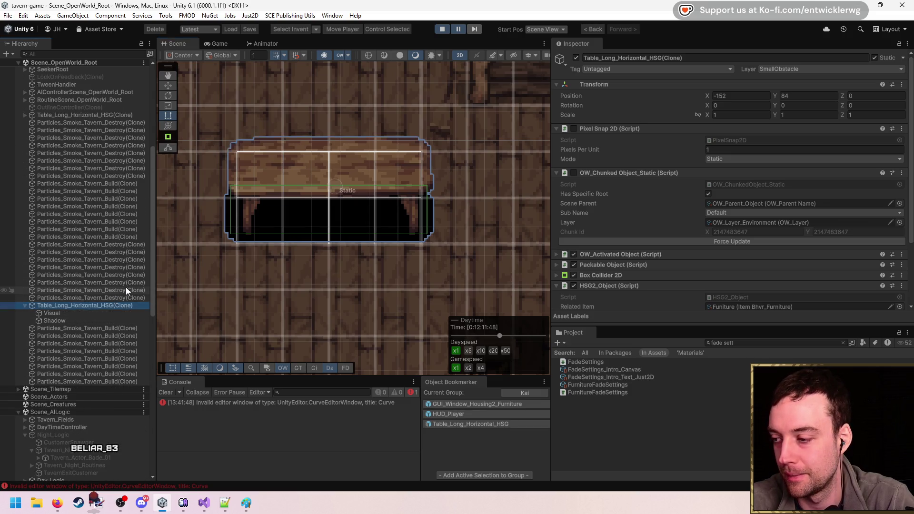
key("Down")
key("Down")
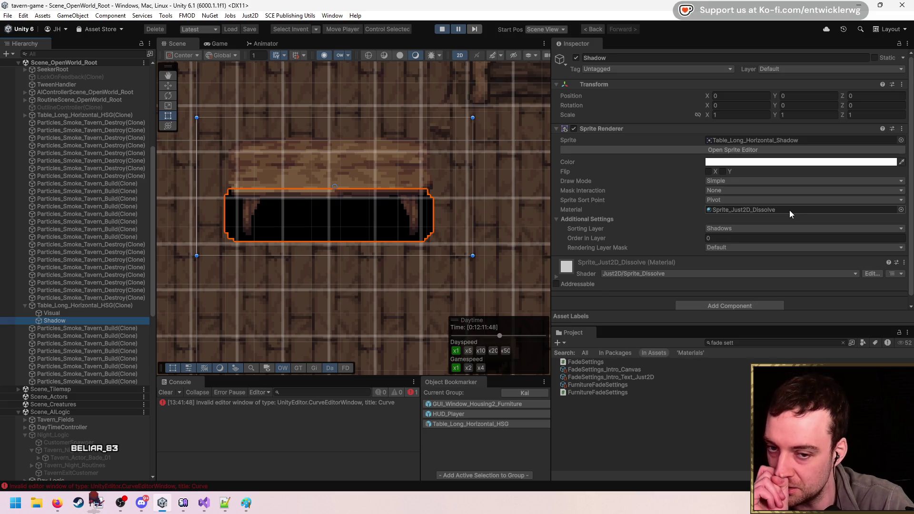
left_click(442, 29)
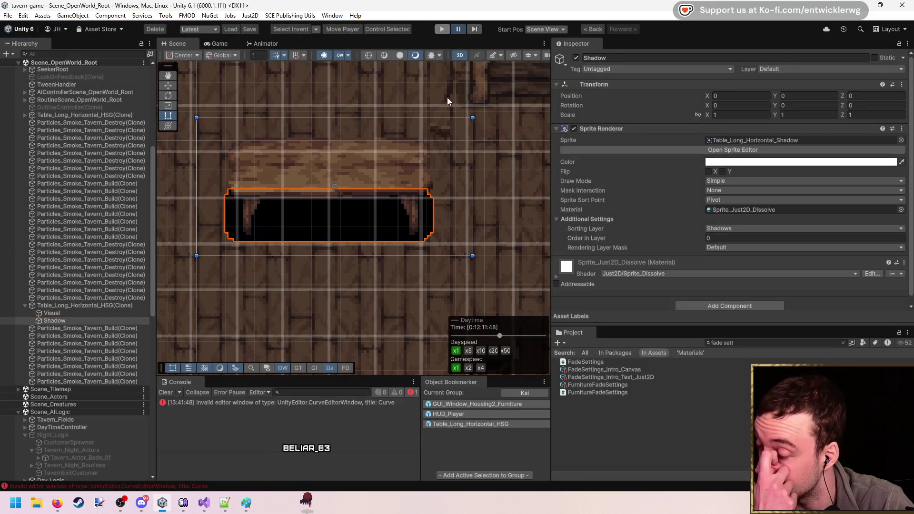
- In the table prefab, remove Shadow from the HSG2_Object Renderers list and clear the Console
double_click(513, 424)
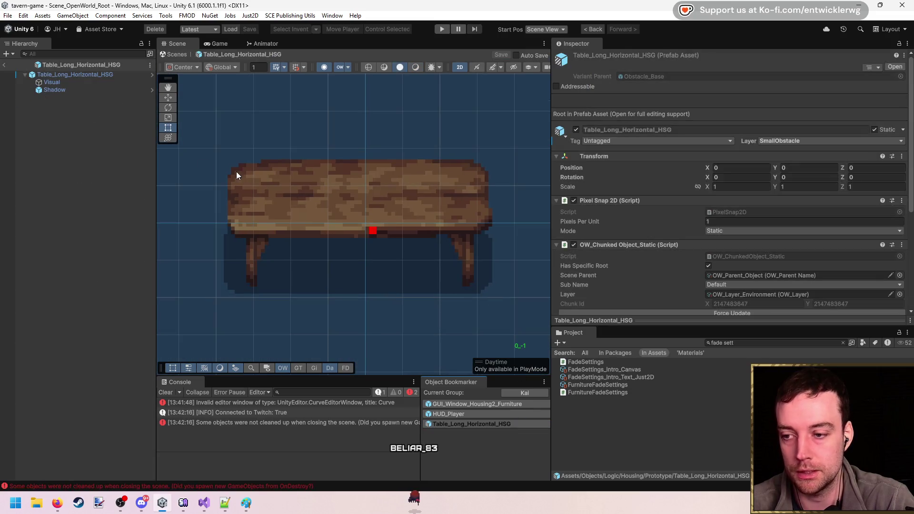
left_click(81, 74)
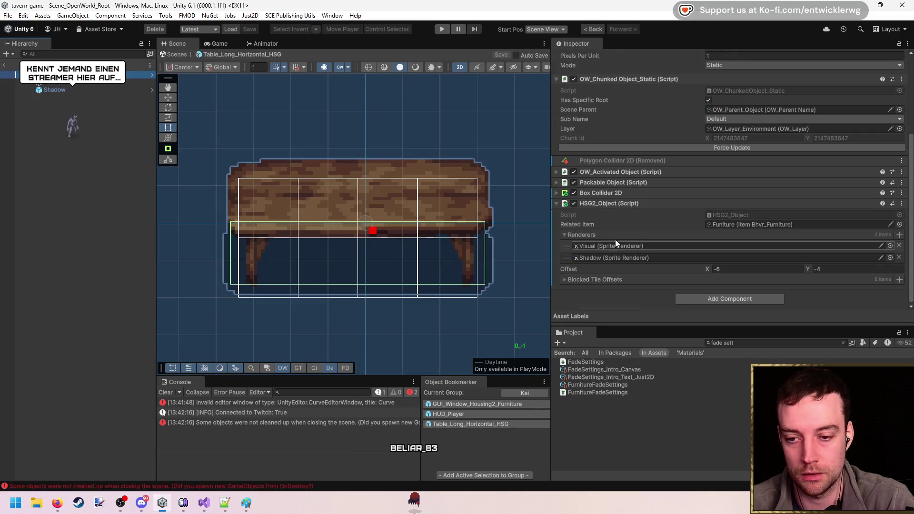
left_click(898, 258)
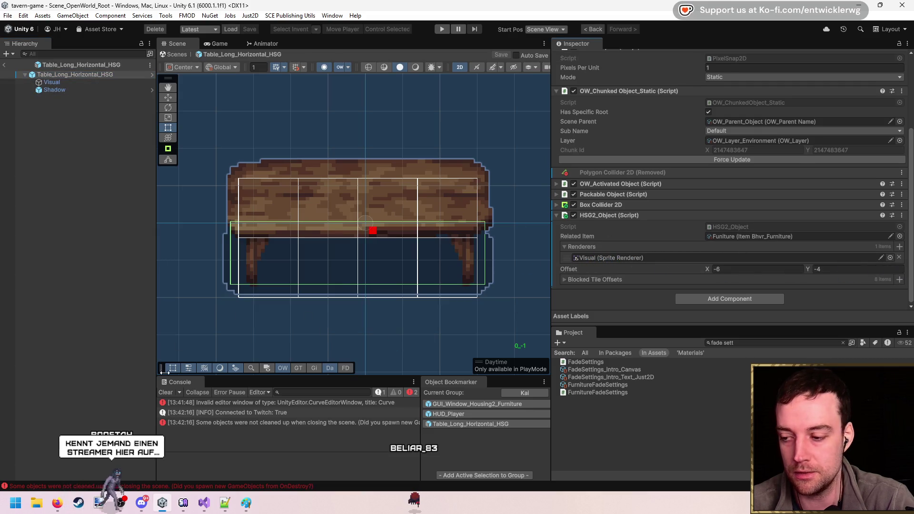
left_click(171, 392)
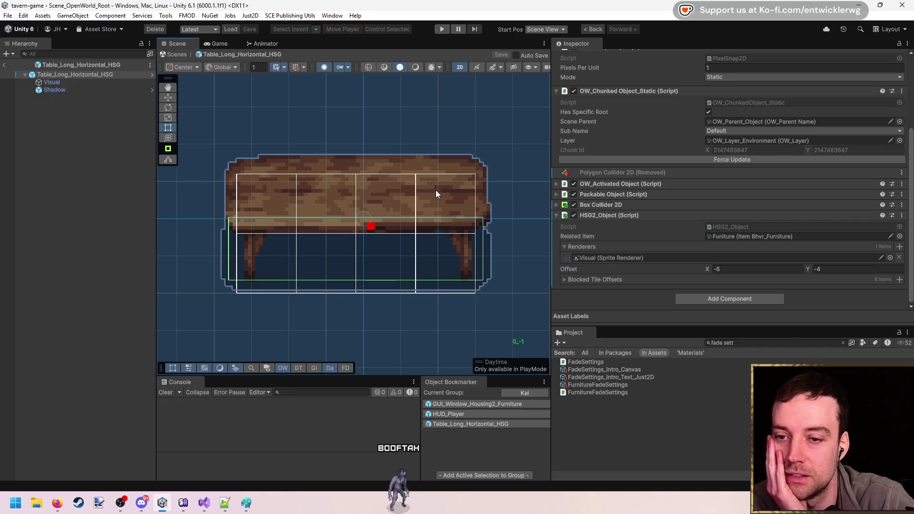
left_click(204, 503)
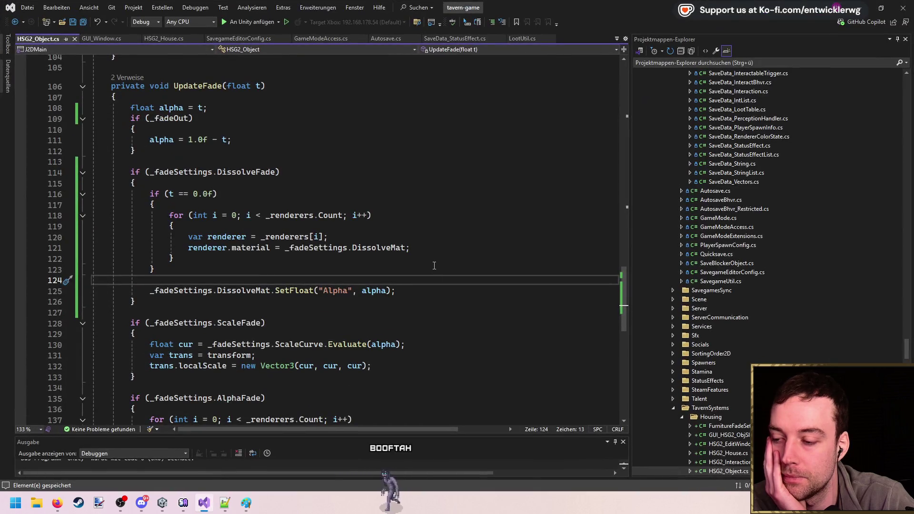
- Change material to sharedMaterial on line 121 and save the script
left_click(266, 248)
double_click(266, 247)
key("BackSpace")
type("share")
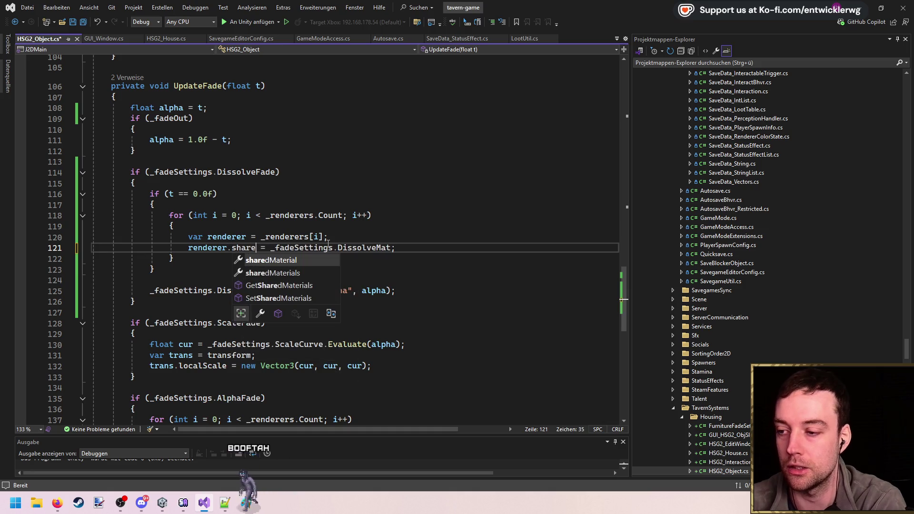
key("BackSpace")
key("BackSpace")
key("BackSpace")
type("share")
key("Tab")
key("ctrl+s")
left_click(548, 243)
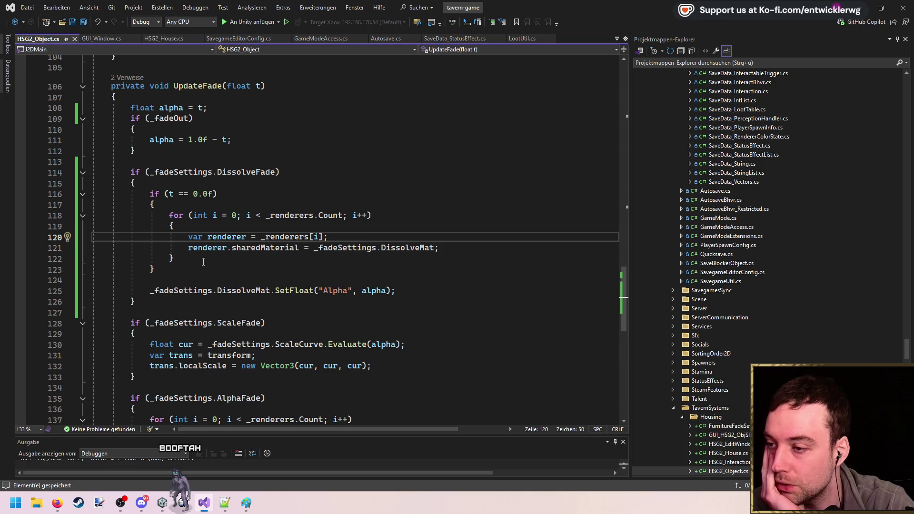
- Duplicate the if (t == 0.0f) block below SetFloat, change its condition to 1.0f, and save
left_click_drag(163, 270, 149, 194)
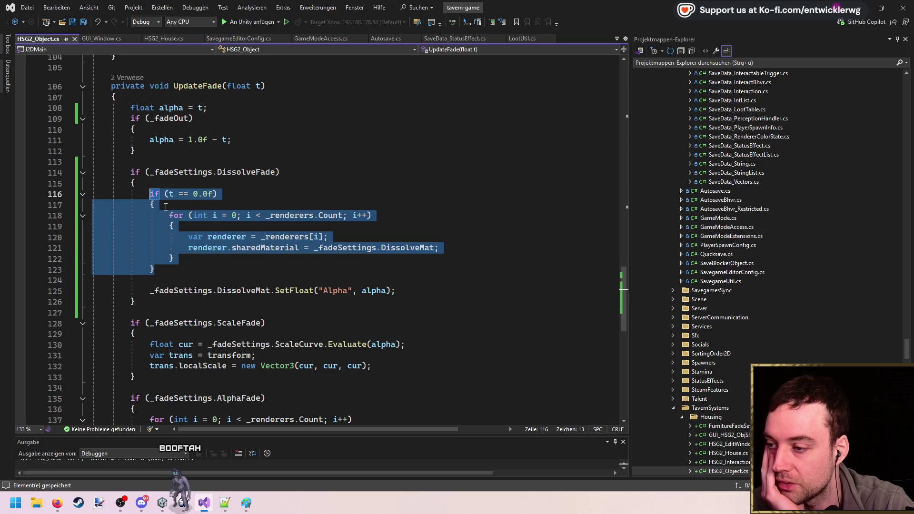
scroll(327, 235, "down", 1)
key("ctrl+c")
left_click(420, 256)
key("Return")
key("Return")
key("ctrl+v")
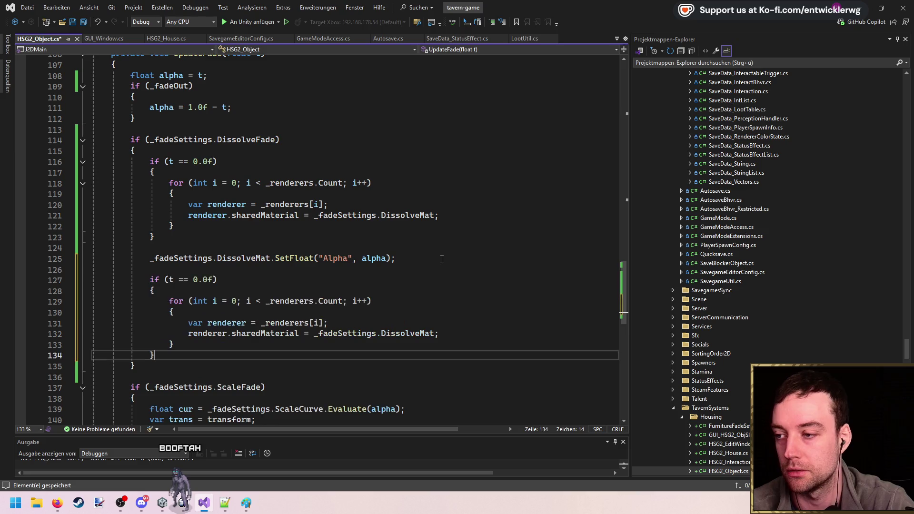
double_click(195, 280)
type("1")
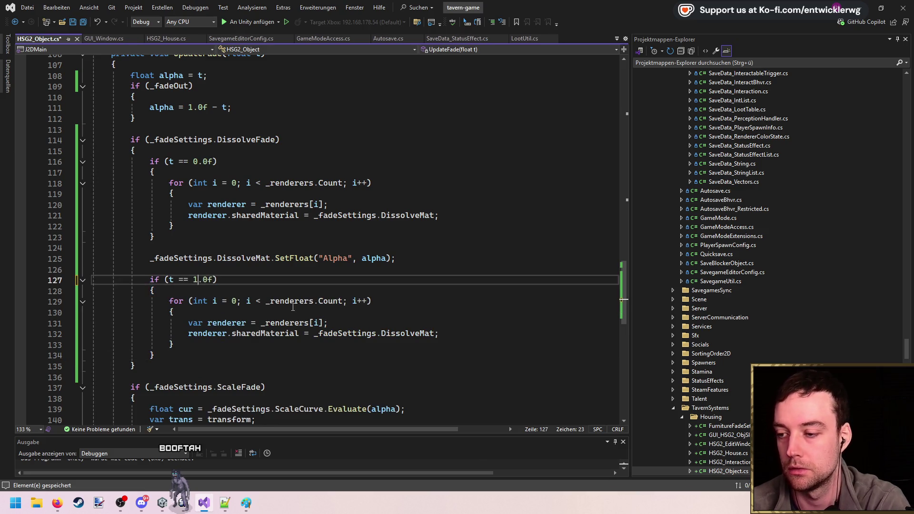
key("ctrl+s")
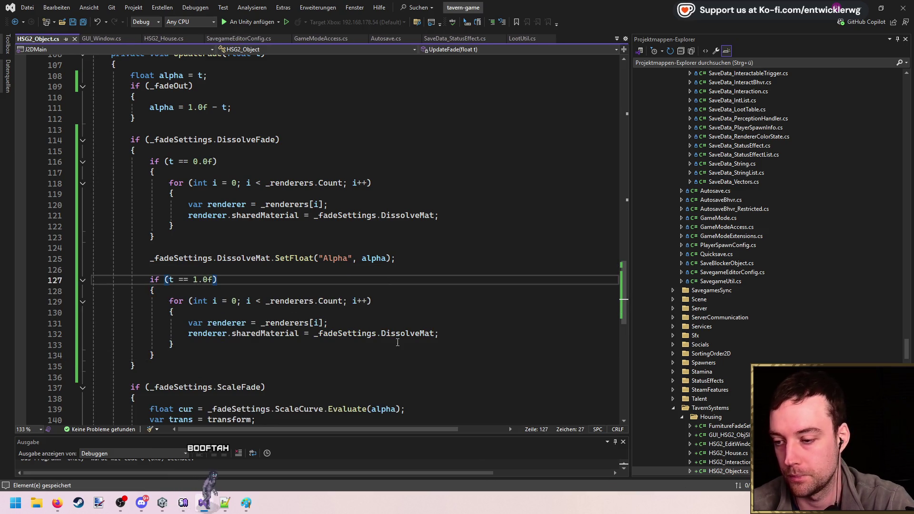
- Compare the materials and sharedMaterials suggestions for the assignment on line 132
double_click(408, 334)
scroll(462, 262, "up", 1)
scroll(461, 265, "down", 2)
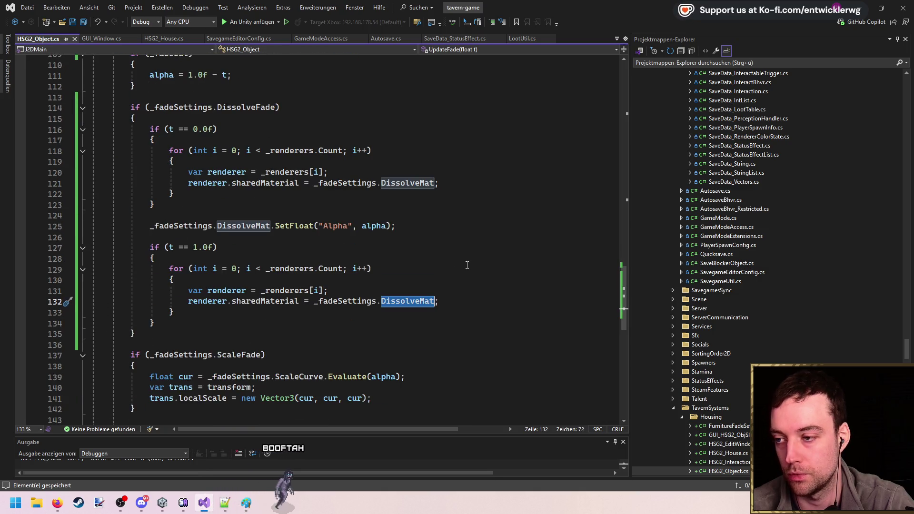
double_click(278, 301)
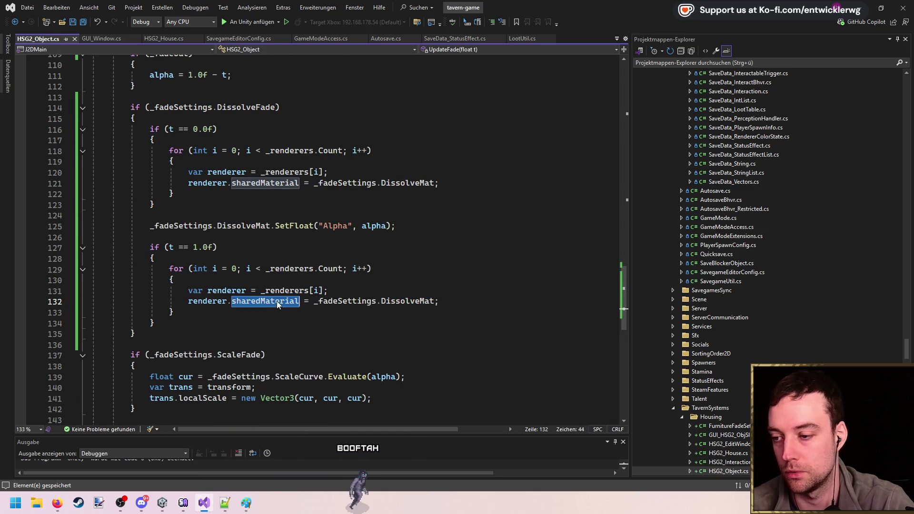
type("mater")
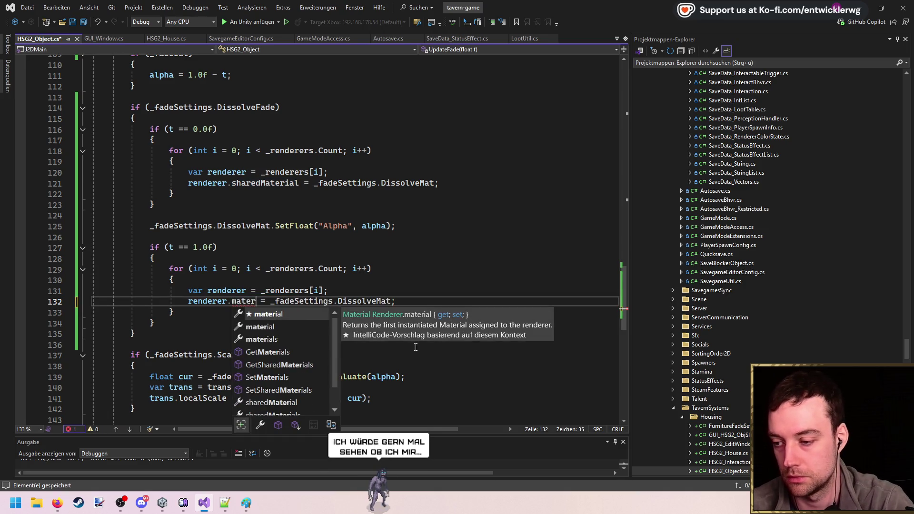
left_click(293, 339)
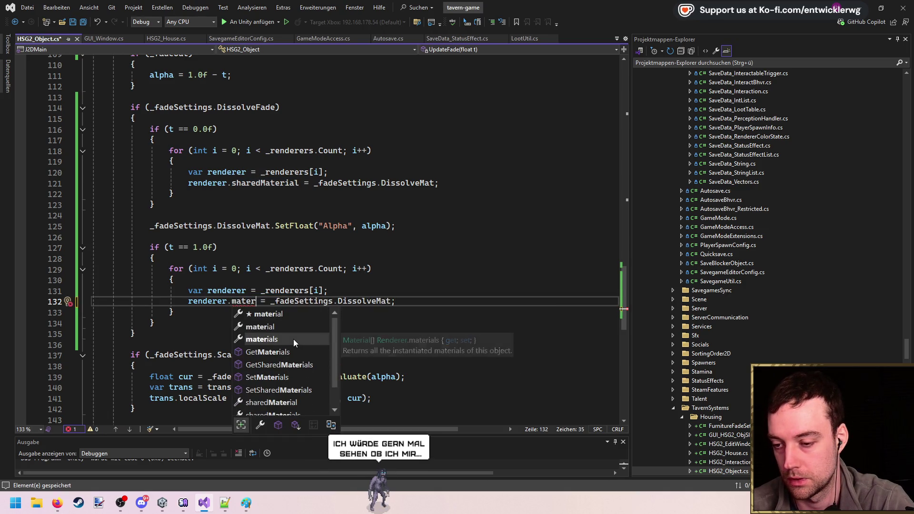
scroll(289, 339, "down", 1)
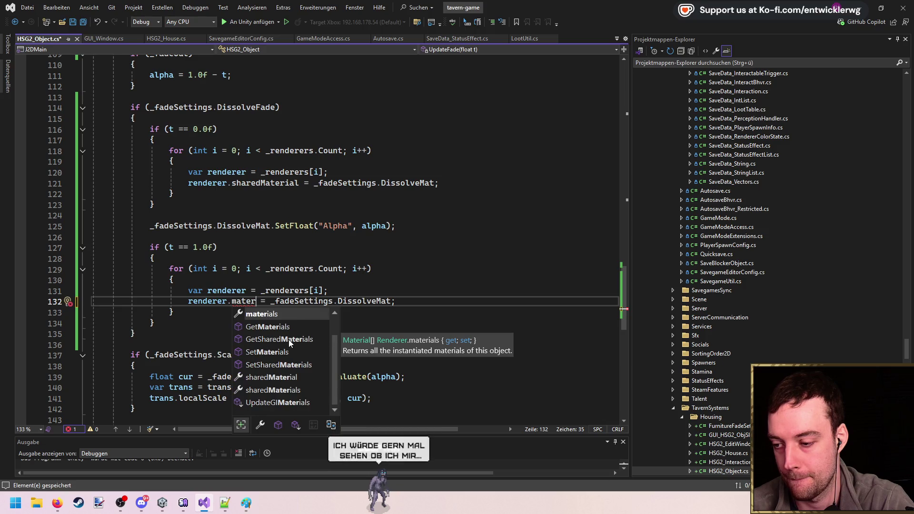
left_click(299, 391)
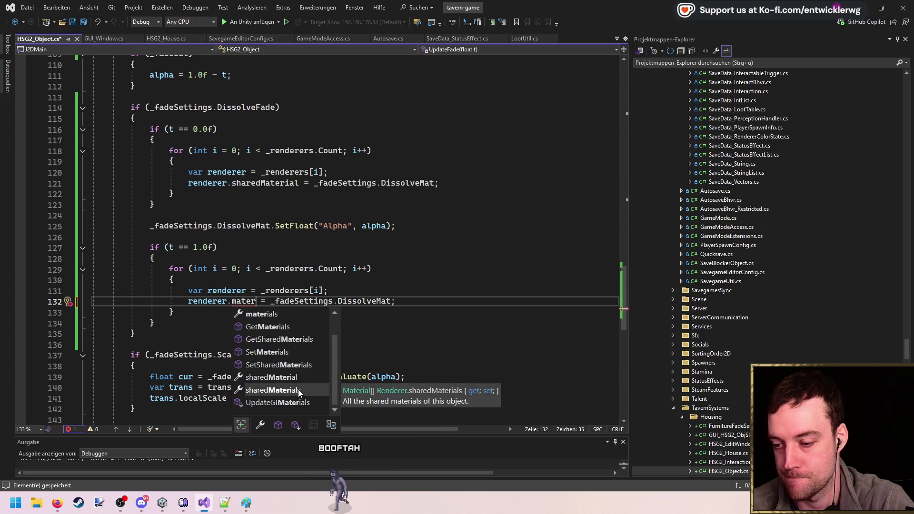
left_click(434, 301)
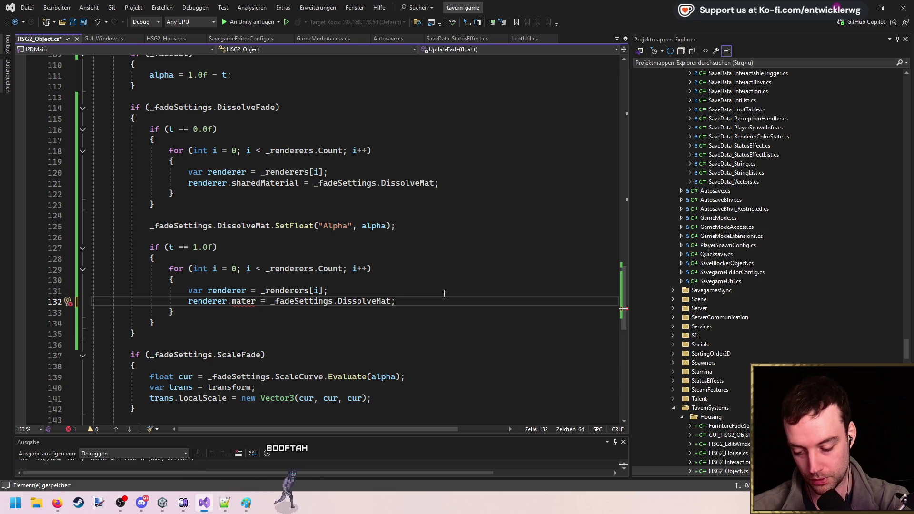
- Make line 132 assign sharedMaterial, save, and select the new t == 1.0f block
double_click(243, 302)
type("sharedMa")
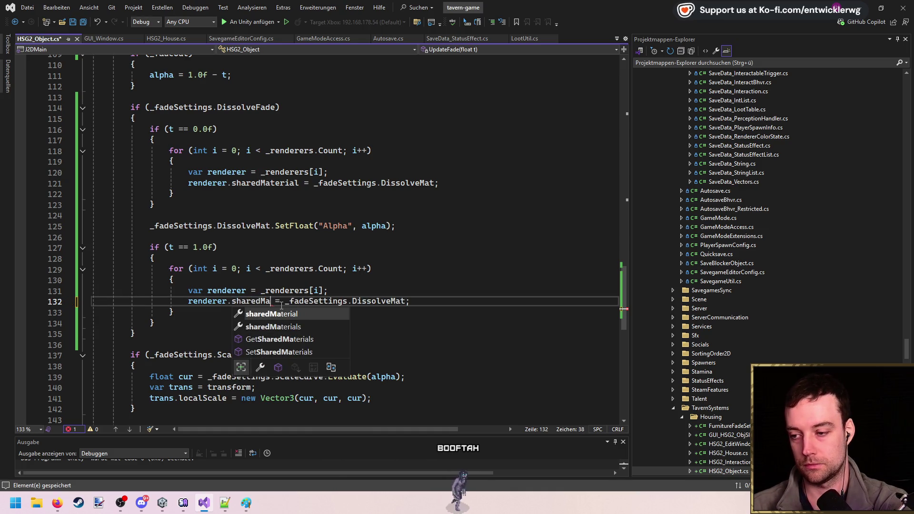
key("Tab")
key("ctrl+s")
left_click(460, 288)
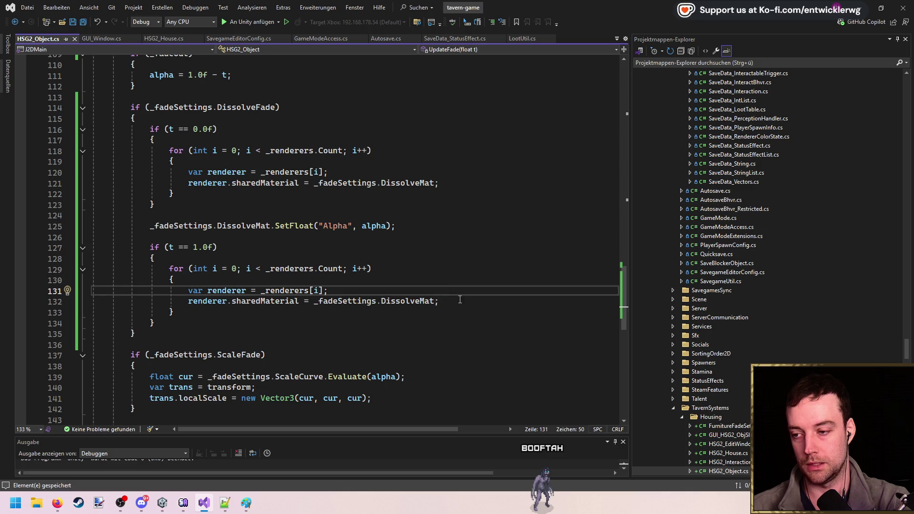
left_click_drag(181, 316, 66, 243)
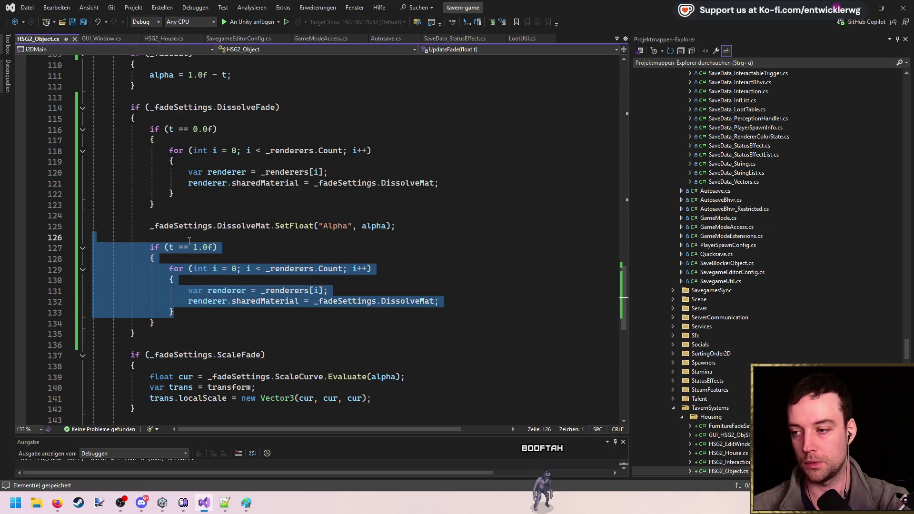
- Replace the t == 1.0f loop with '//TODO: we should revert back to the original material w', save, and return to Unity
key("ctrl+z")
key("ctrl+z")
key("ctrl+z")
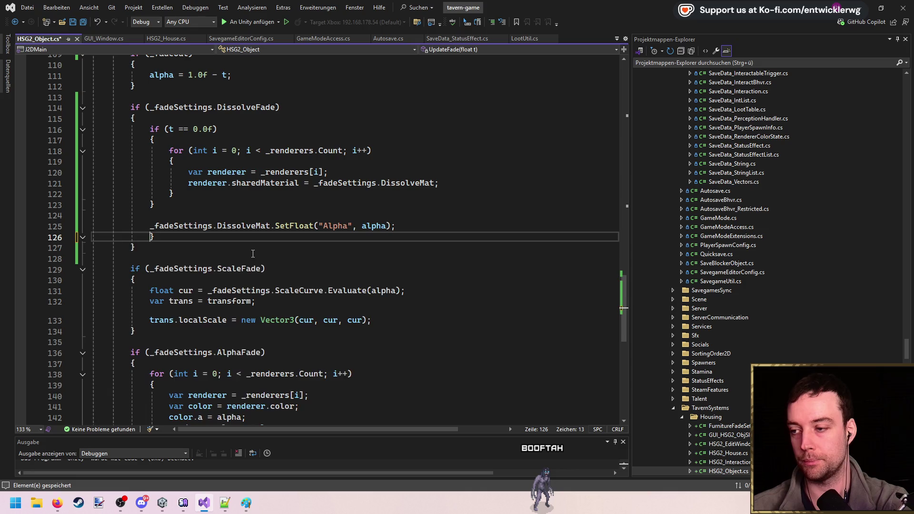
key("ctrl+z")
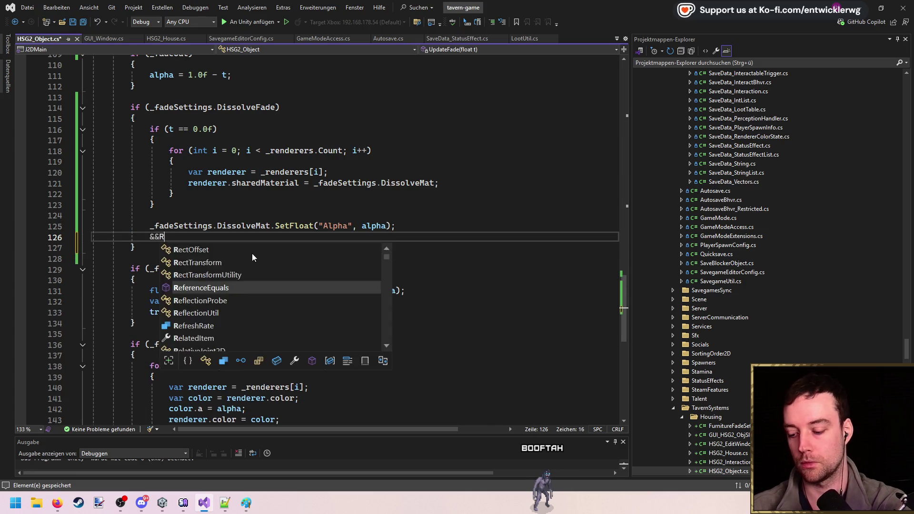
key("BackSpace")
key("BackSpace")
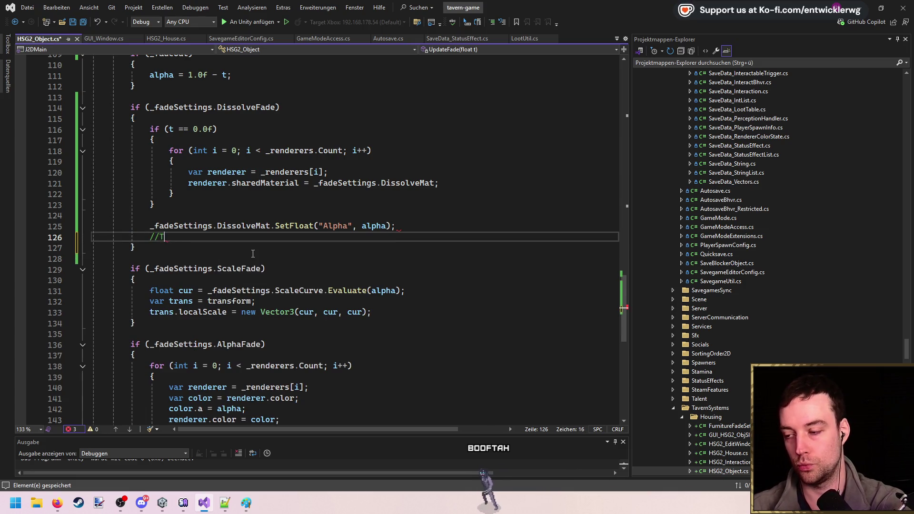
type("//TODO: we should revert back to the")
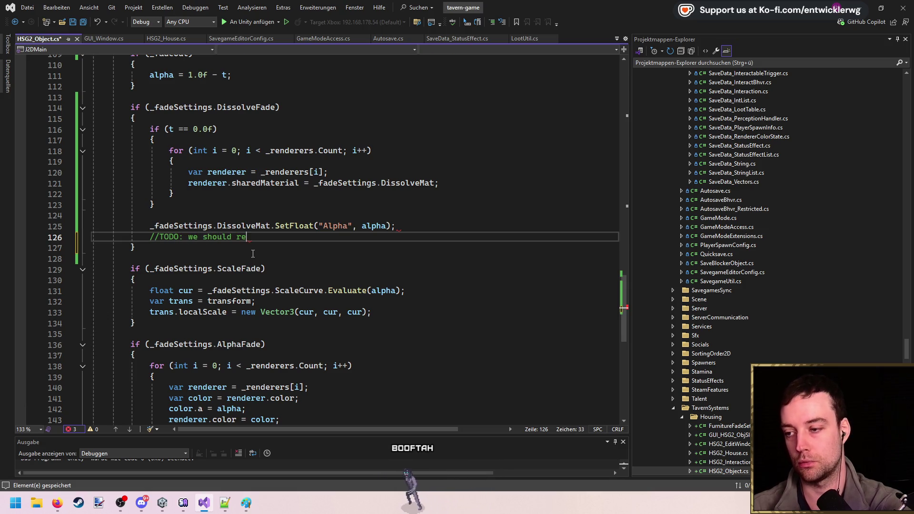
type(" original material when f")
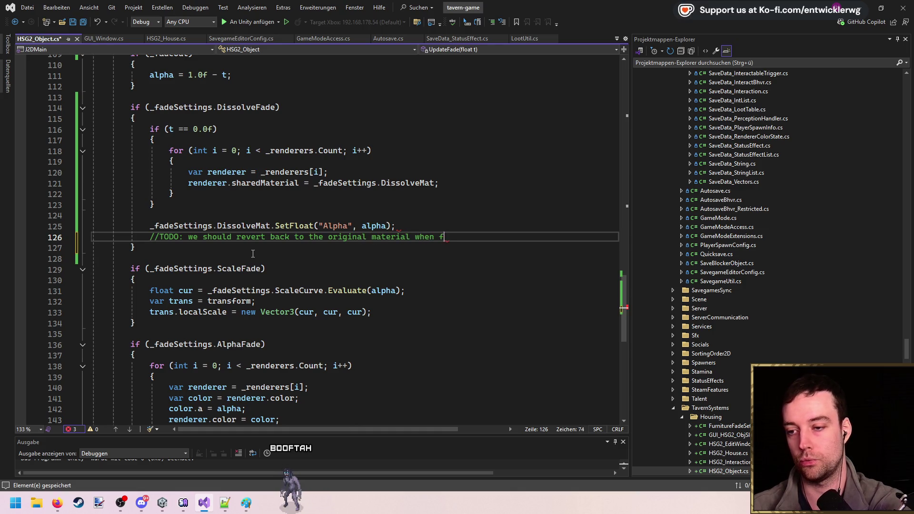
key("ctrl+s")
left_click(453, 218)
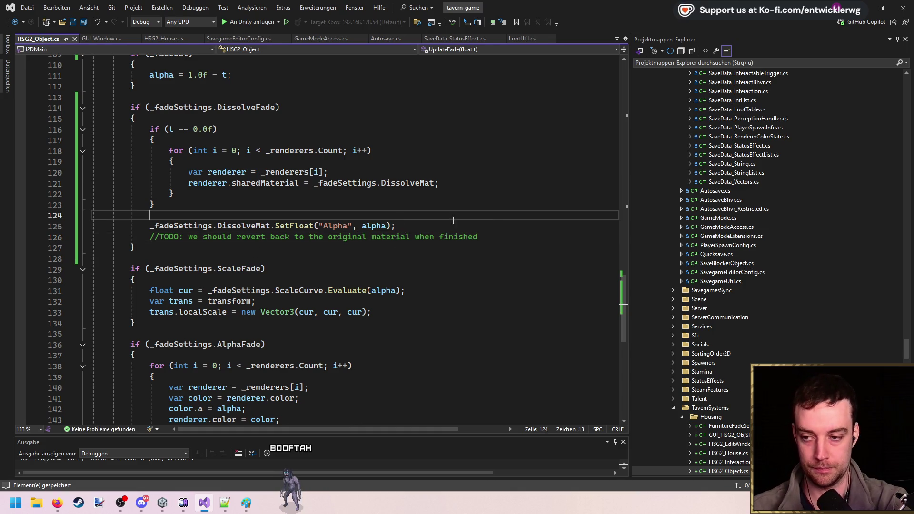
key("alt+Tab")
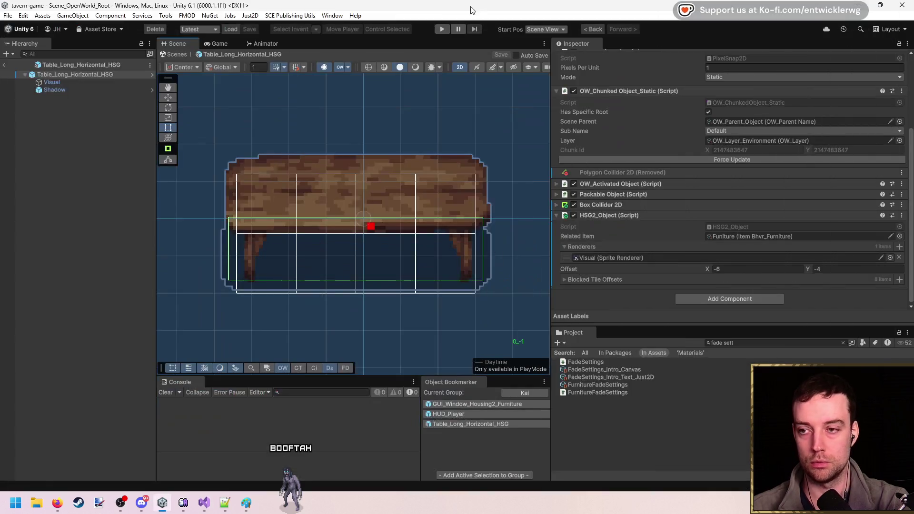
- Rename the SetFloat property from Alpha to _Alpha in the fade code
scroll(288, 235, "down", 2)
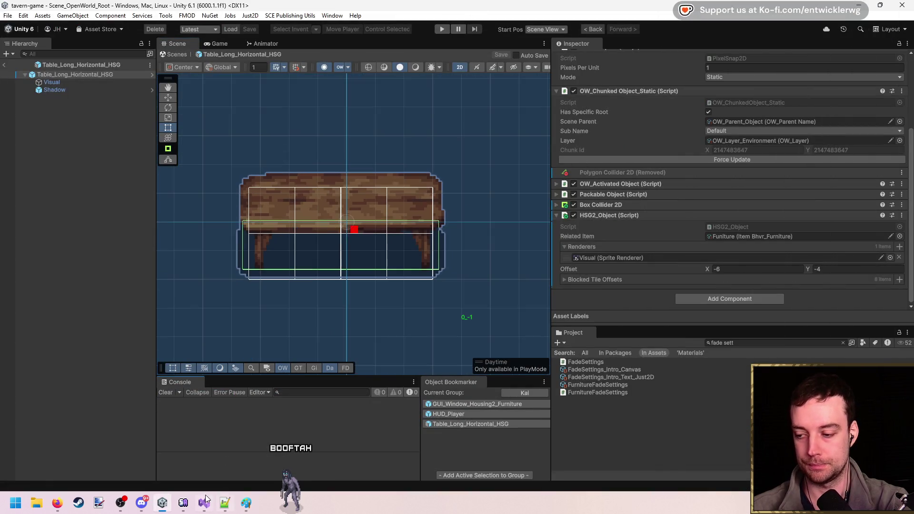
left_click(205, 501)
left_click(325, 258)
type("_")
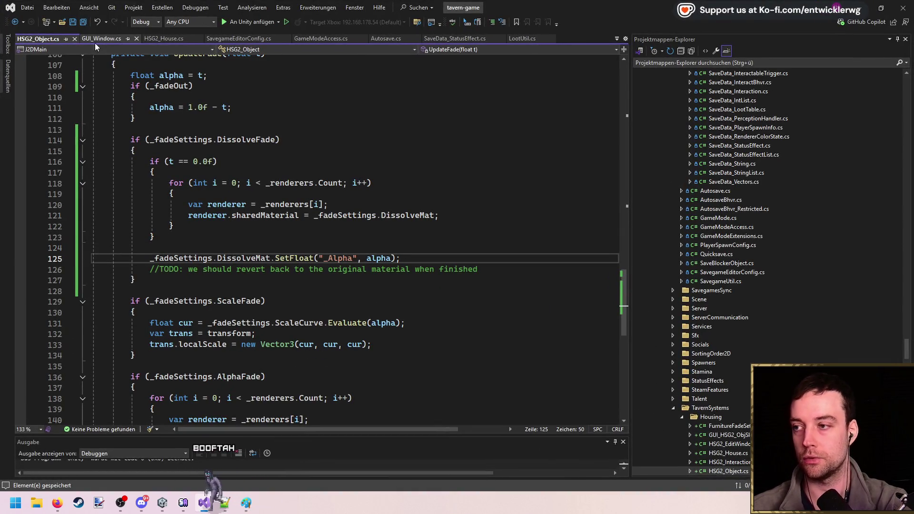
left_click(484, 152)
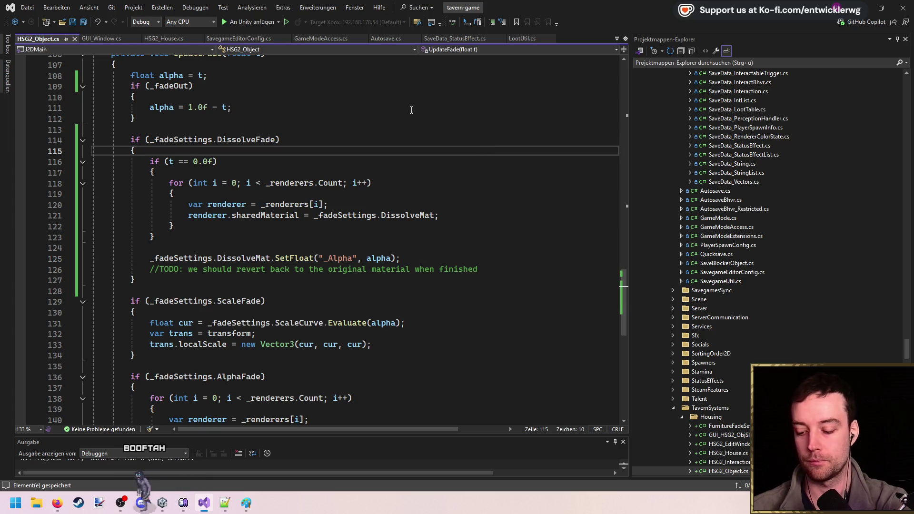
- Open Sprite_Just2D_Dissolve.shader through a code search for 'Dissolve'
key("ctrl+t")
type("Dissolve")
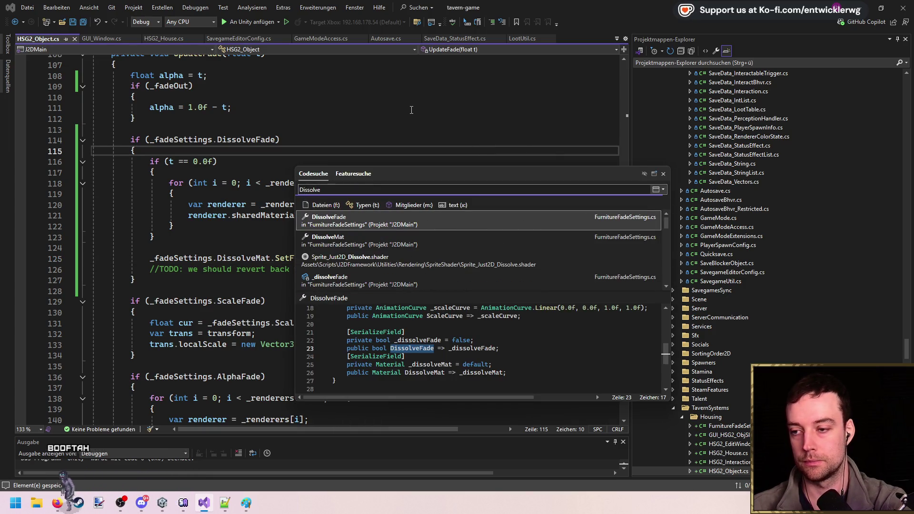
key("Down")
key("Down")
key("Down")
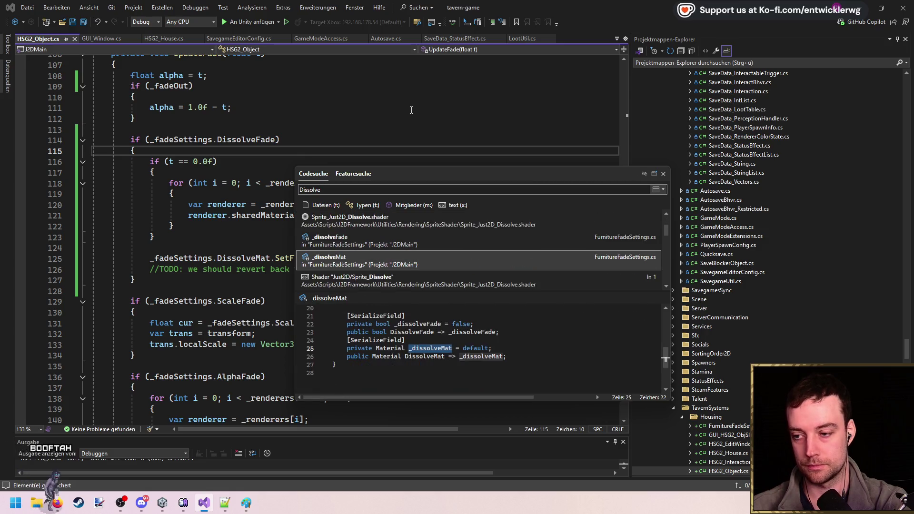
key("Up")
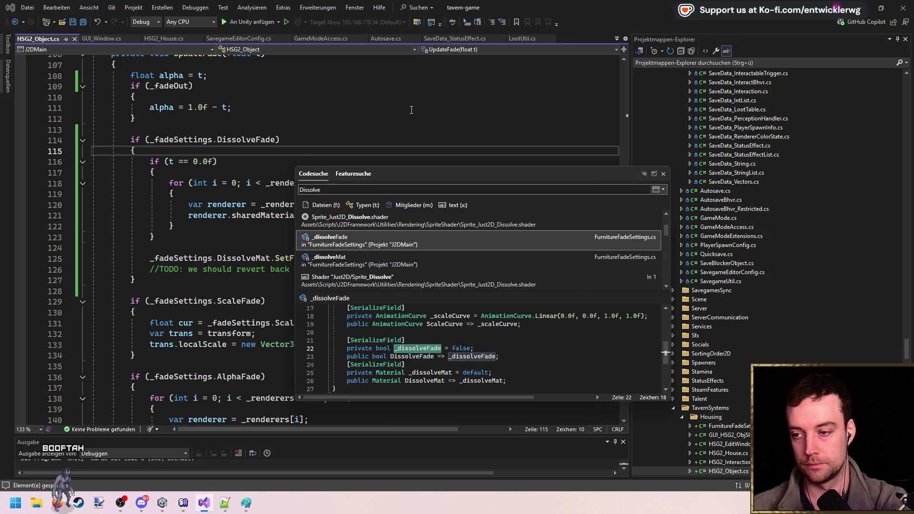
key("Up")
key("Return")
- Find the _Alpha uniform on line 53 of the shader, then switch back to Unity
left_click(341, 125)
double_click(134, 146)
key("ctrl+f")
scroll(282, 202, "down", 8)
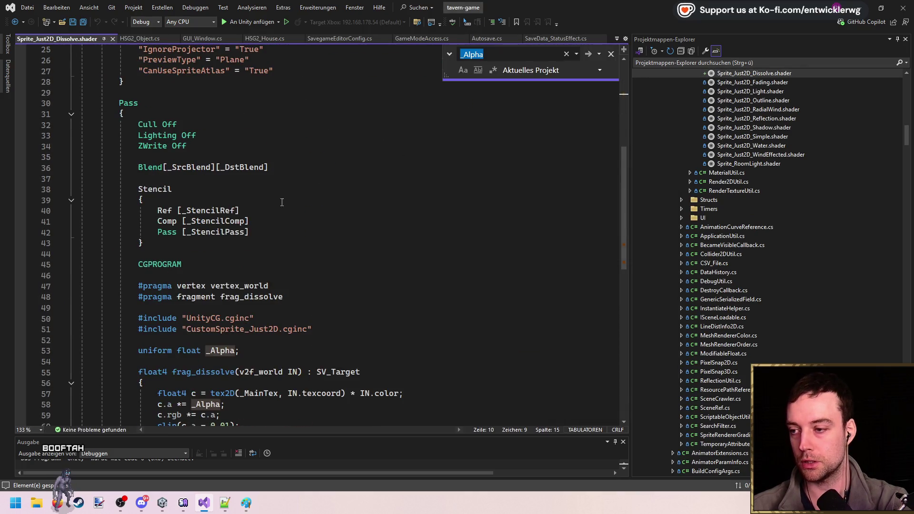
scroll(282, 202, "down", 3)
left_click(362, 249)
key("Escape")
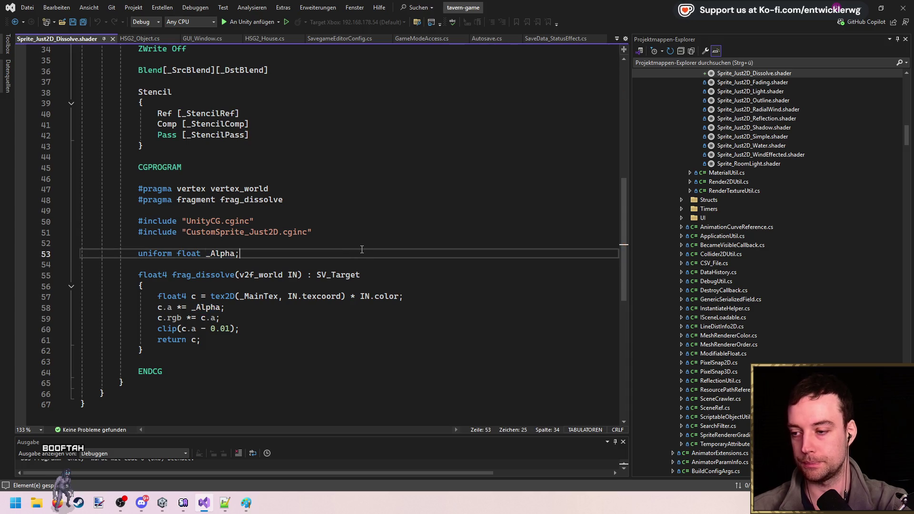
left_click(498, 247)
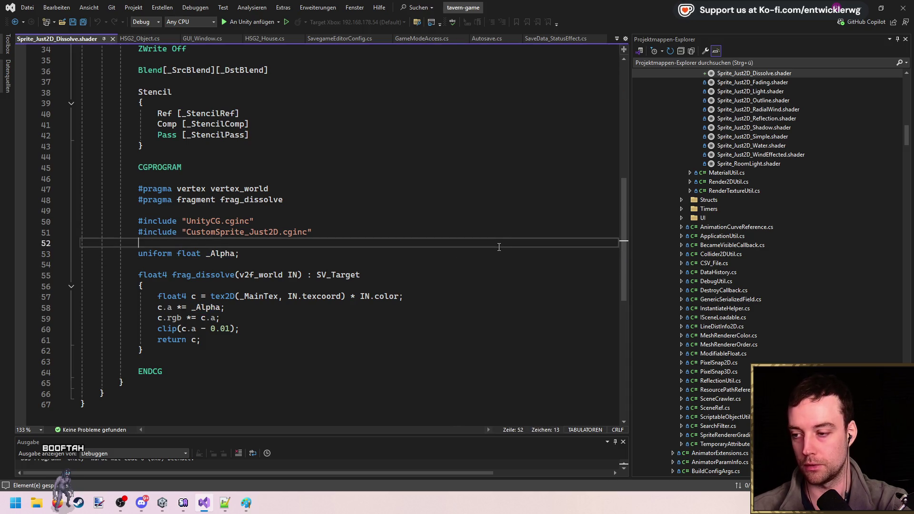
key("alt+Tab")
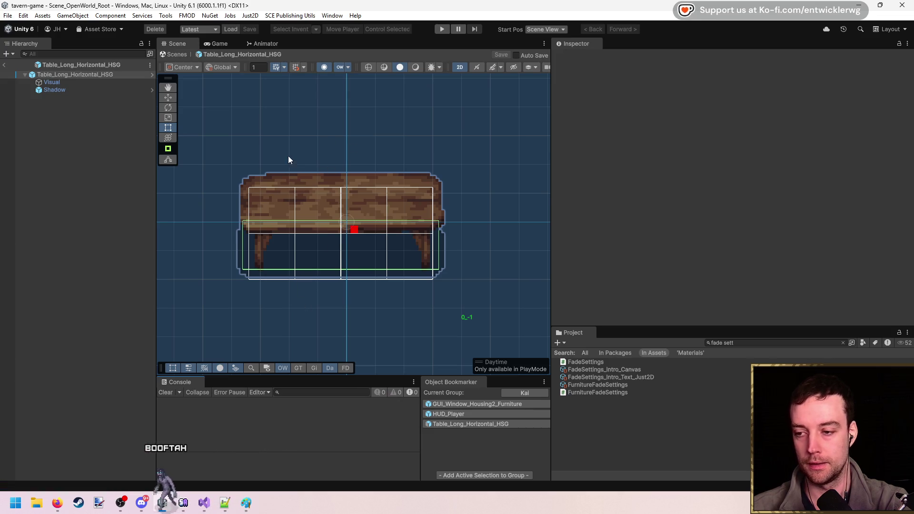
- Exit the Table_Long_Horizontal_HSG prefab, clear the Project search and Console, and start Play mode
right_click(315, 162)
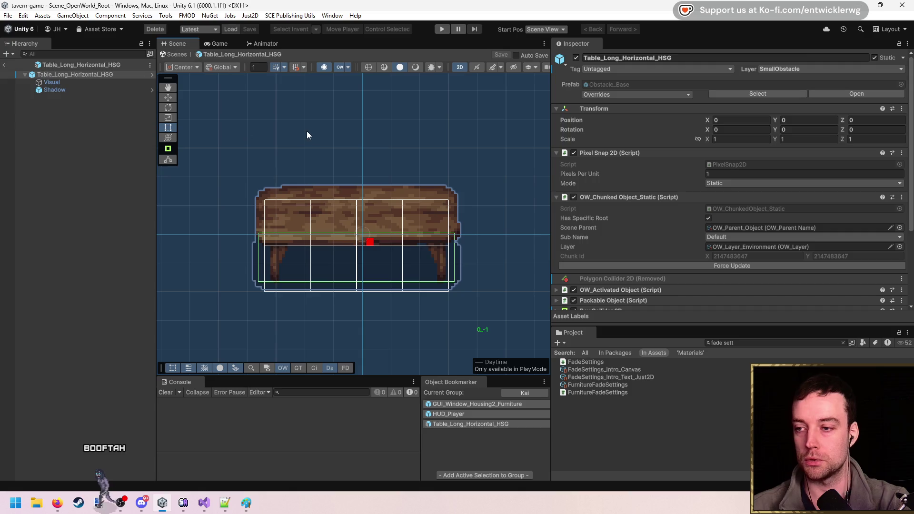
left_click(2, 74)
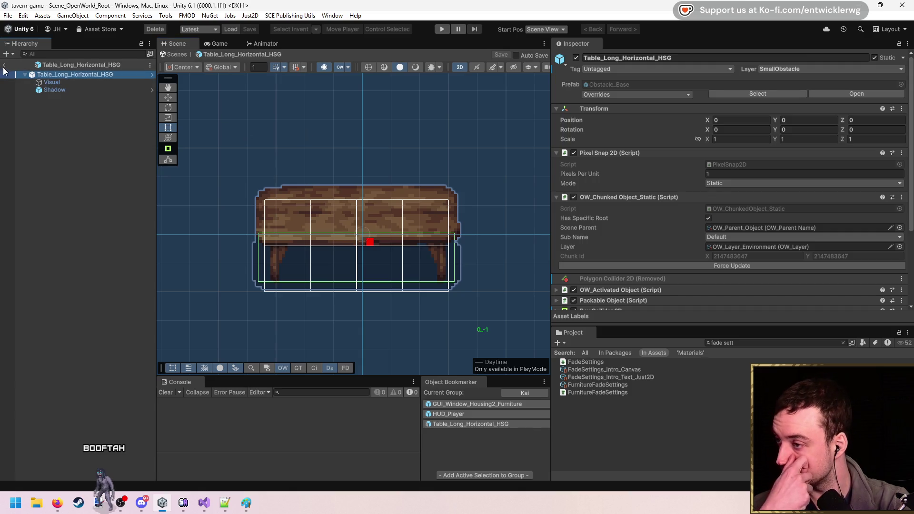
left_click(4, 65)
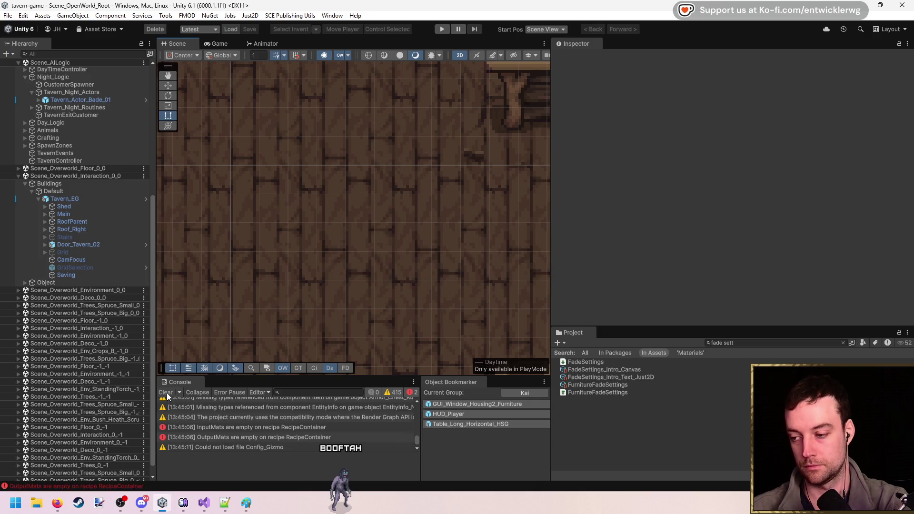
left_click(842, 343)
left_click(166, 392)
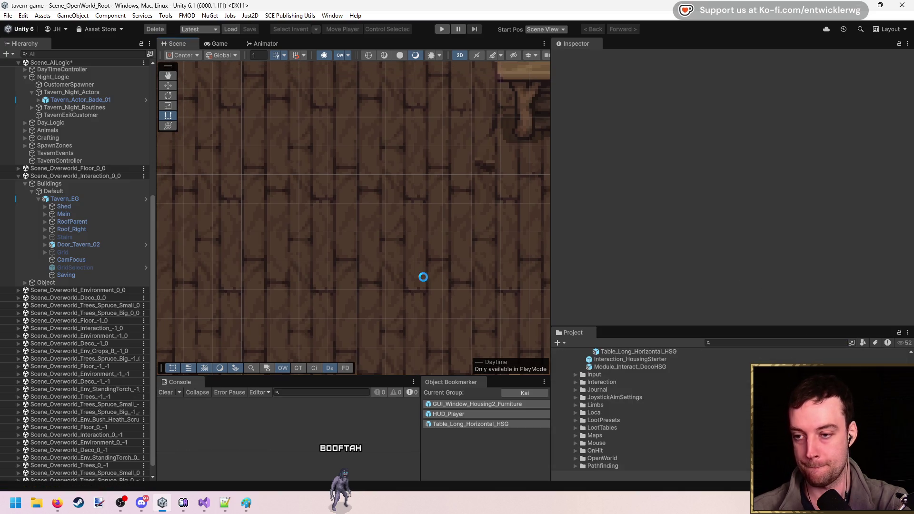
left_click(442, 29)
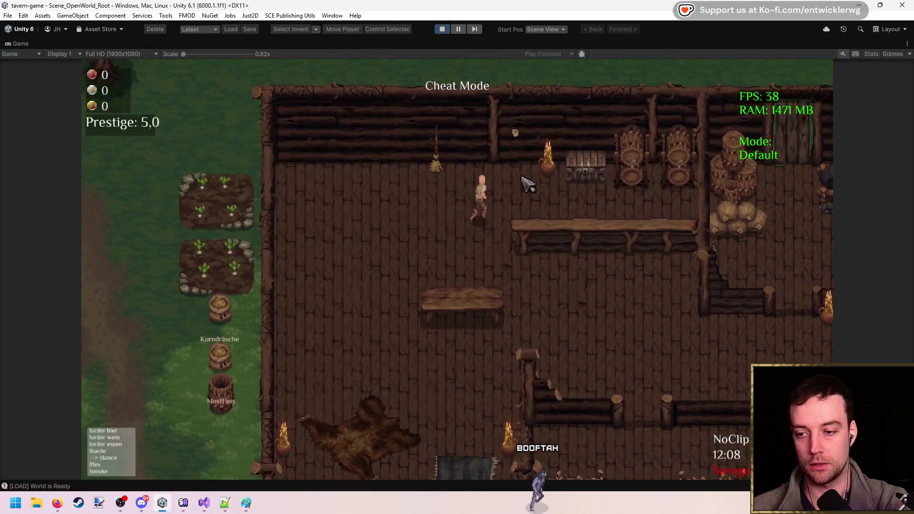
- In build mode, place a table in the tavern and remove it to watch it fade
key("b")
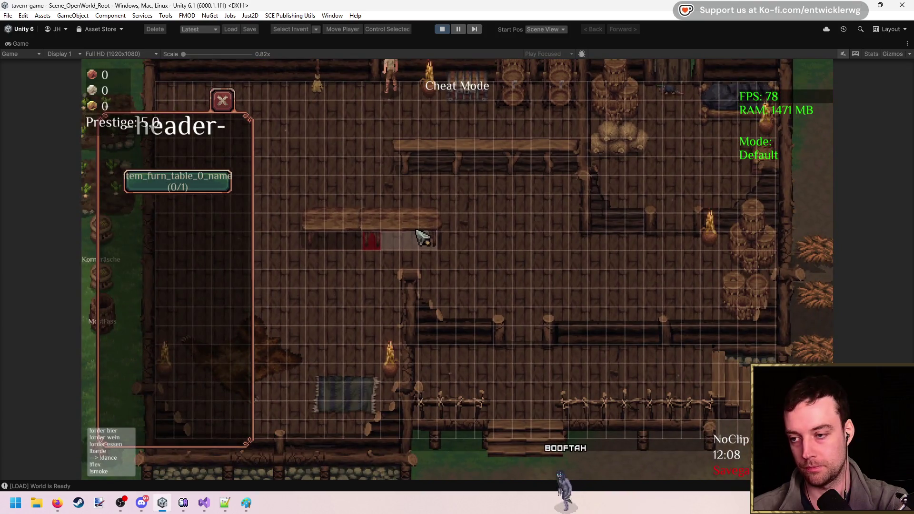
left_click(389, 223)
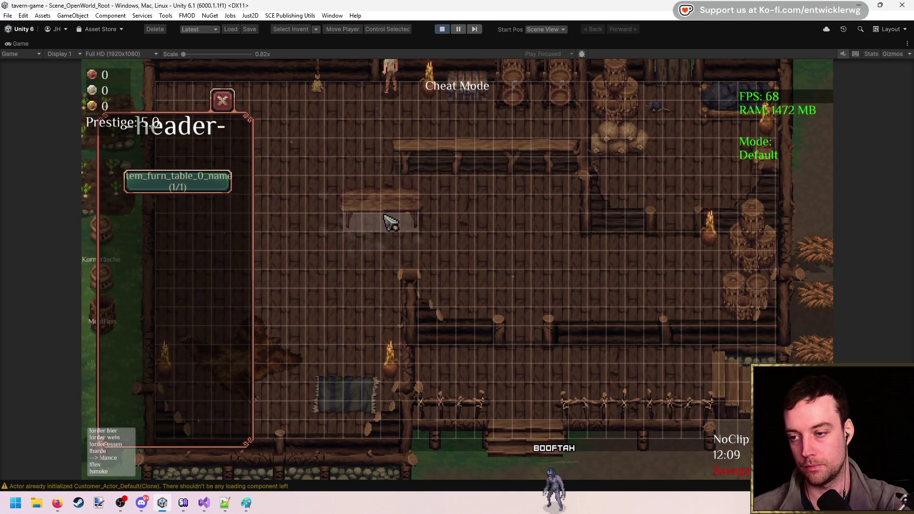
left_click(428, 238)
left_click(500, 234)
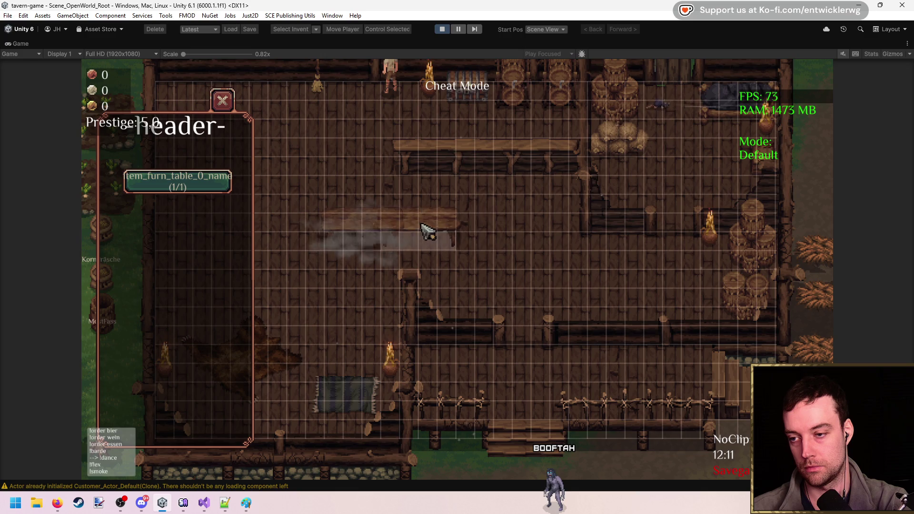
- Stop play mode and return to the dissolve shader in Visual Studio at line 58
key("ctrl+p")
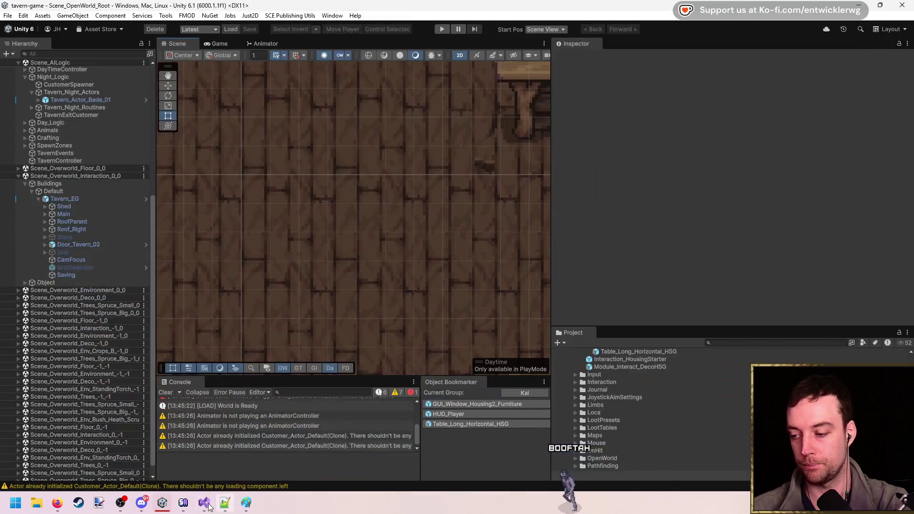
left_click(210, 504)
left_click(376, 243)
key("Down")
key("Down")
key("Down")
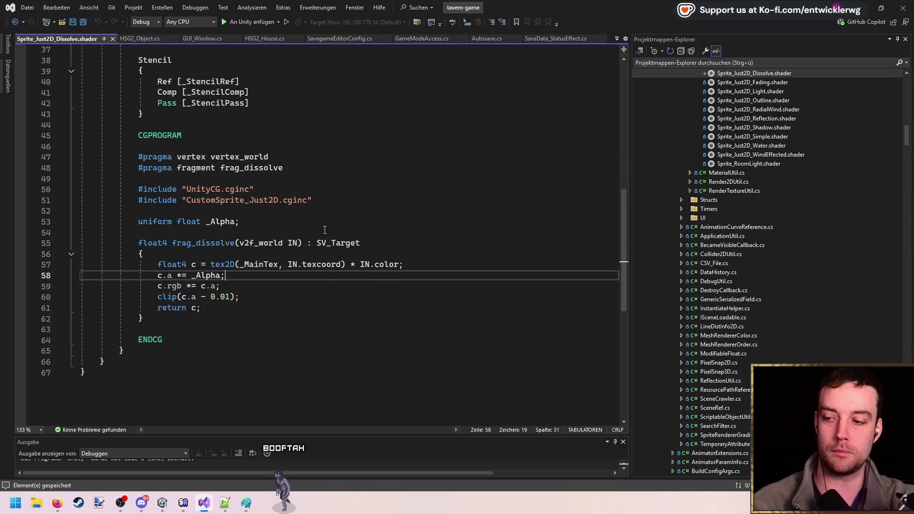
- Review the _Alpha uniform on line 53 and the frag_dissolve code near line 58
left_click(367, 212)
double_click(216, 222)
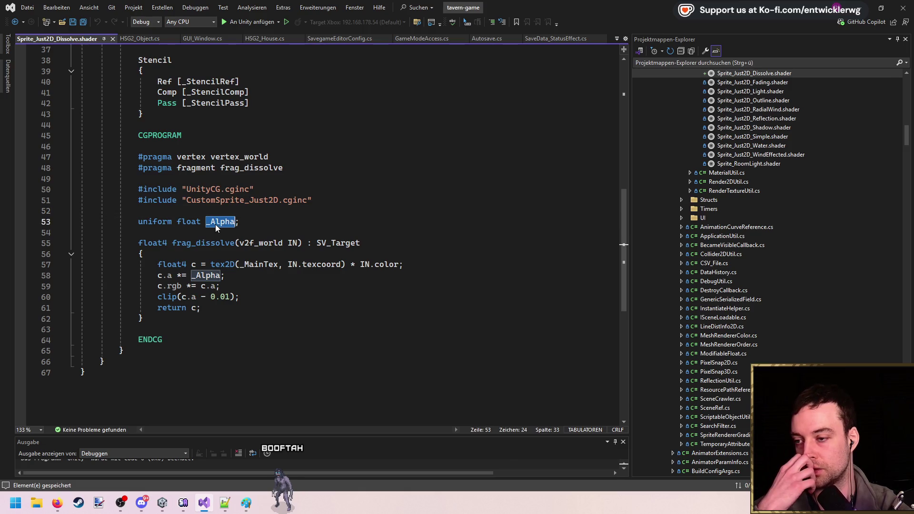
left_click(352, 222)
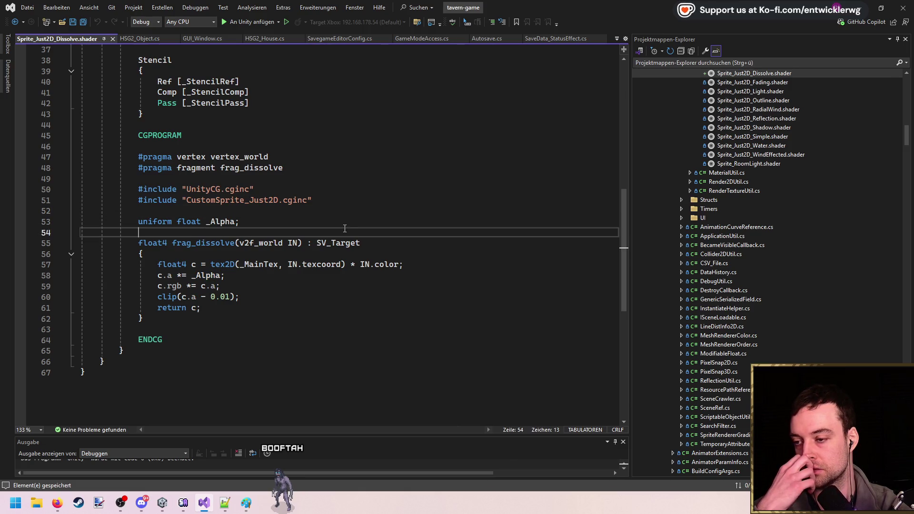
left_click(426, 276)
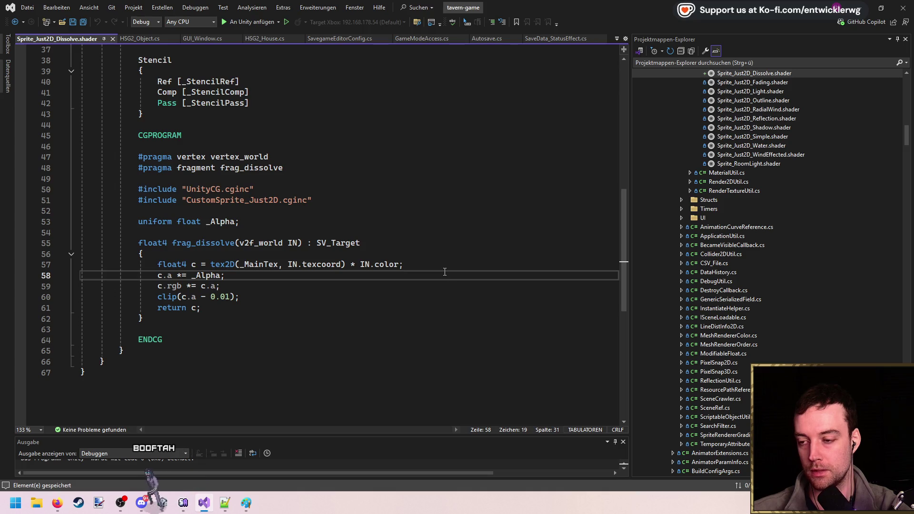
- Bring Paint with the table capture forward and launch GIMP from Windows search
key("alt+Tab")
key("super")
type("gimp")
key("Return")
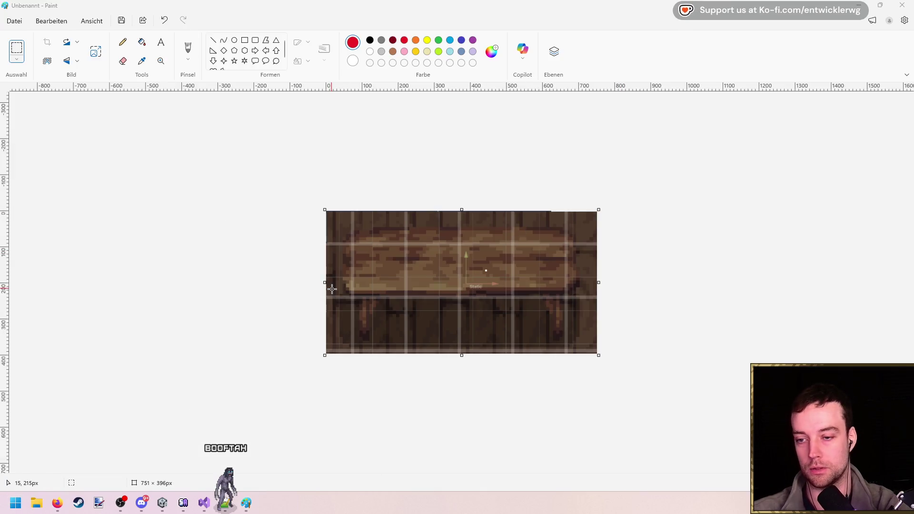
- Close Paint without saving and return to the shader code in Visual Studio
left_click(903, 12)
left_click(465, 269)
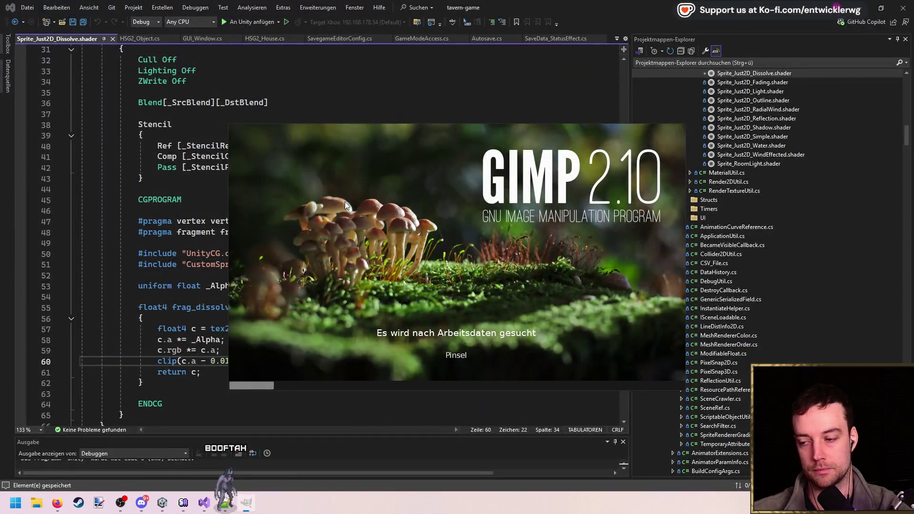
left_click(200, 253)
left_click(385, 265)
scroll(385, 279, "up", 1)
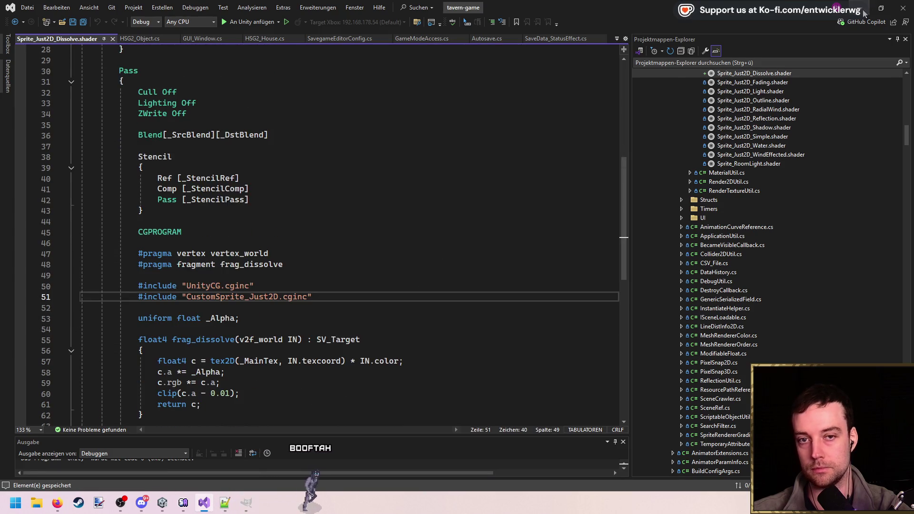
- Snip the wooden table from the Unity scene and paste it into GIMP as a new image
key("alt+Tab")
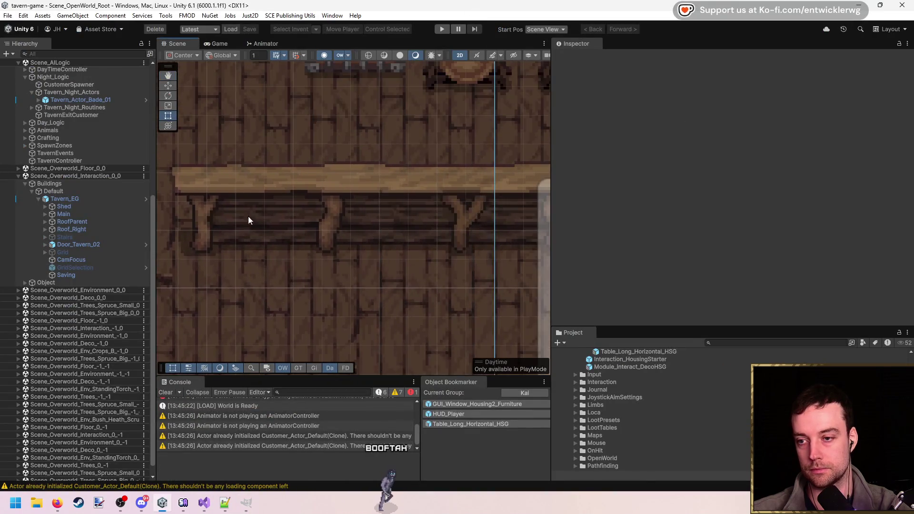
key("super+shift+s")
mouse_move(175, 150)
left_mouse_down()
mouse_move(262, 204)
mouse_move(526, 293)
left_mouse_up()
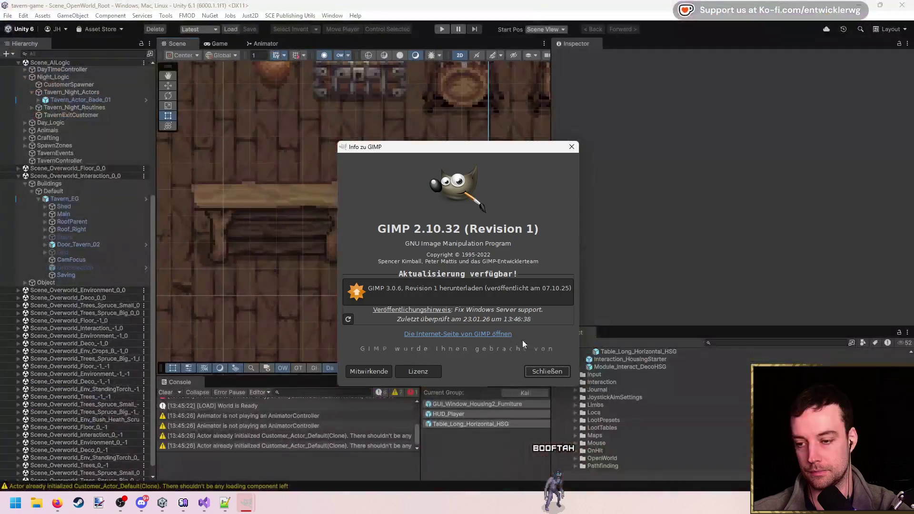
left_click(528, 372)
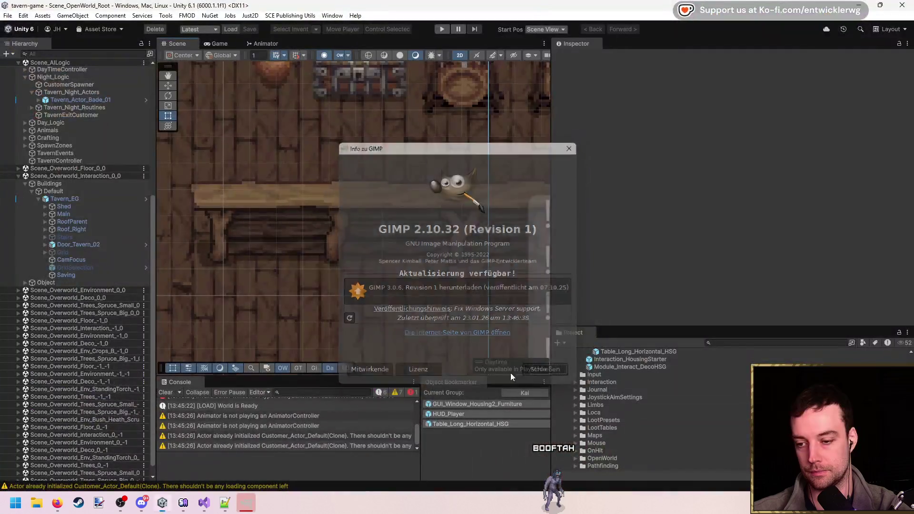
key("ctrl+shift+v")
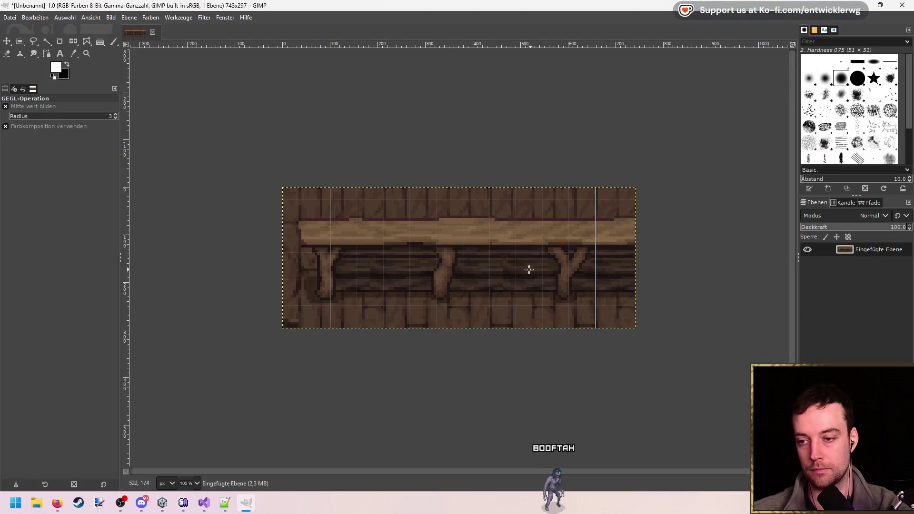
- Add a white layer mask to the pasted table layer
left_click(493, 247)
left_click(807, 126)
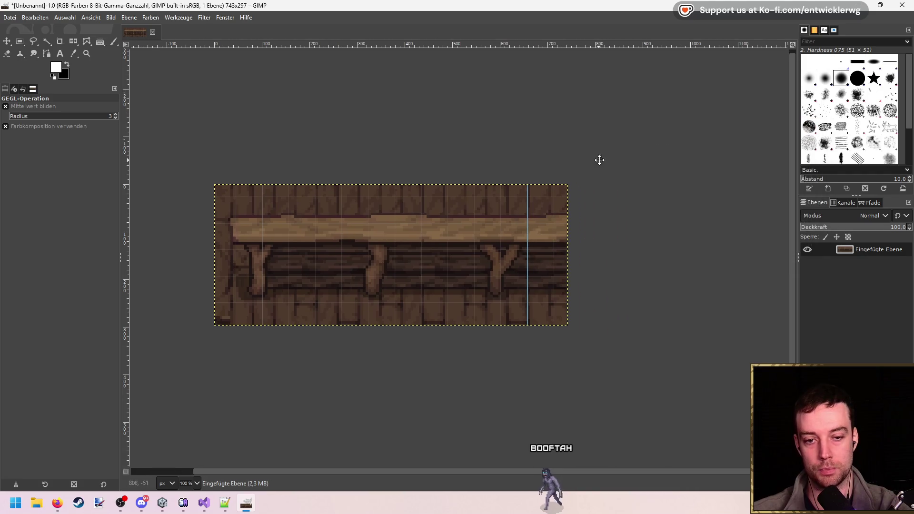
right_click(887, 251)
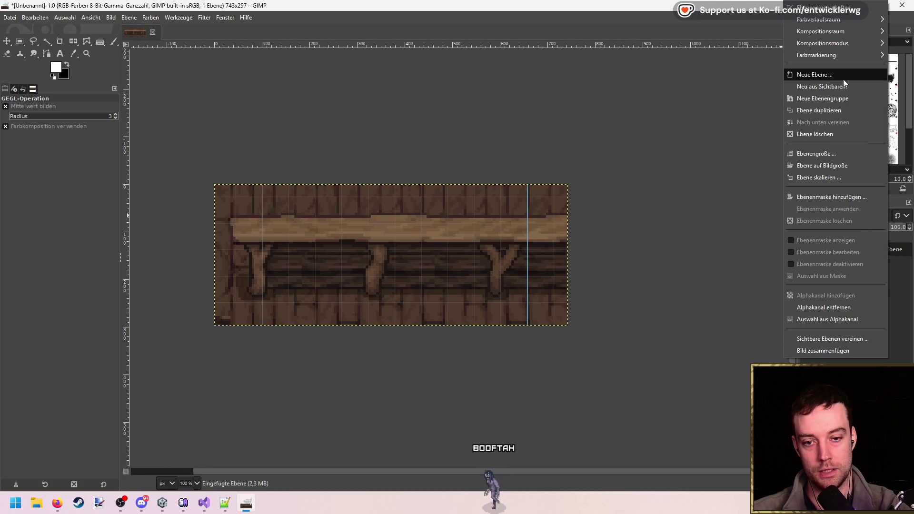
left_click(845, 196)
key("Return")
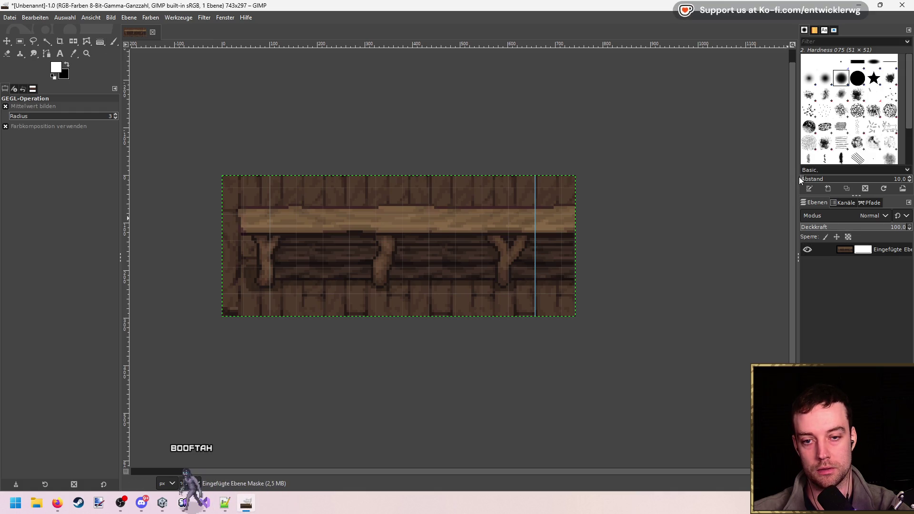
left_click_drag(798, 177, 713, 172)
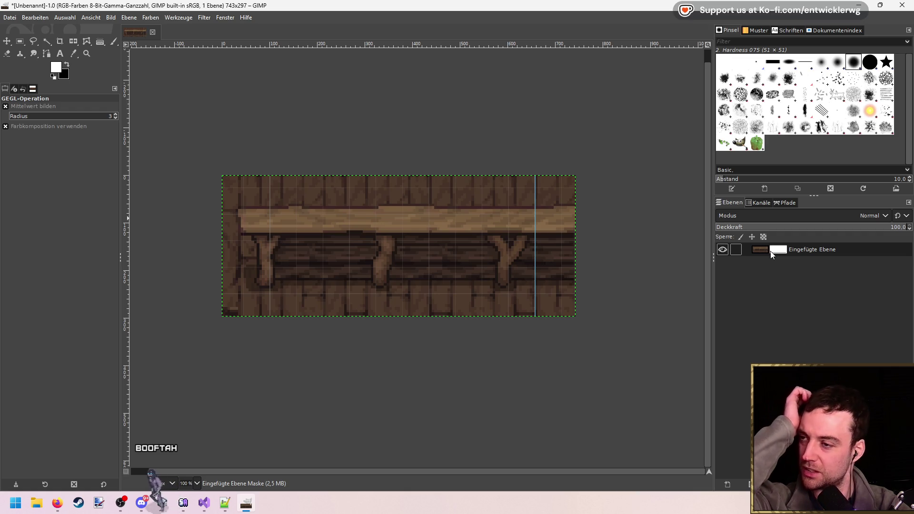
- Create a new transparent layer above the table layer
left_click(102, 43)
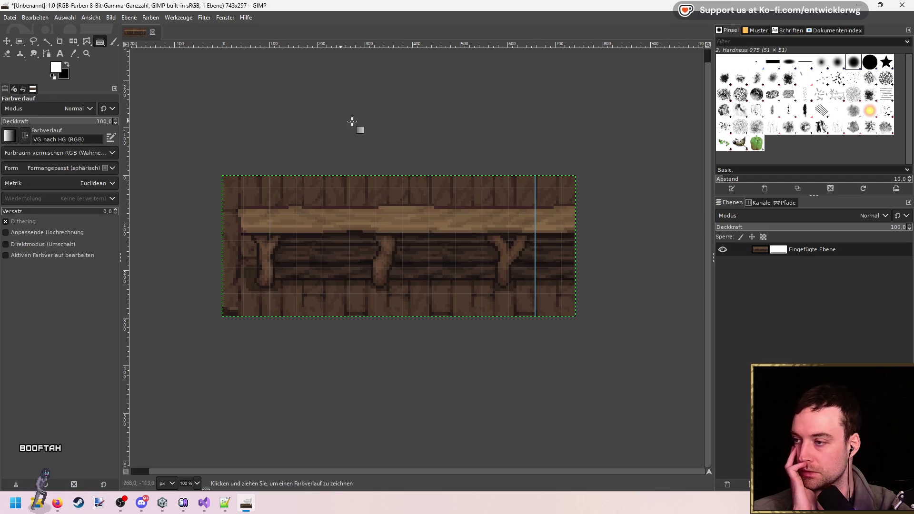
right_click(758, 251)
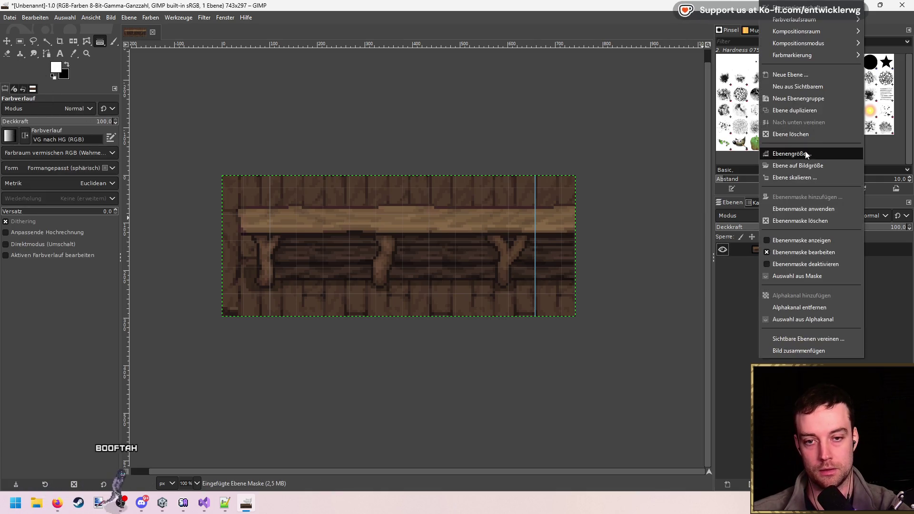
left_click(788, 75)
key("Return")
- Render Perlin Noise on the new layer with scale about 0.75 (Alpha 1.2, Z offset 5.624)
left_click(226, 17)
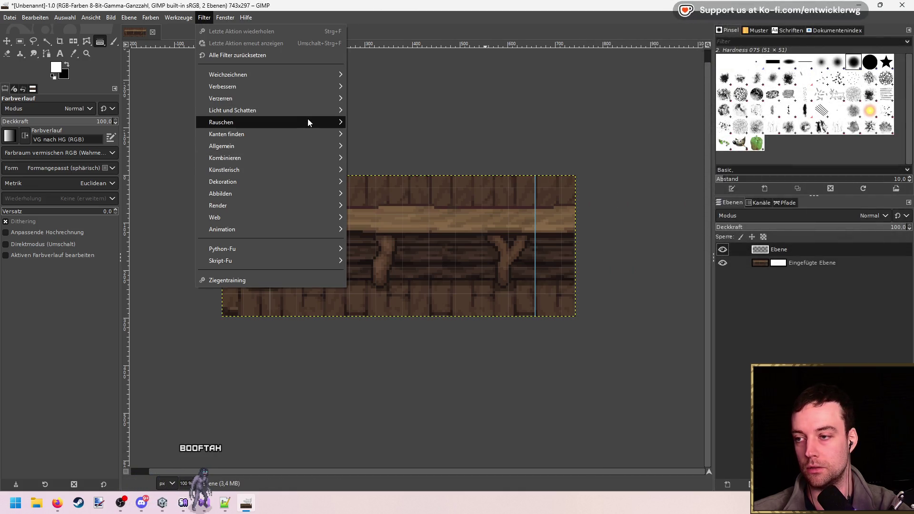
mouse_move(326, 209)
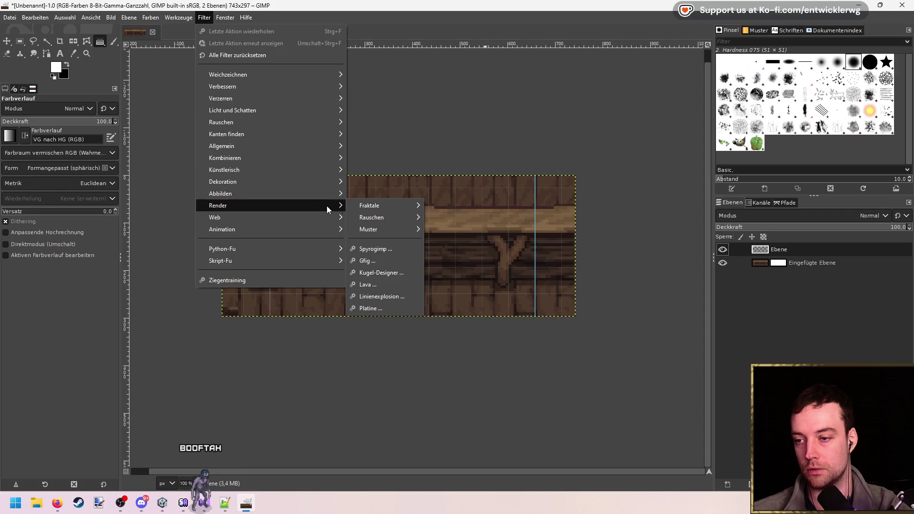
mouse_move(407, 220)
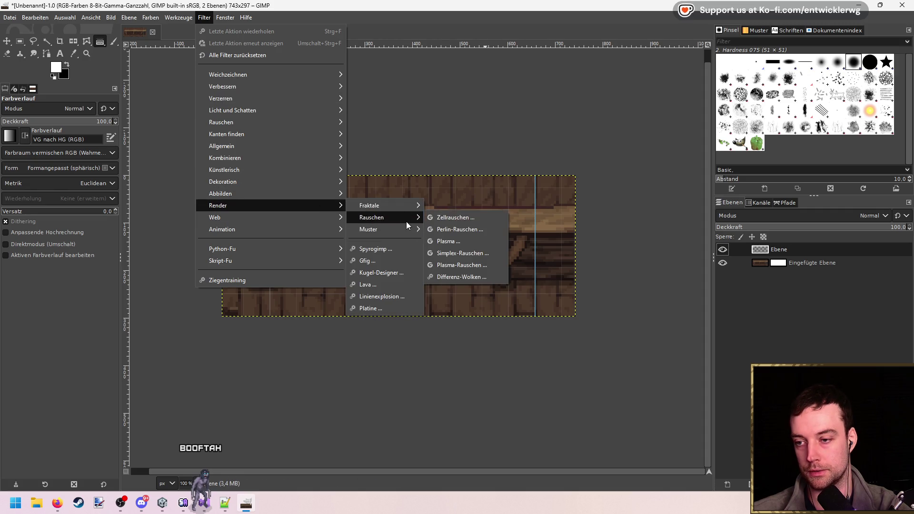
left_click(465, 229)
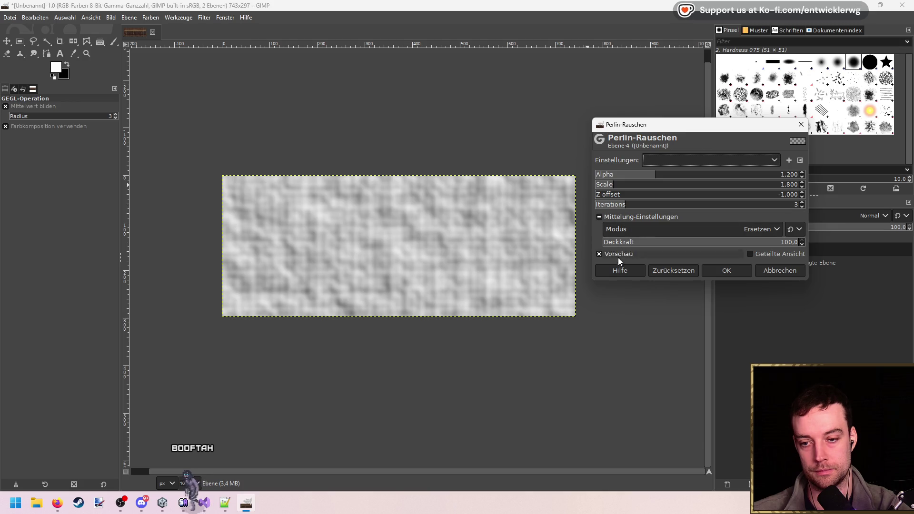
mouse_move(614, 185)
left_mouse_down()
mouse_move(593, 185)
mouse_move(768, 204)
mouse_move(728, 196)
mouse_move(745, 196)
left_mouse_up()
left_click_drag(619, 188, 605, 184)
left_click(725, 271)
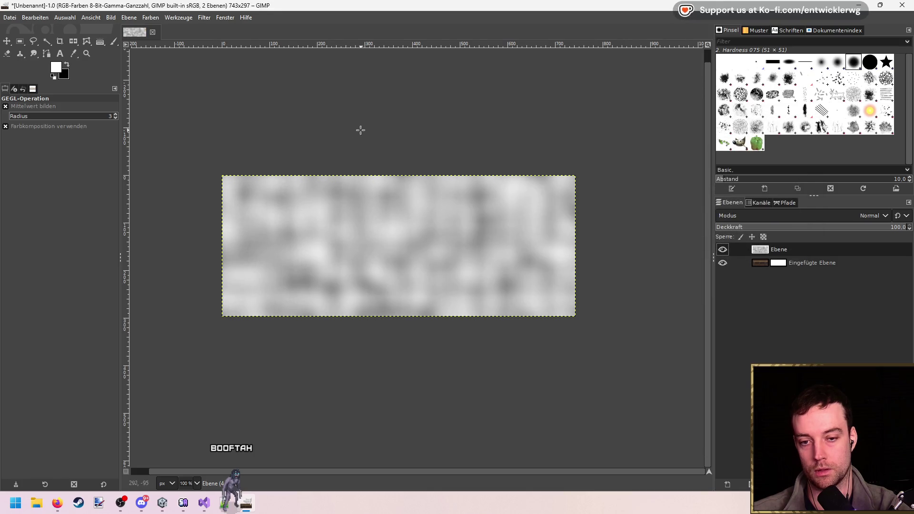
left_click(179, 17)
- Apply Brightness-Contrast (brightness −68, contrast 87) to the noise layer for stark black-and-white blotches
mouse_move(150, 17)
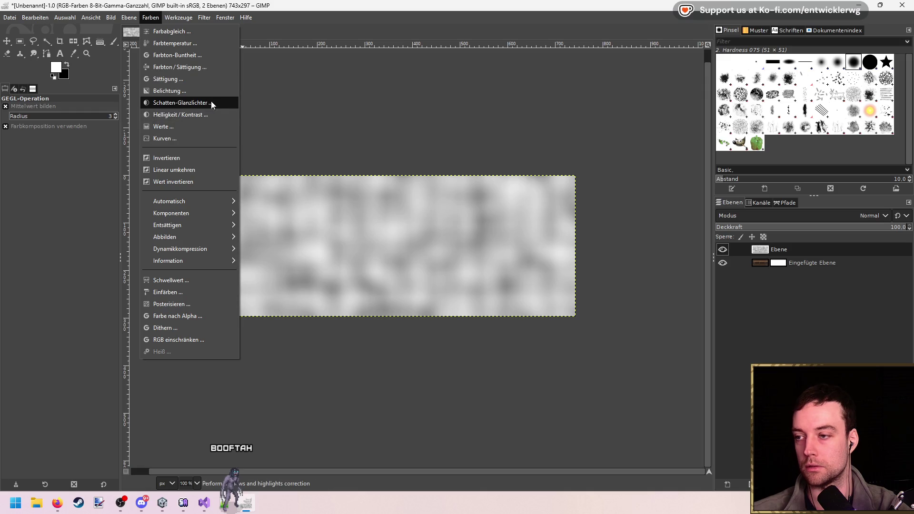
left_click(213, 114)
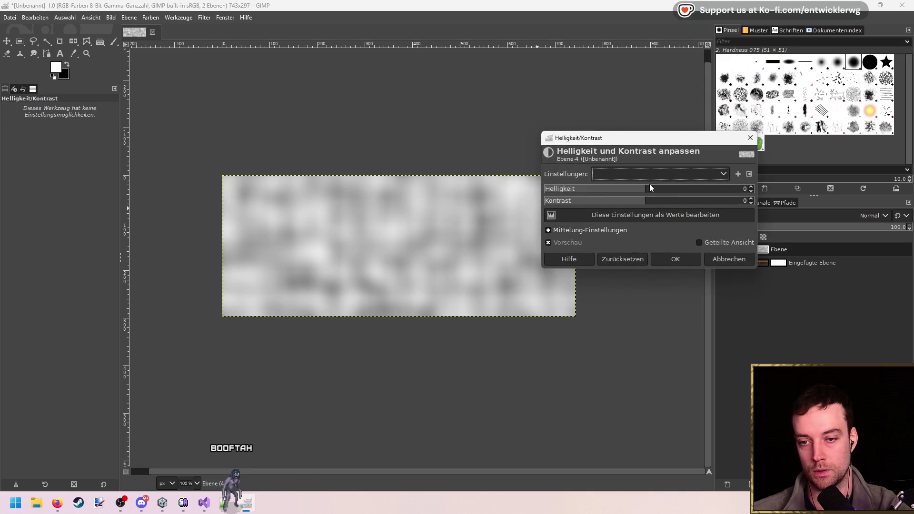
mouse_move(650, 192)
left_mouse_down()
mouse_move(722, 205)
mouse_move(584, 188)
left_mouse_up()
left_click(676, 259)
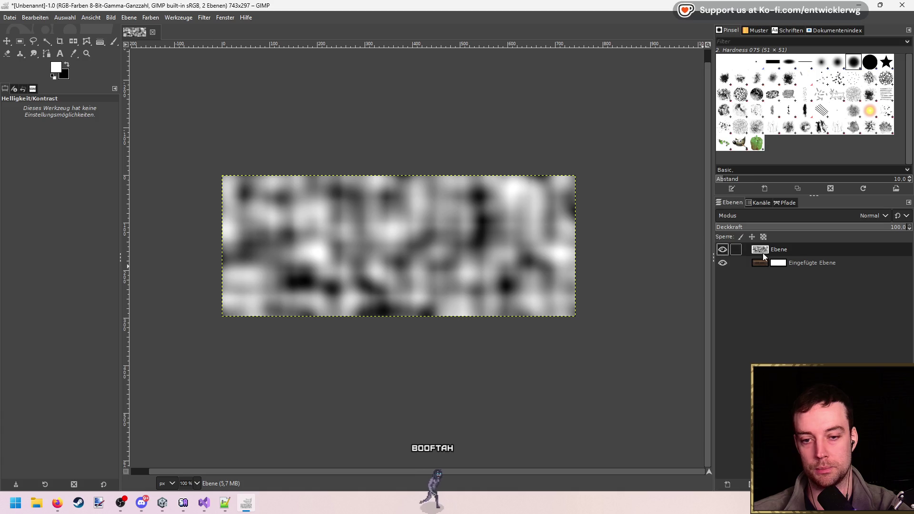
- Paste the copied noise into the wood layer's mask and anchor it to test the dissolve effect
key("ctrl+c")
key("ctrl+v")
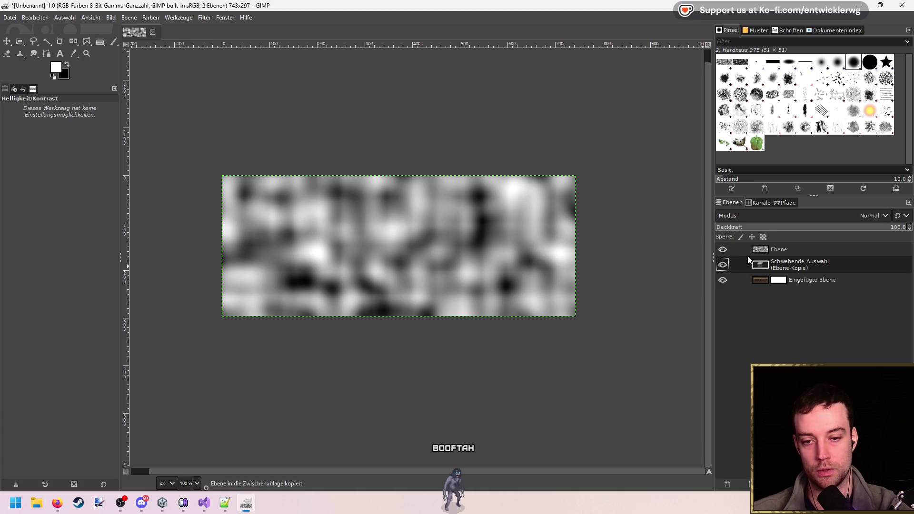
left_click(723, 250)
key("r")
left_click(607, 245)
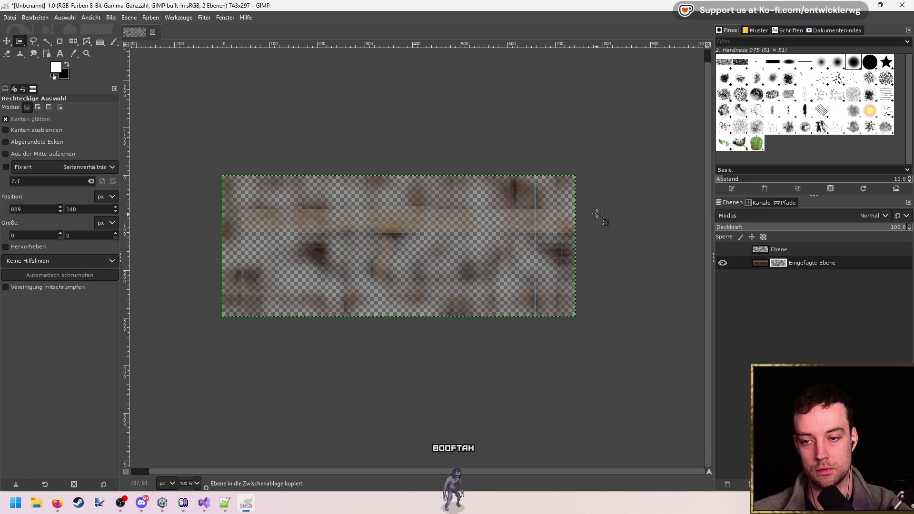
key("m")
key("r")
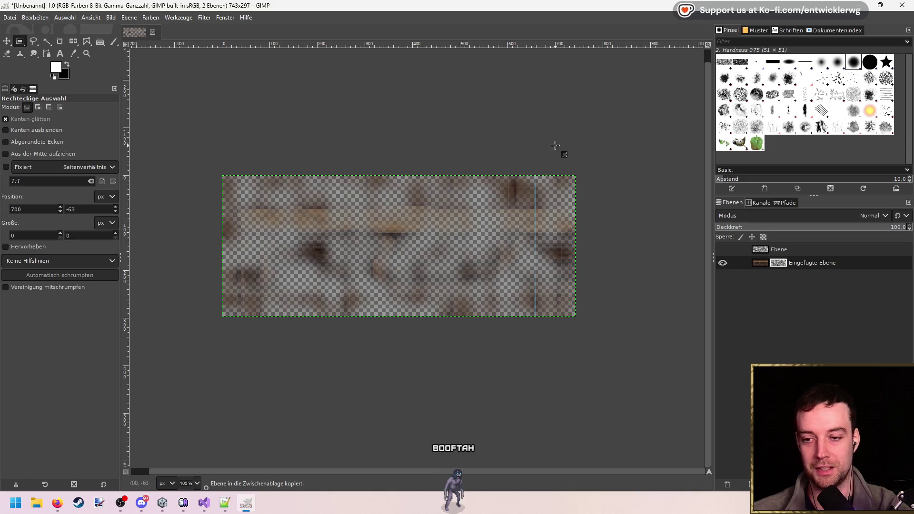
right_click(778, 266)
key("Escape")
- Show the noise layer again and delete the wood layer's mask
left_click(722, 249)
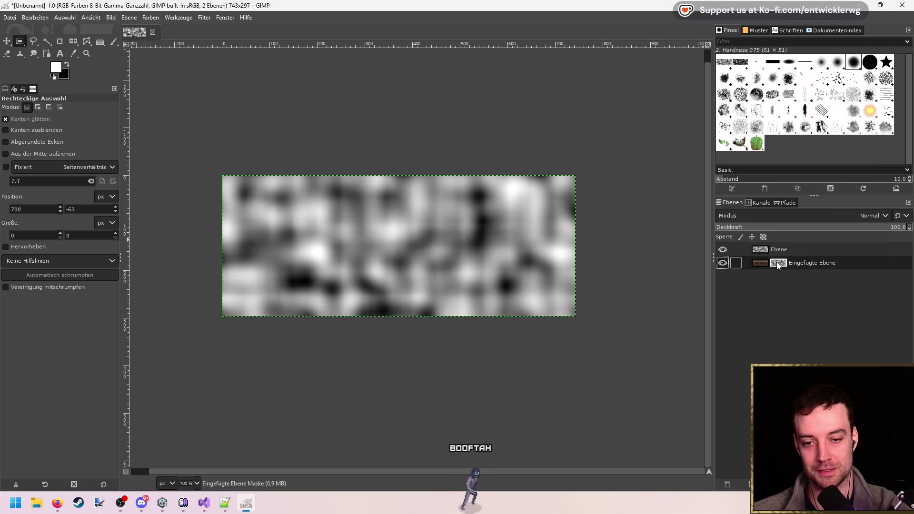
left_click(777, 249)
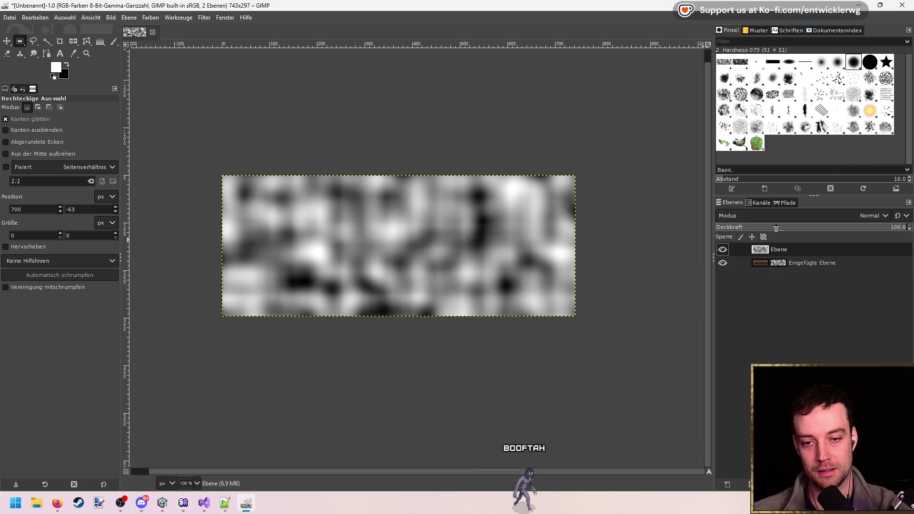
left_click(776, 263)
right_click(784, 264)
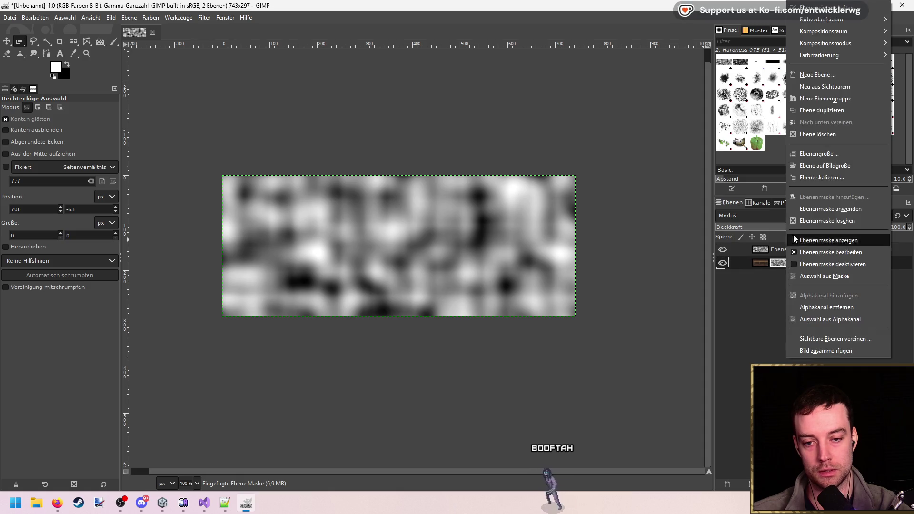
left_click(830, 134)
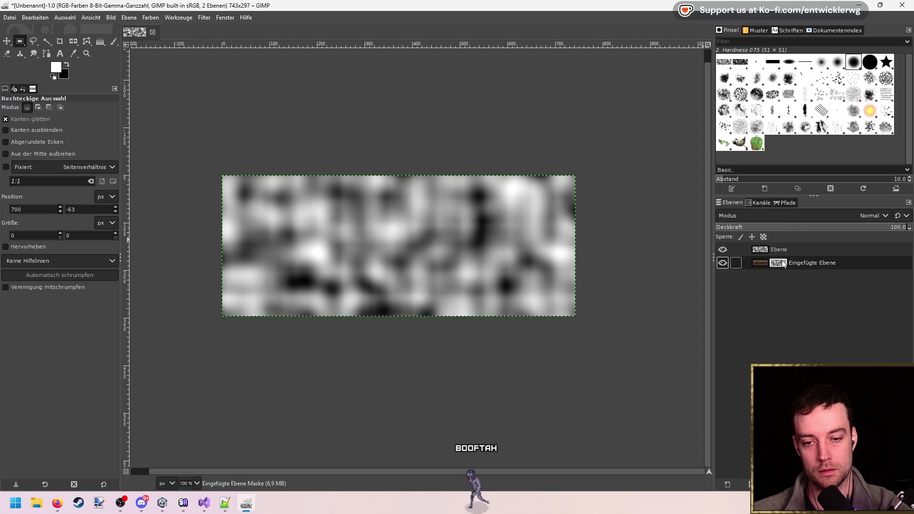
right_click(781, 260)
left_click(825, 221)
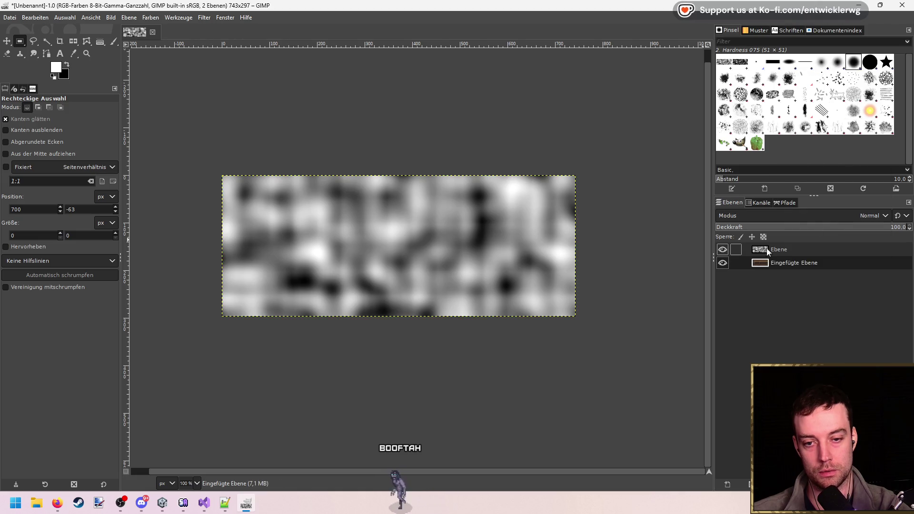
- Vary the noise layer's opacity, finishing at 100 so it fully covers the wood
left_click(769, 248)
left_click_drag(771, 234, 898, 233)
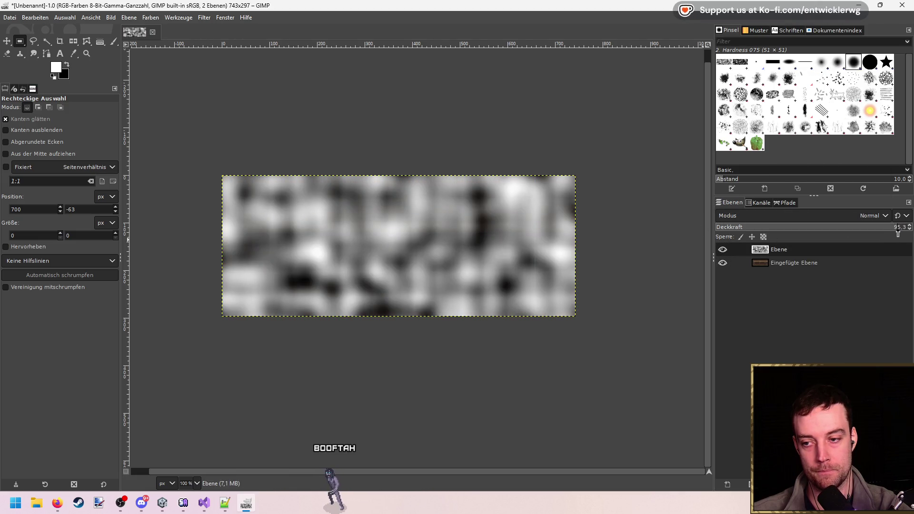
left_click_drag(717, 221, 701, 220)
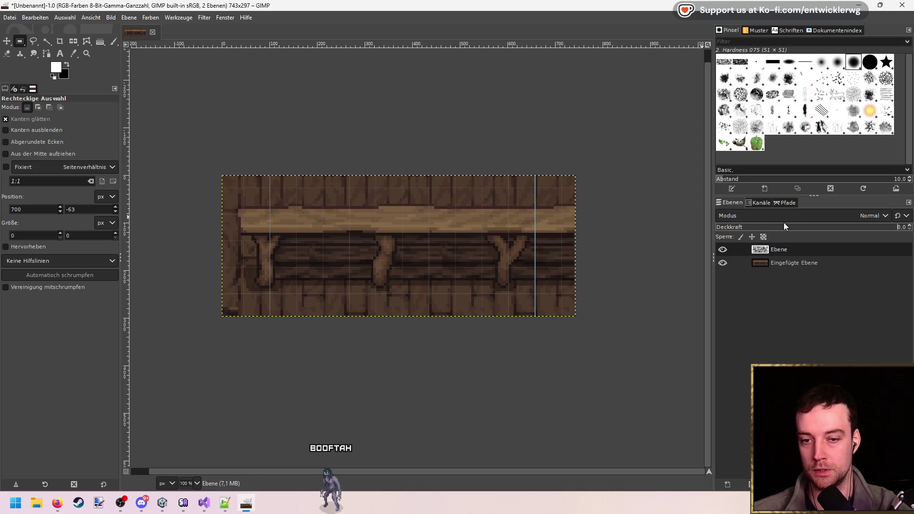
left_click_drag(729, 227, 907, 227)
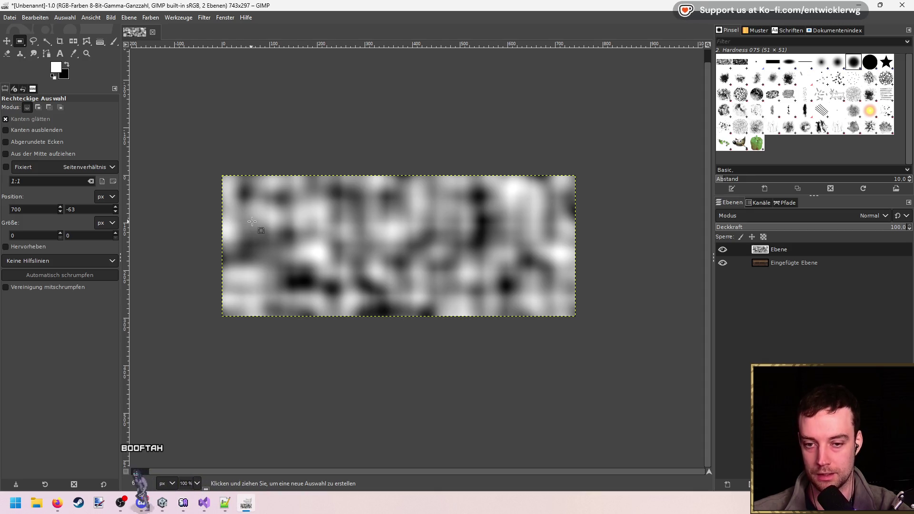
- Toggle the noise layer's visibility to compare it against the wood planks
left_click(723, 250)
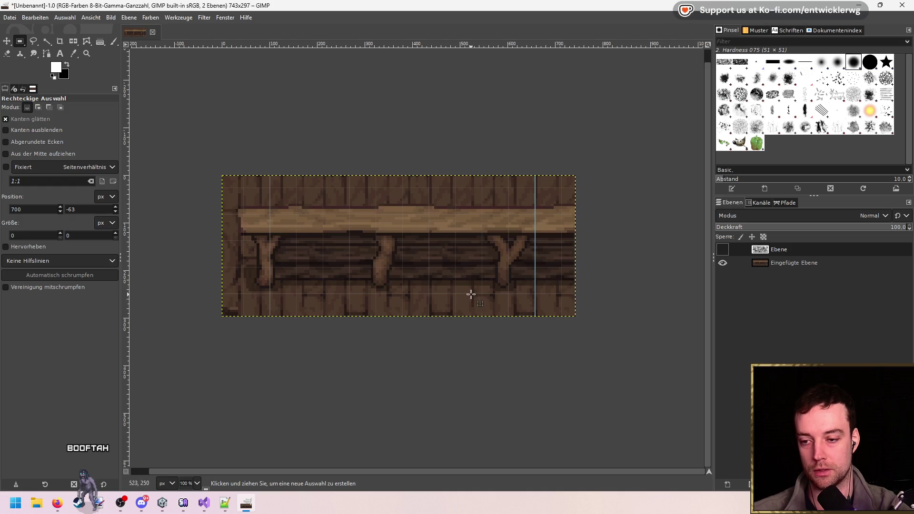
left_click(723, 249)
left_click(723, 249)
left_click(723, 250)
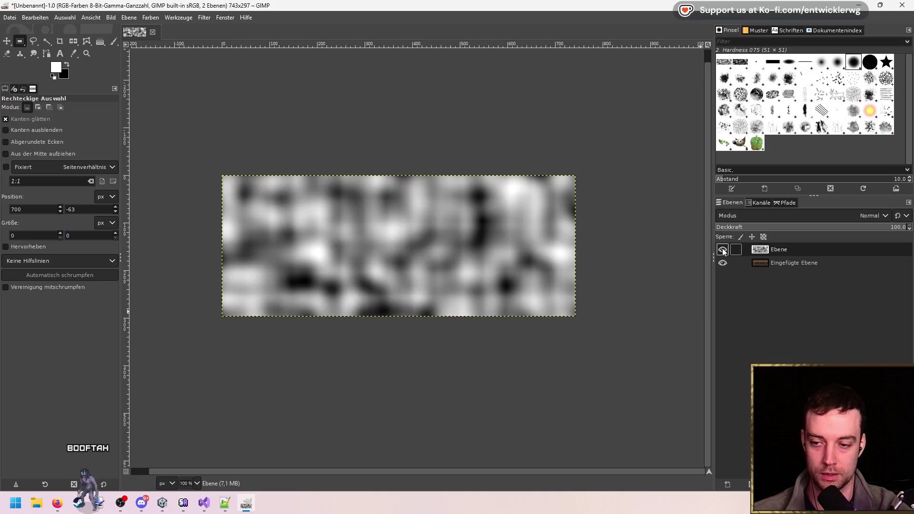
- Hide the noise layer and return to the frag_dissolve code in Visual Studio
left_click(722, 249)
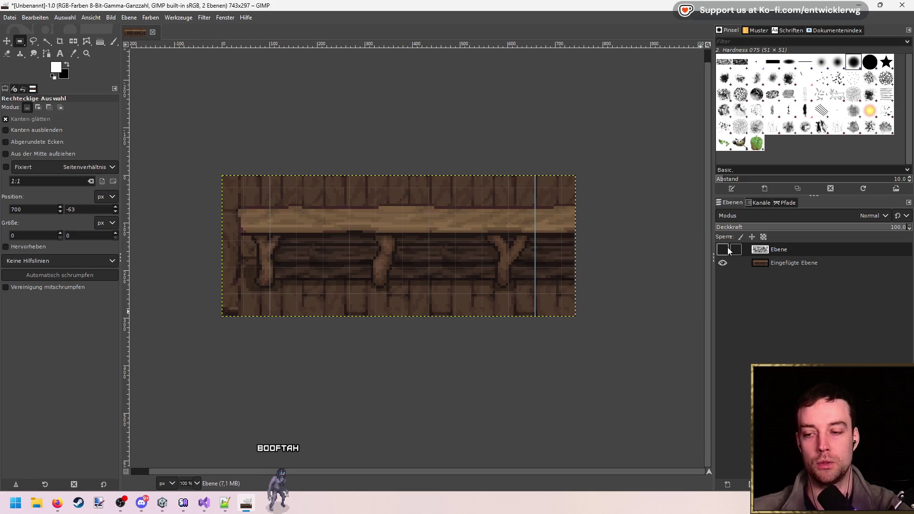
left_click(203, 505)
scroll(373, 292, "down", 3)
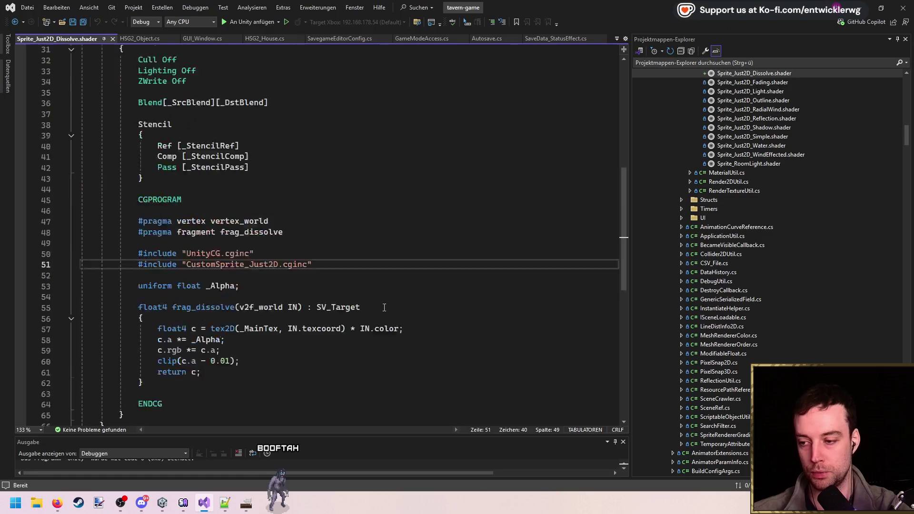
left_click(422, 265)
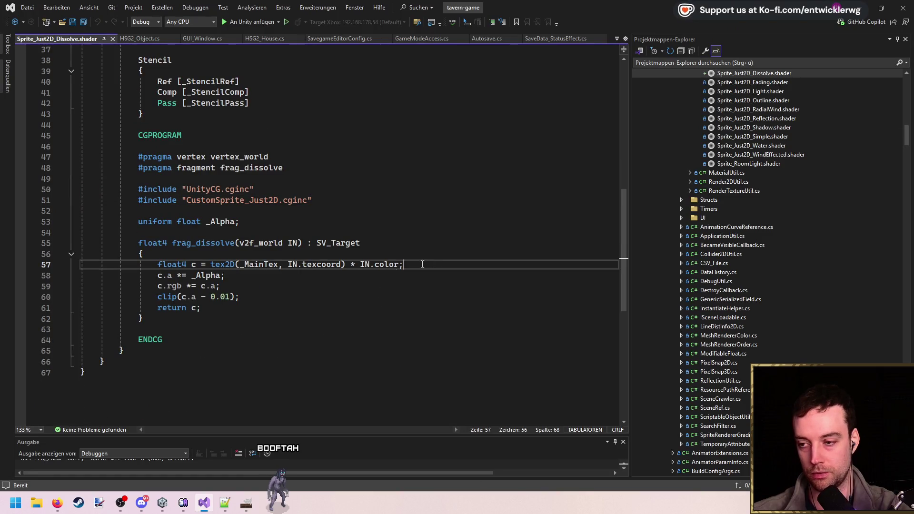
double_click(264, 243)
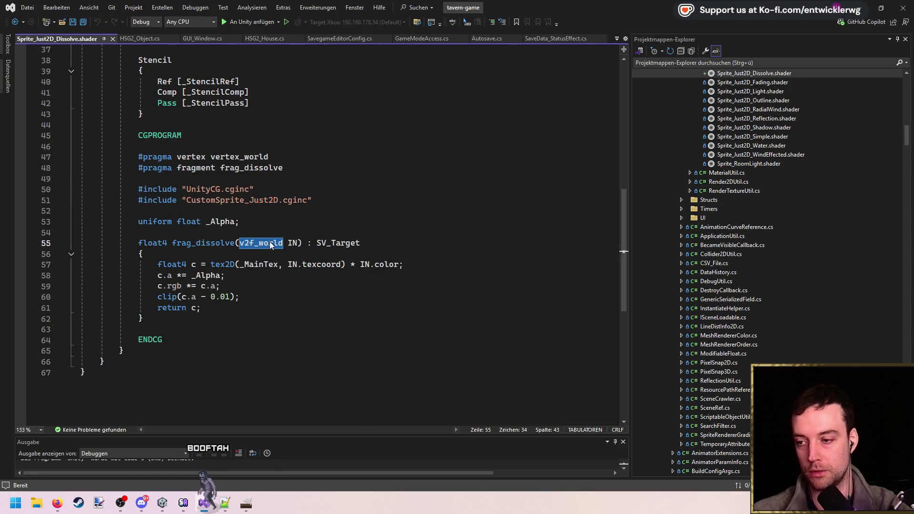
key("ctrl+t")
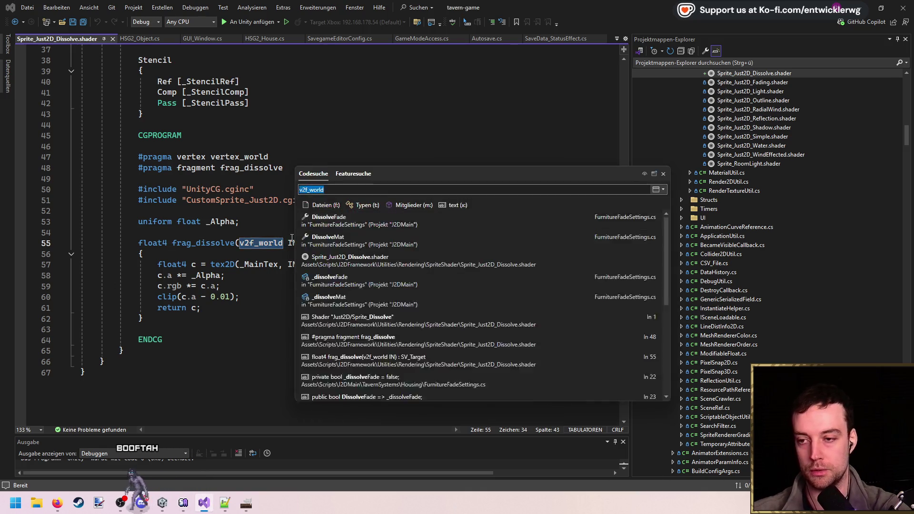
key("Return")
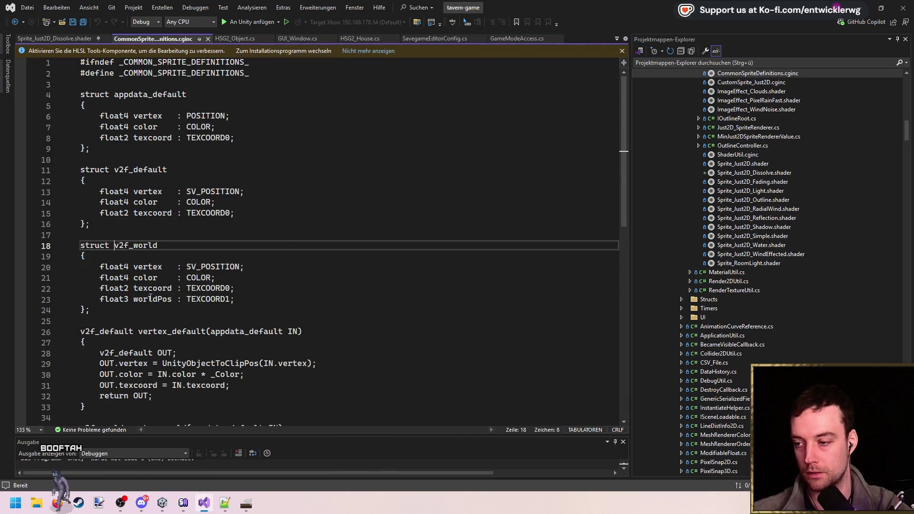
double_click(150, 299)
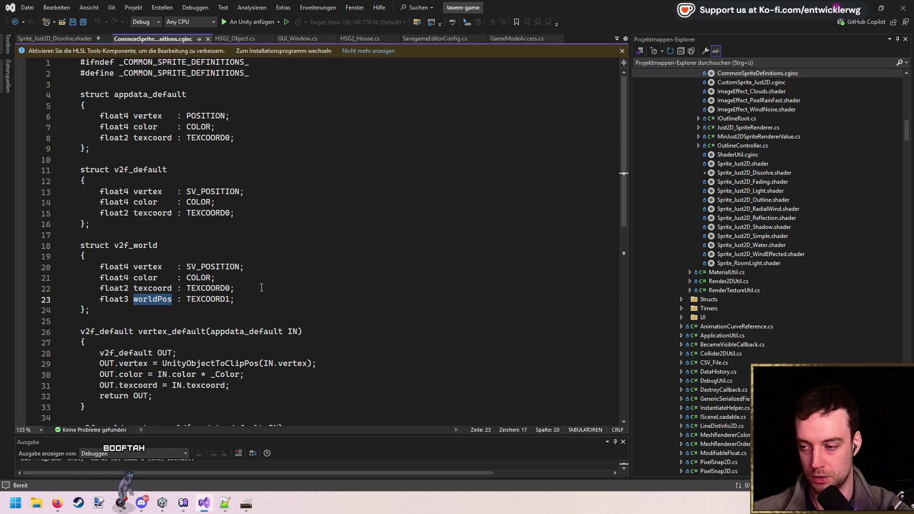
left_click(207, 38)
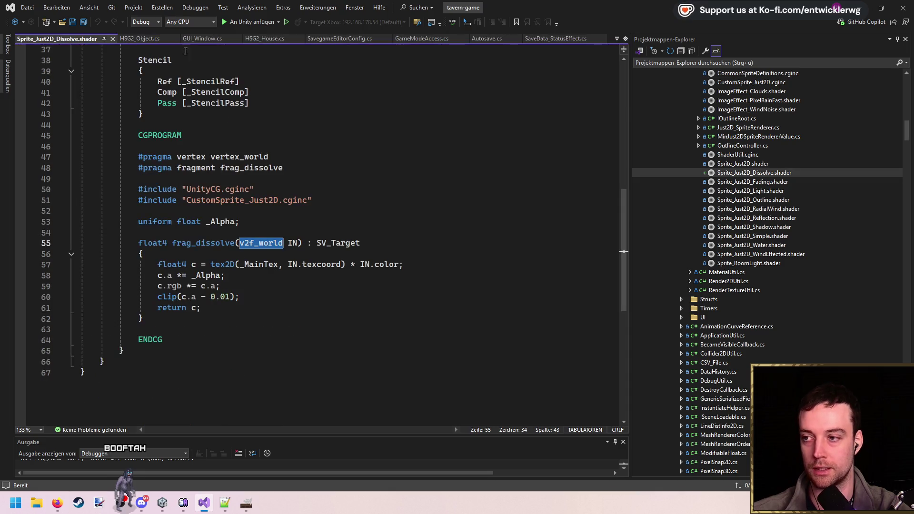
scroll(340, 218, "up", 13)
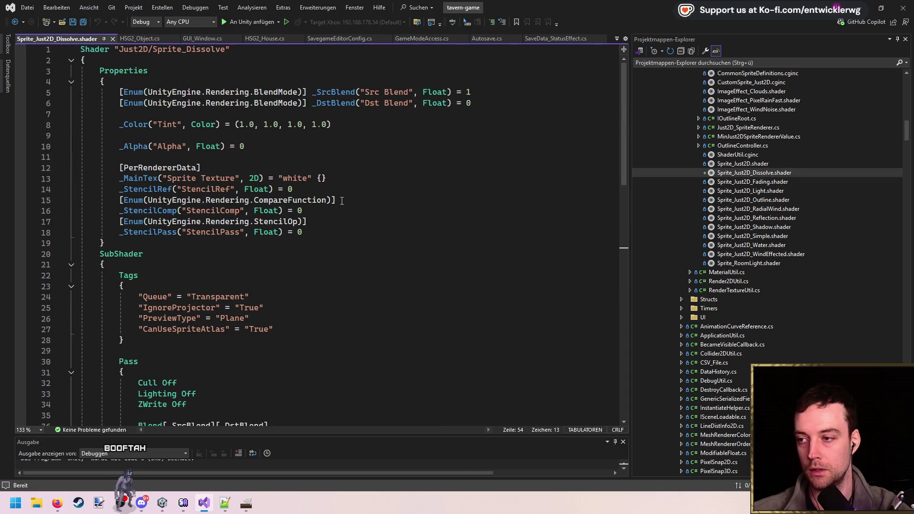
- Duplicate the _MainTex property line onto line 11, fix its indentation and save
left_click(339, 178)
key("shift+Home")
key("shift+Home")
key("ctrl+c")
left_click(306, 159)
key("ctrl+v")
key("ctrl+s")
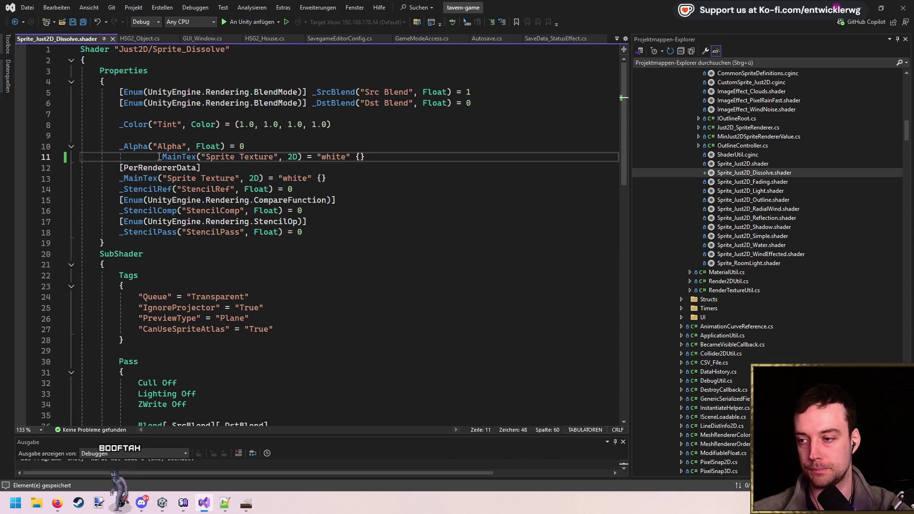
key("shift+Tab")
key("shift+Tab")
key("Up")
key("End")
left_click(349, 154)
key("Return")
key("ctrl+s")
- Rename the duplicated property's display name to "Dissolve Texture"
left_click(217, 156)
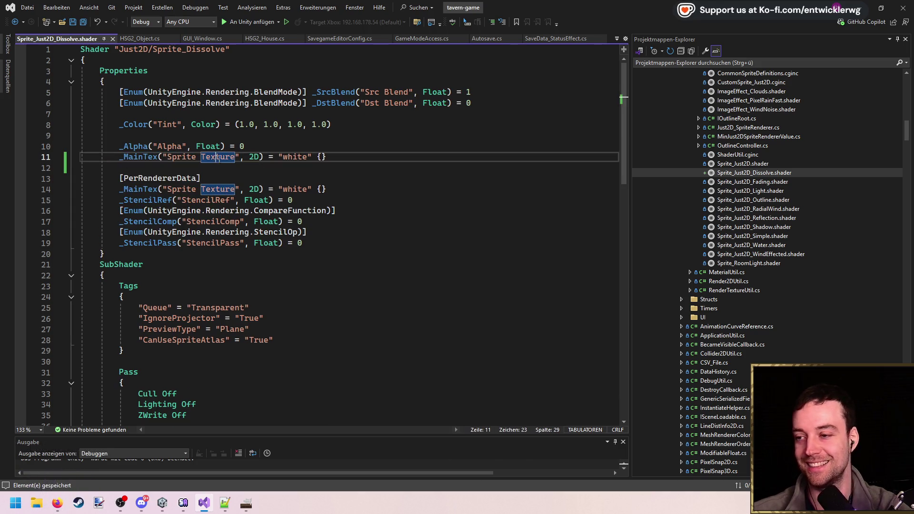
key("ctrl+BackSpace")
type("Disso")
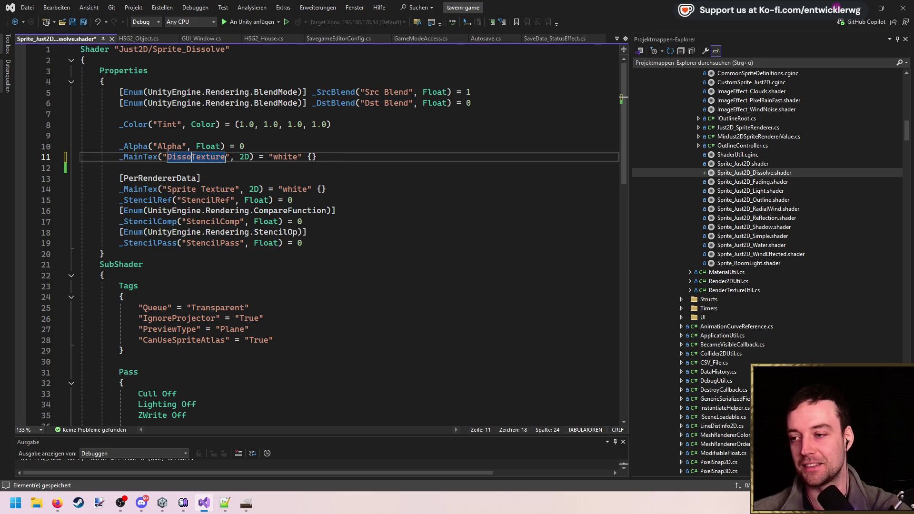
type("lve")
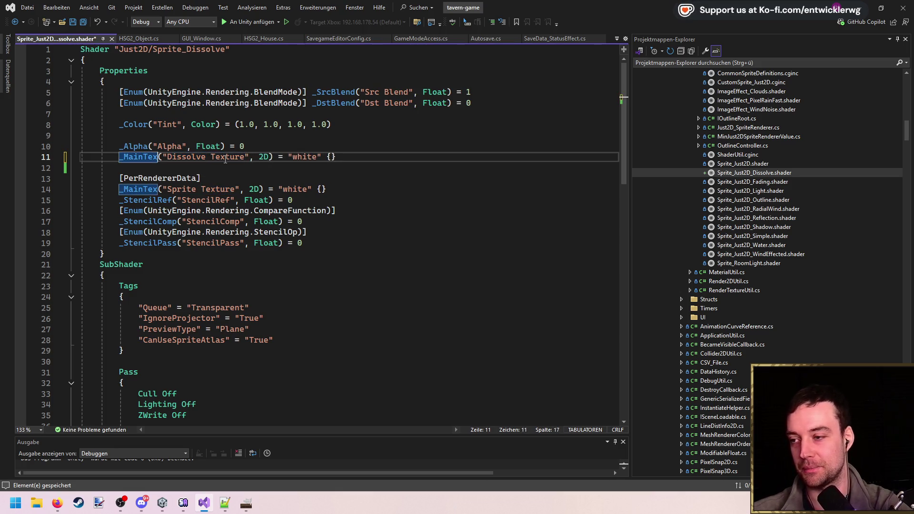
key("BackSpace")
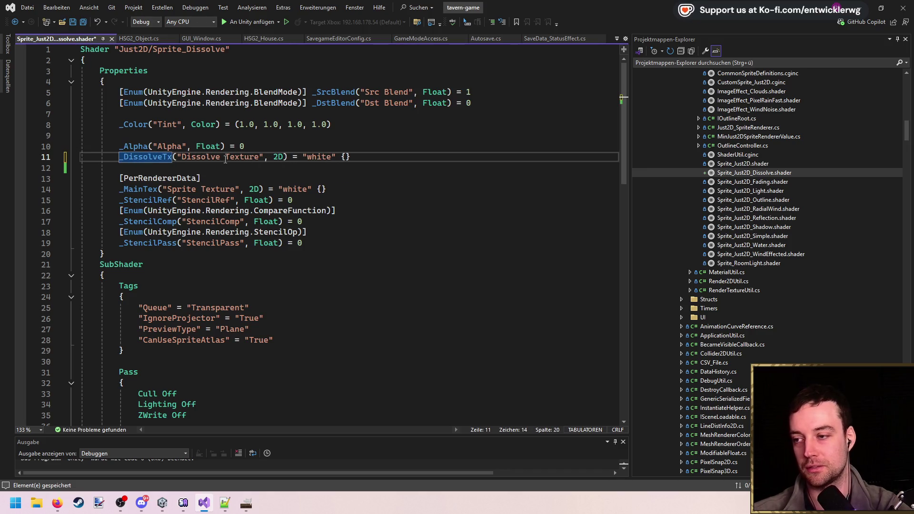
scroll(238, 191, "down", 13)
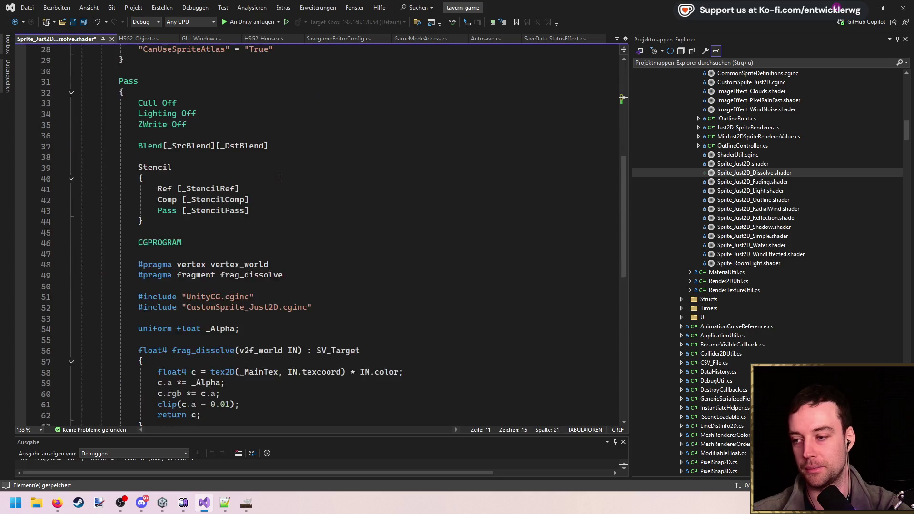
- Insert blank lines below the _Alpha uniform and save the shader
left_click(322, 204)
key("Return")
key("Return")
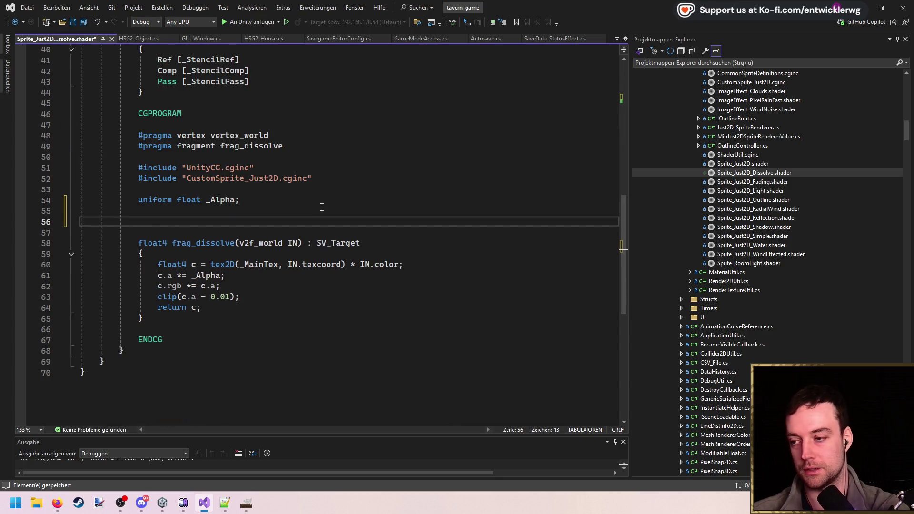
type("te")
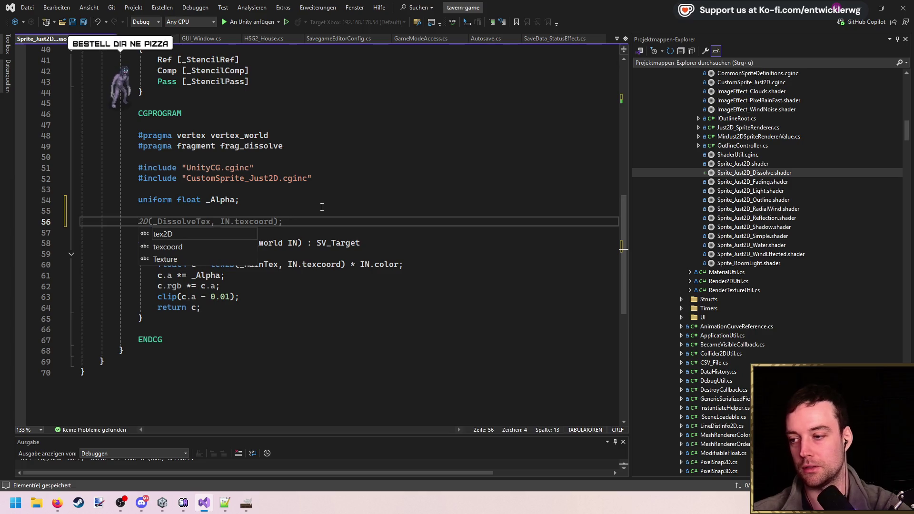
key("BackSpace")
key("BackSpace")
key("BackSpace")
key("ctrl+s")
- Copy the _MainTex sampler declarations from CustomSprite_Just2D.cginc
double_click(261, 179)
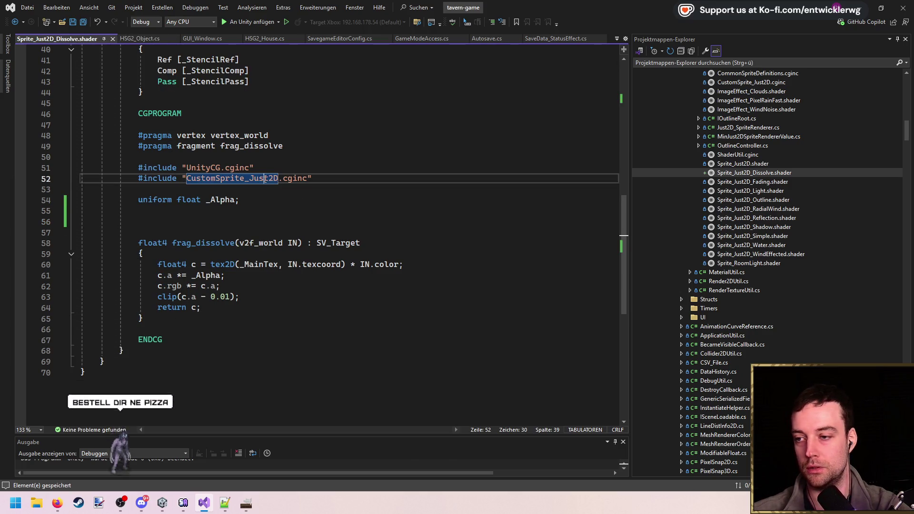
key("ctrl+t")
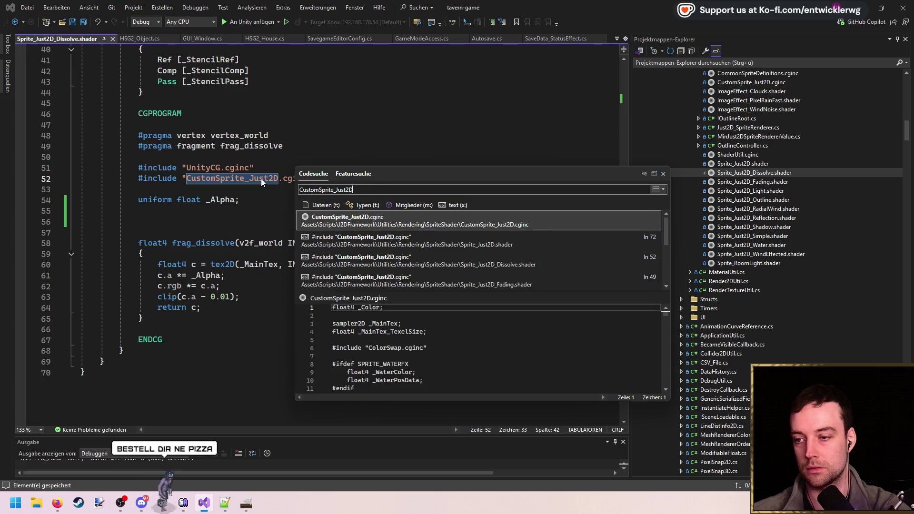
key("Return")
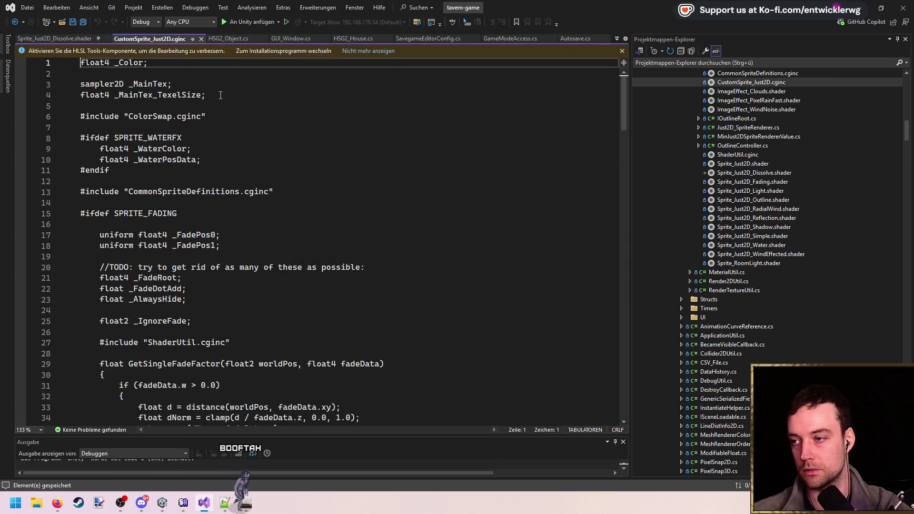
left_click_drag(249, 95, 34, 86)
key("ctrl+c")
middle_click(152, 40)
- Paste the sampler declarations below the includes, dropping the _MainTex_TexelSize line
left_click(286, 209)
key("Return")
key("ctrl+v")
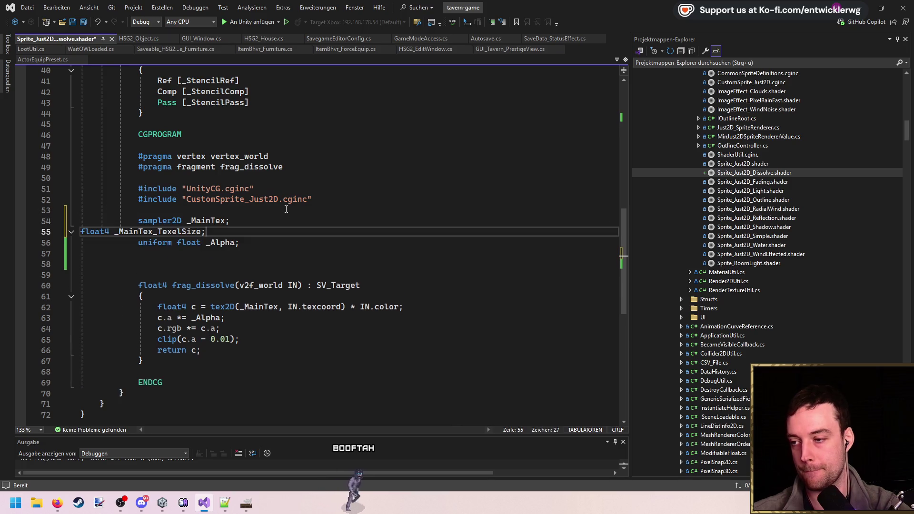
key("ctrl+k")
key("ctrl+d")
key("ctrl+x")
- Copy the _DissolveTex property name, reverting an accidental overwrite of _Alpha
left_click(224, 220)
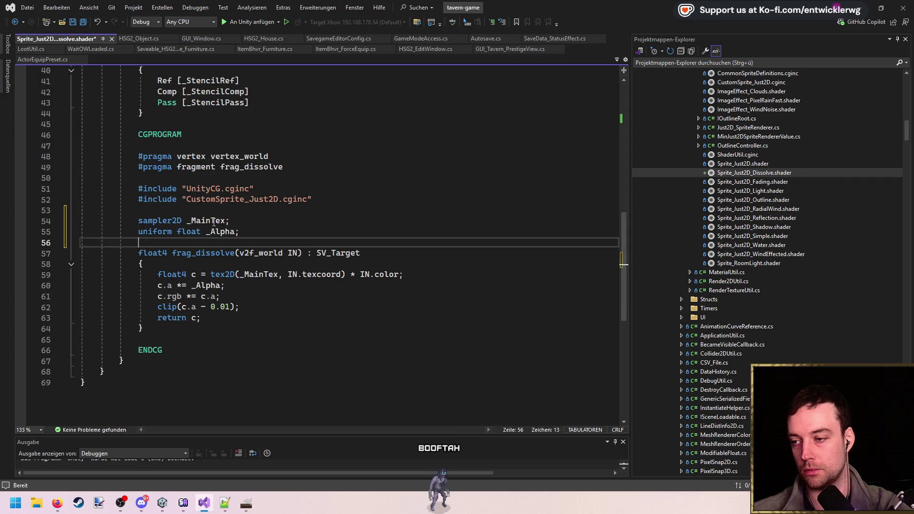
scroll(161, 145, "up", 13)
double_click(142, 220)
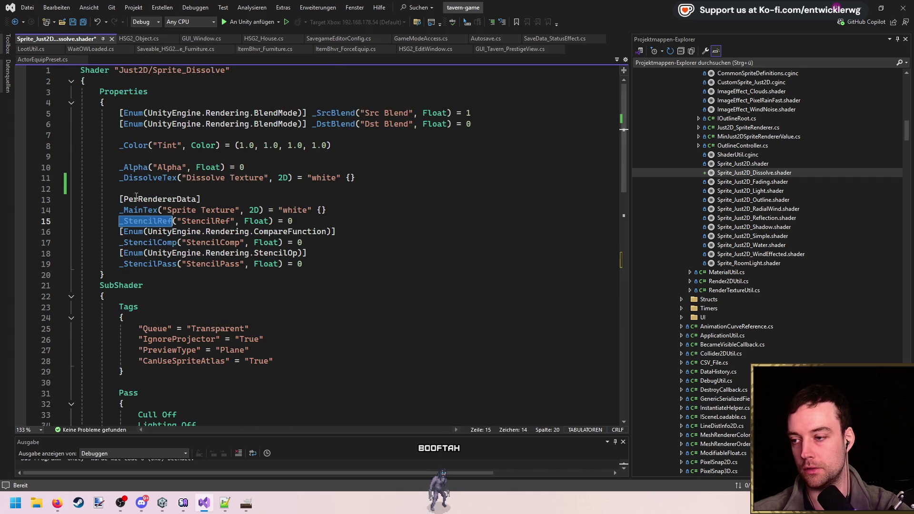
double_click(138, 176)
scroll(264, 203, "down", 19)
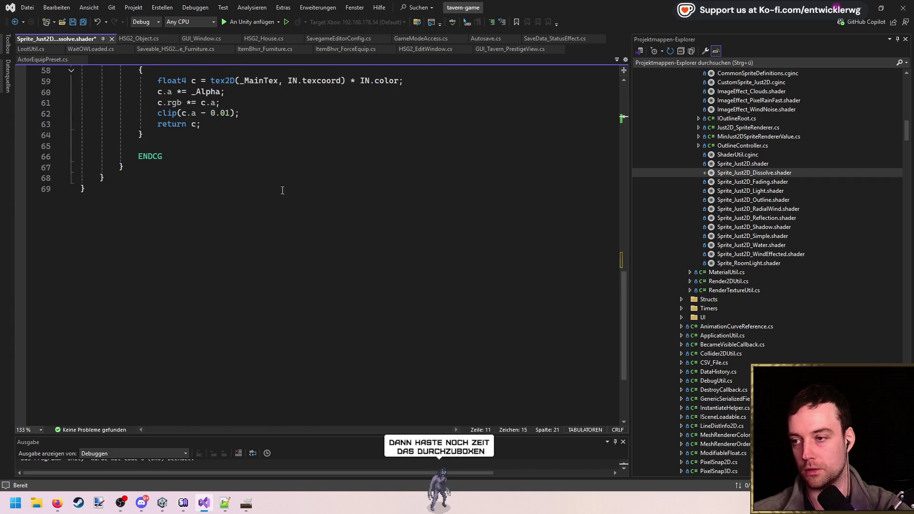
scroll(264, 203, "up", 5)
double_click(221, 199)
key("ctrl+v")
left_click(381, 253)
key("ctrl+z")
- Rename the pasted sampler on line 54 to _DissolveTex and save the shader
double_click(208, 188)
key("ctrl+v")
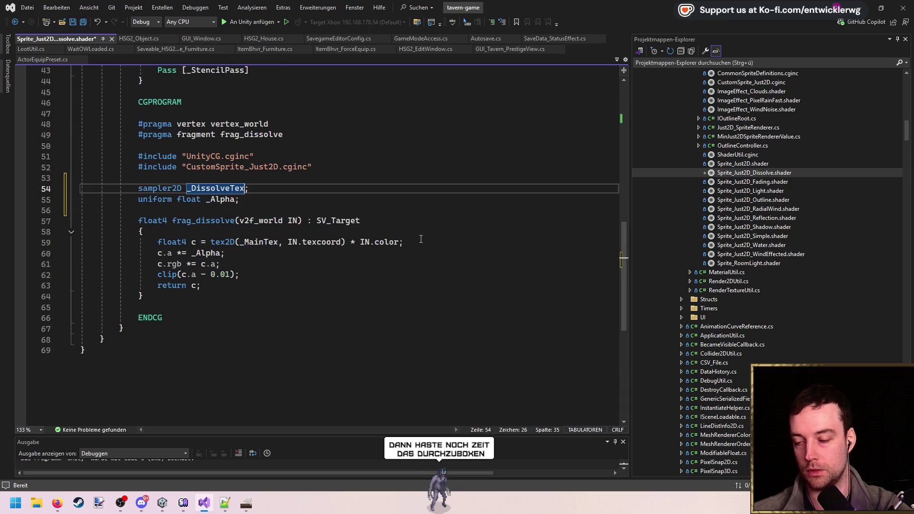
left_click(439, 236)
key("ctrl+s")
left_click(465, 246)
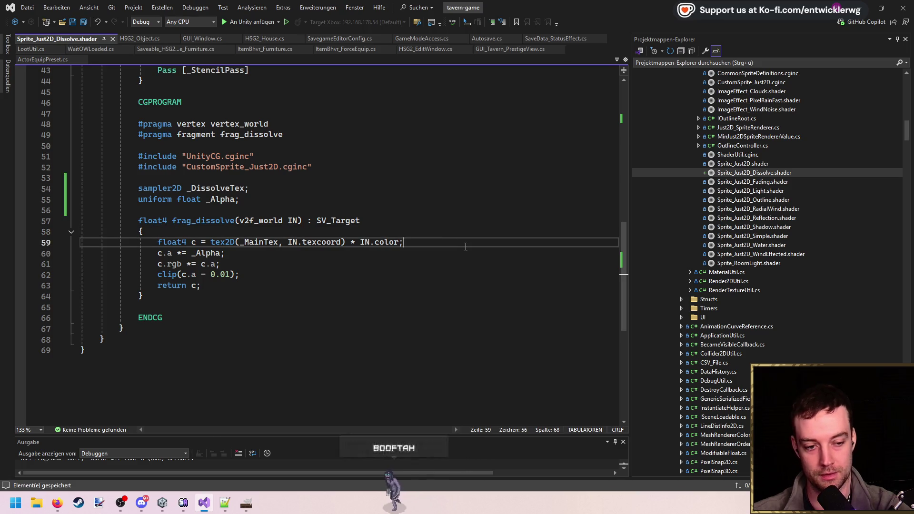
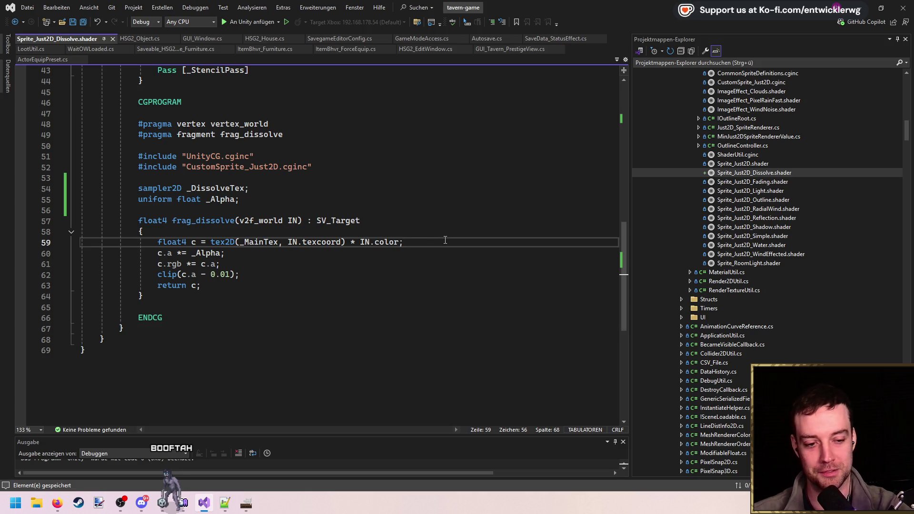
- Open a new line after the colour sample, start it with IN.worldPos, and save
scroll(428, 274, "up", 1)
scroll(292, 241, "down", 1)
scroll(293, 241, "up", 1)
left_click(211, 253)
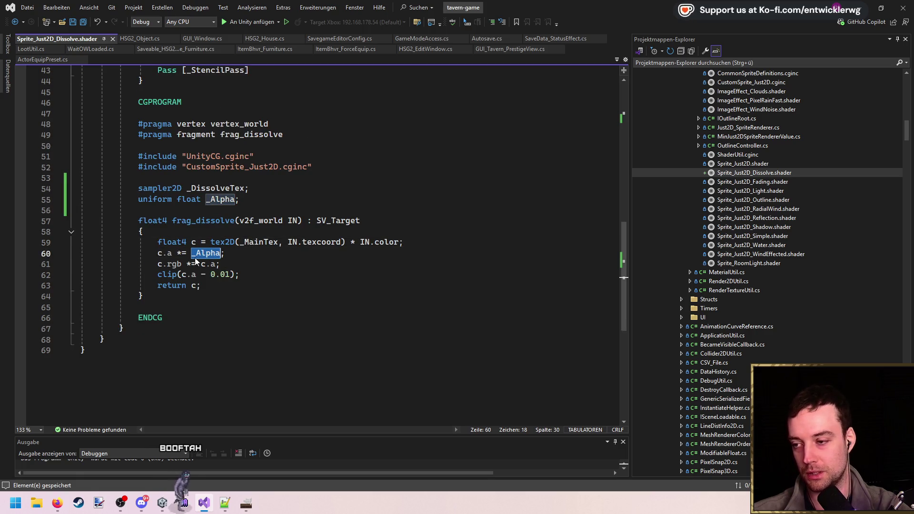
left_click(456, 247)
key("Return")
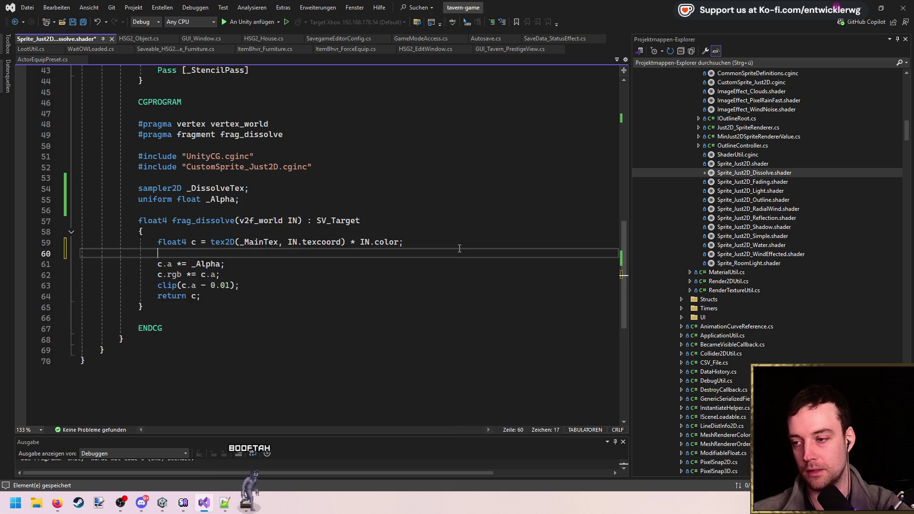
key("Return")
key("Return")
key("Up")
type("IN.worldPo")
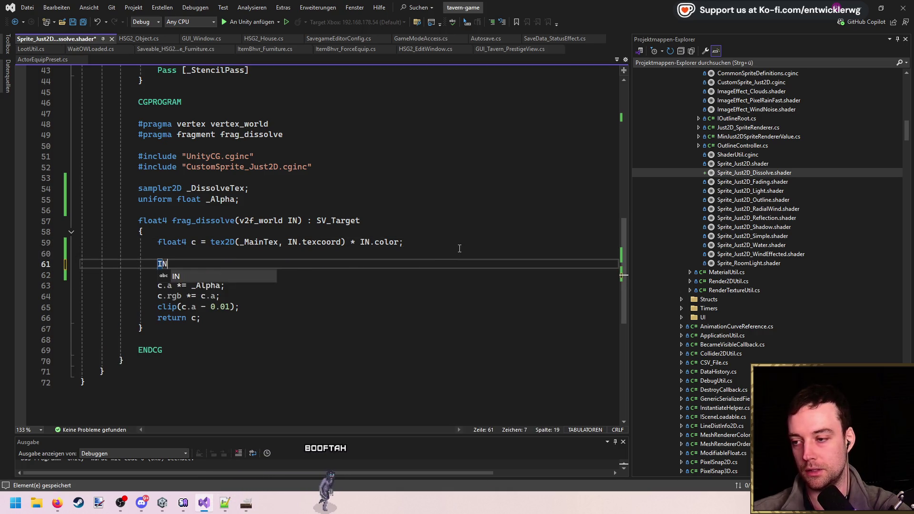
key("ctrl+s")
- Check v2f_world's worldPos field, then complete the line as float3 wPos = IN.worldPos;
left_click(265, 224)
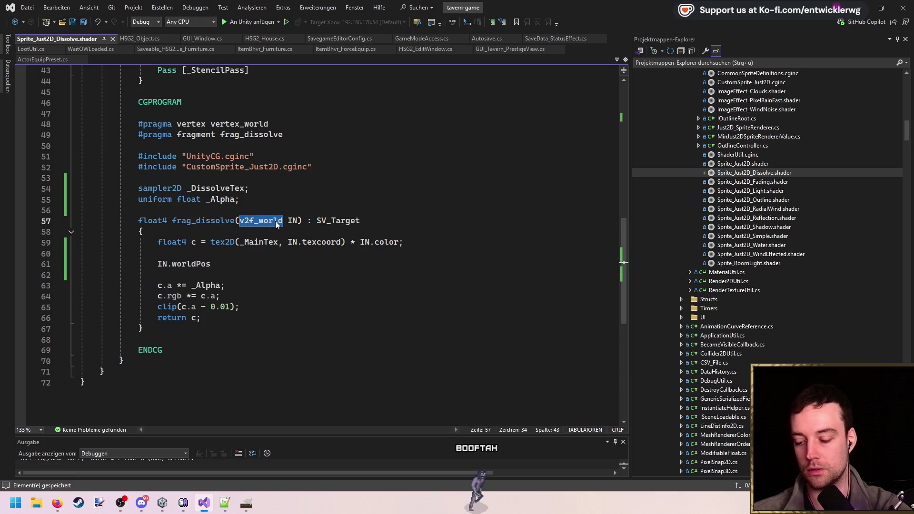
key("F12")
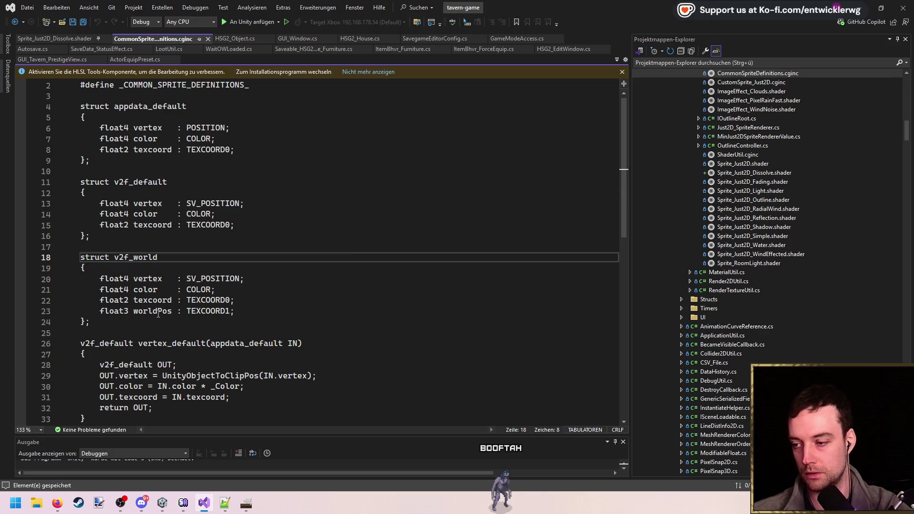
double_click(158, 311)
middle_click(150, 43)
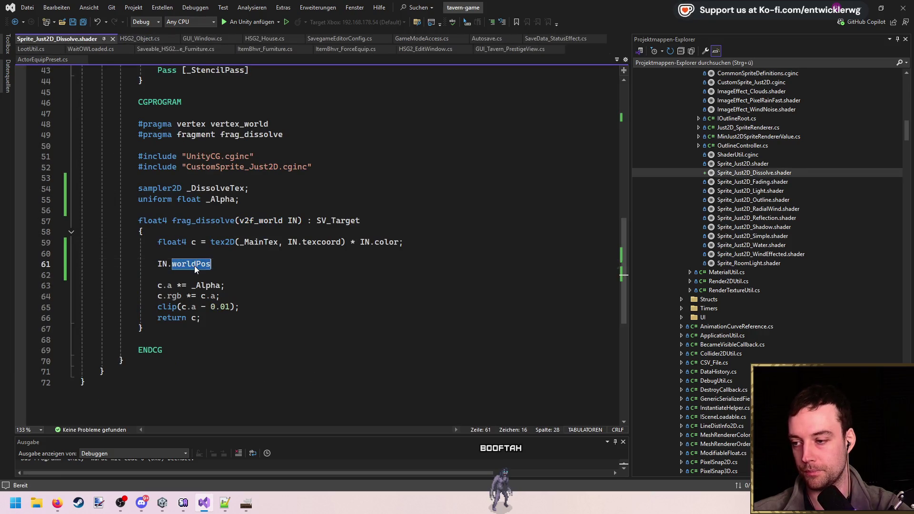
left_click(352, 264)
type(";")
key("Home")
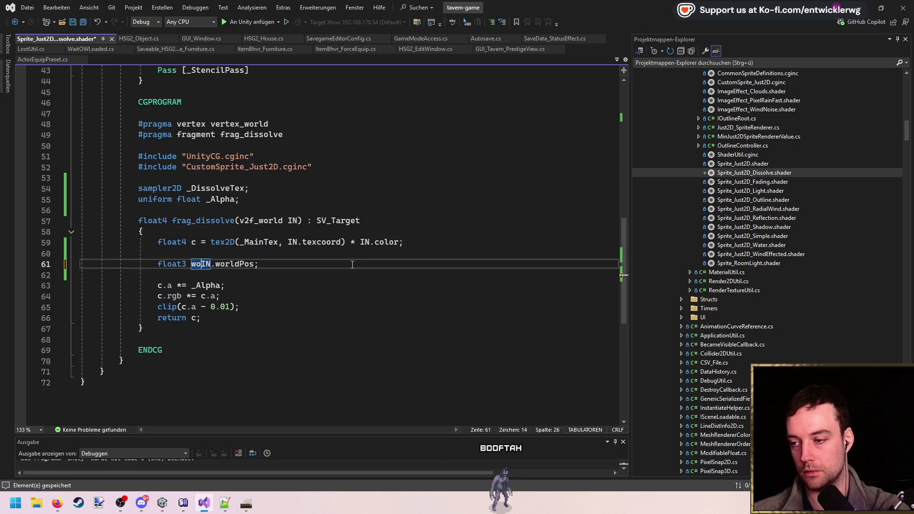
type("=")
key("Up")
key("Delete")
key("Down")
key("Down")
- Add the suggested dissolveValue line sampling _DissolveTex below it and save
key("Up")
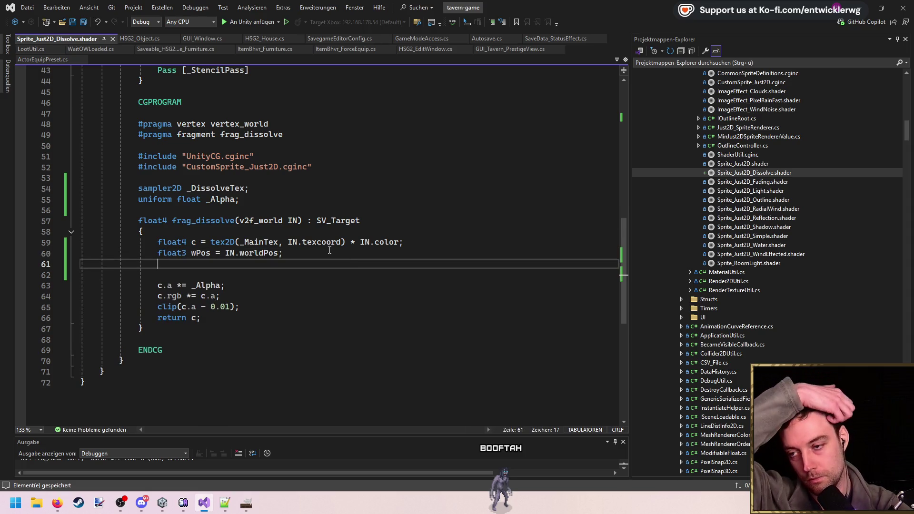
key("Return")
key("Tab")
key("ctrl+s")
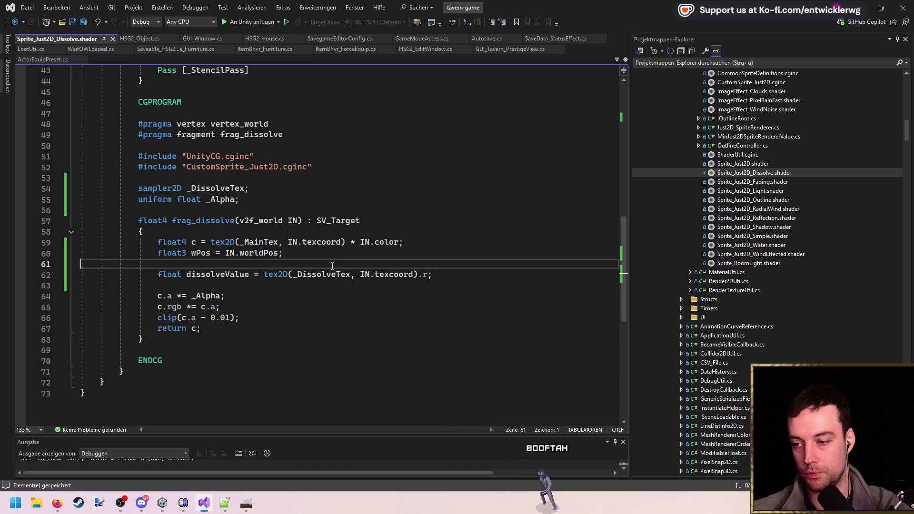
- Add if (dissolveValue < _Alpha) discard; below the dissolve sample, save, and switch to GIMP
double_click(325, 275)
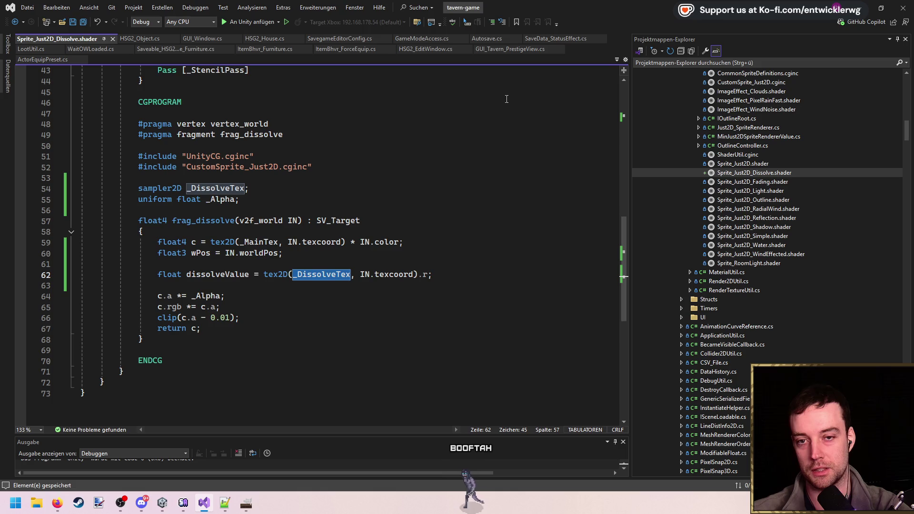
double_click(188, 273)
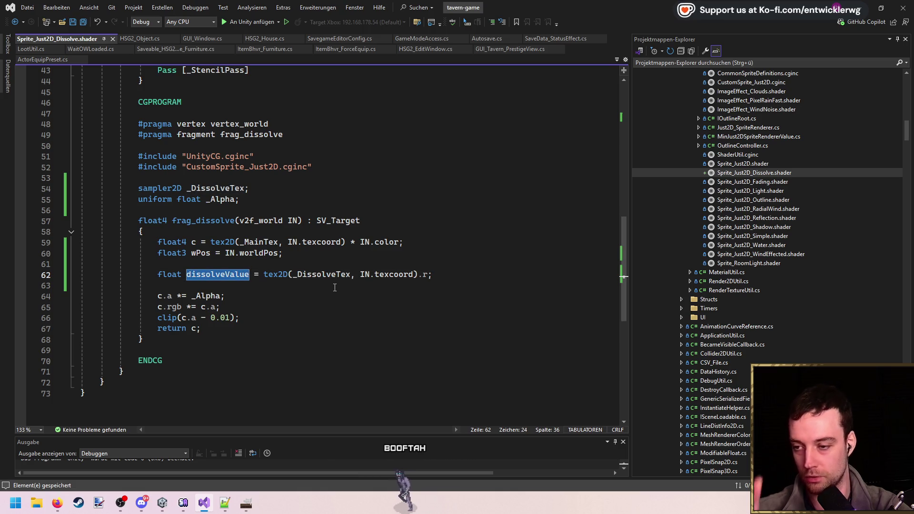
left_click(440, 274)
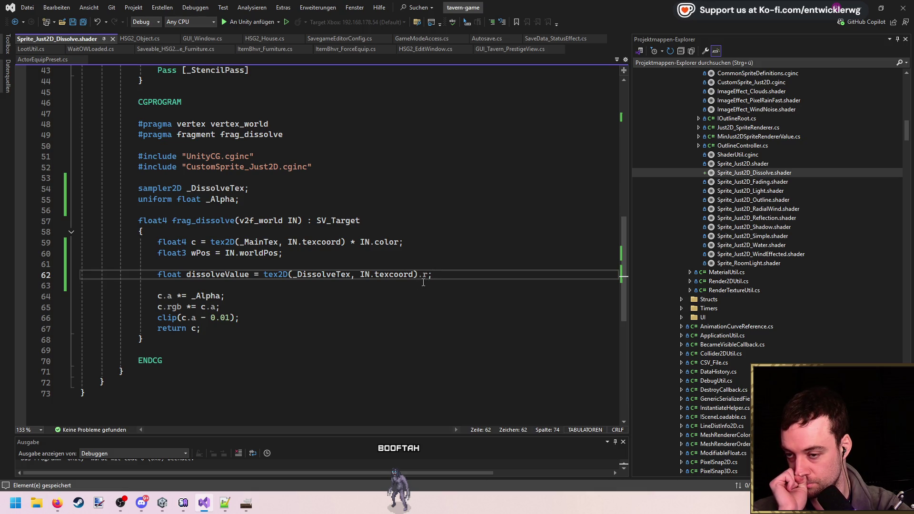
double_click(223, 275)
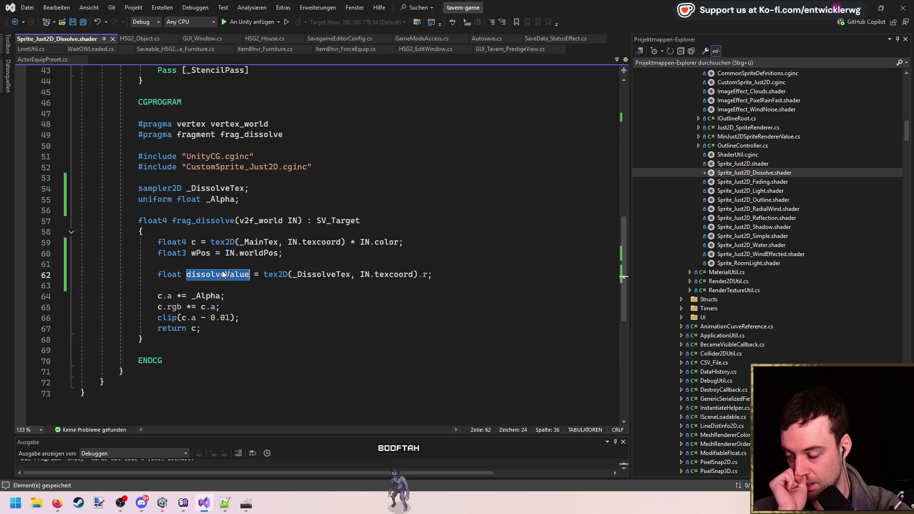
left_click(457, 277)
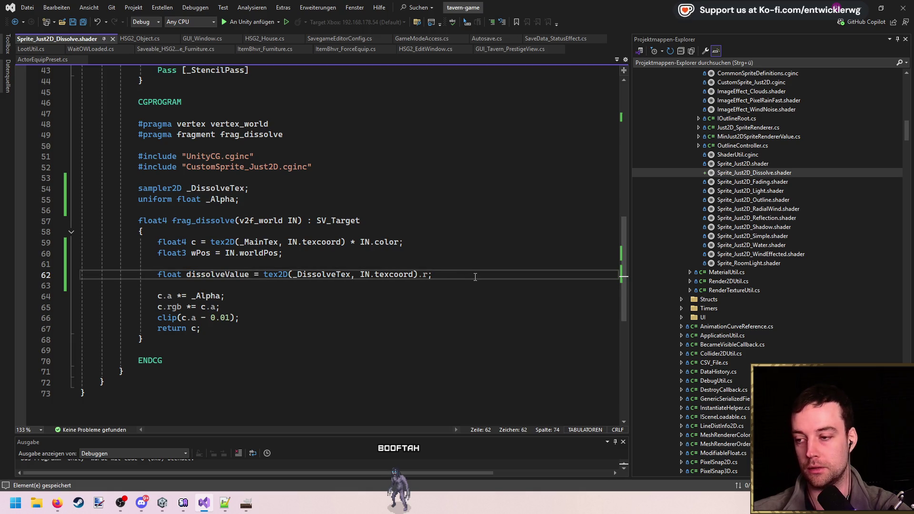
key("Return")
key("Return")
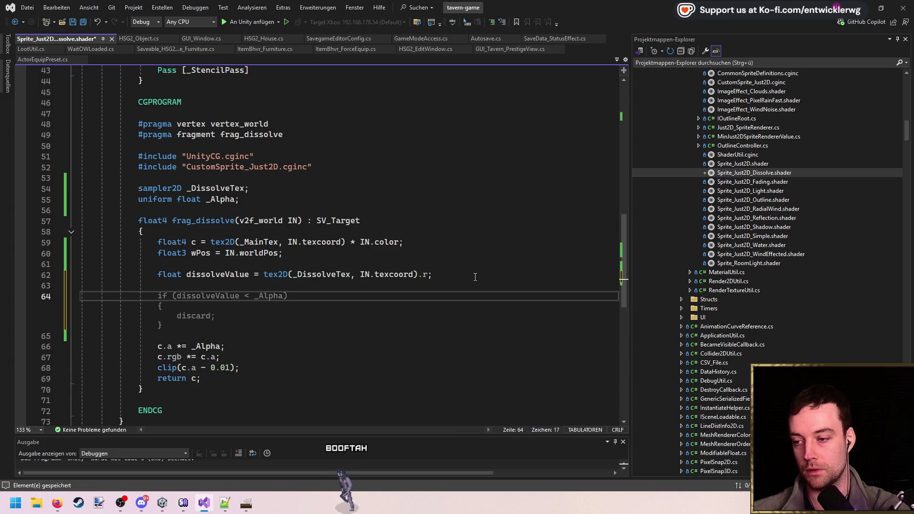
key("Tab")
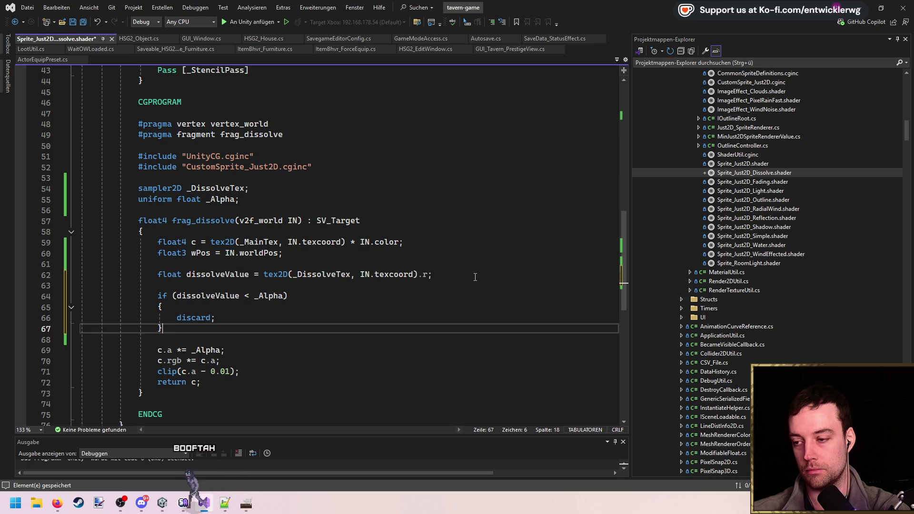
key("Up")
key("Up")
key("Up")
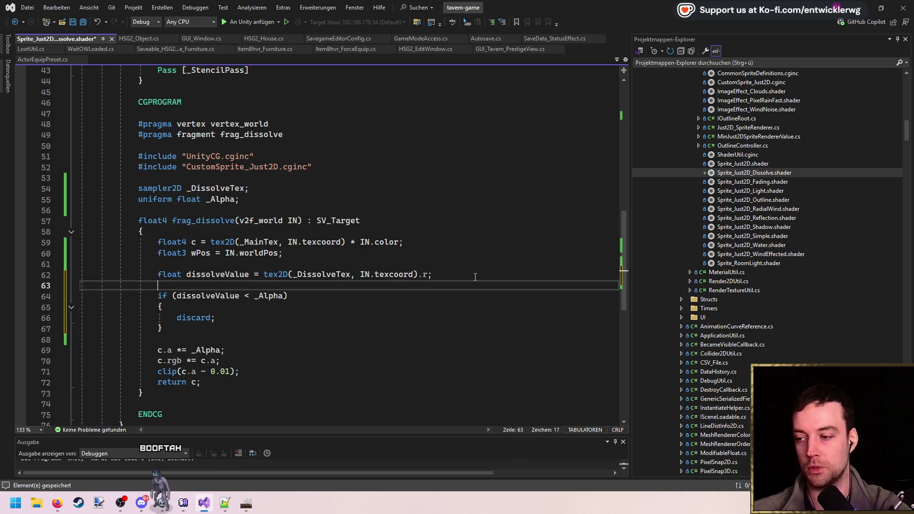
left_click(475, 276)
key("ctrl+s")
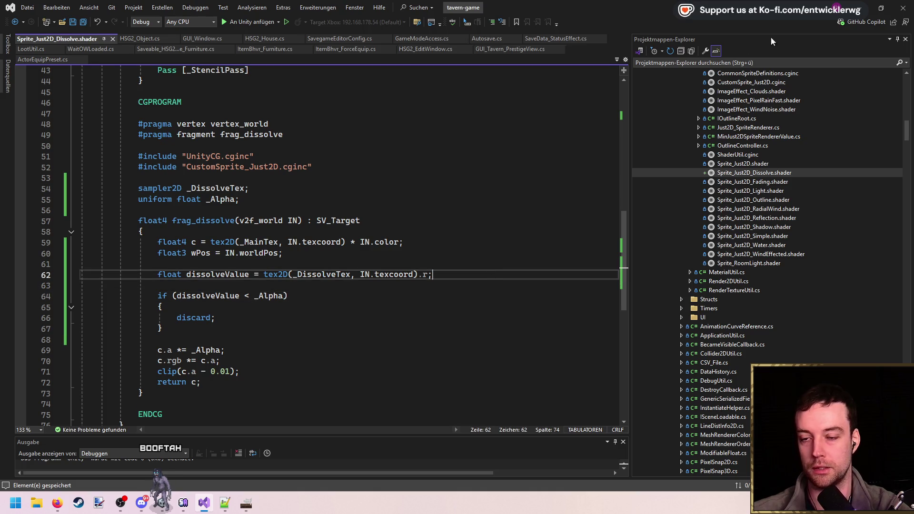
key("alt+Tab")
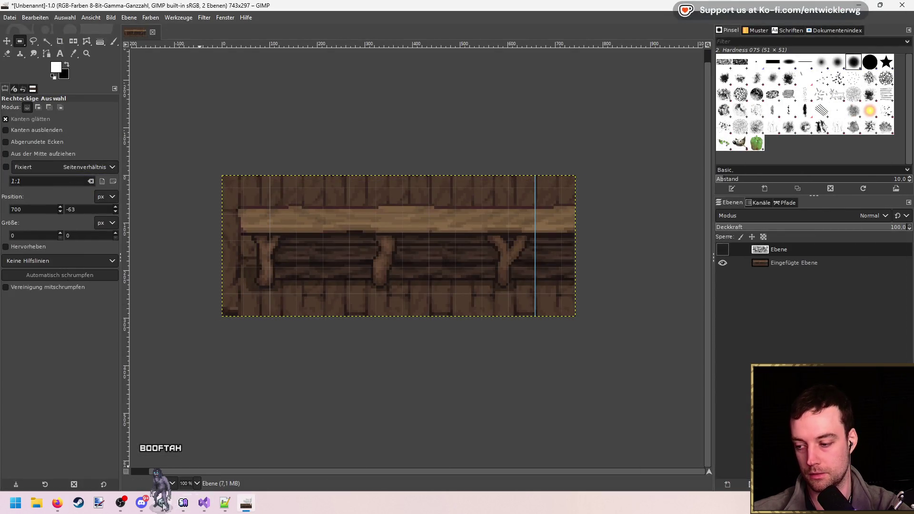
- Replace IN.texcoord with wPos.xy in the _DissolveTex sample, save, and return to Unity
left_click(162, 506)
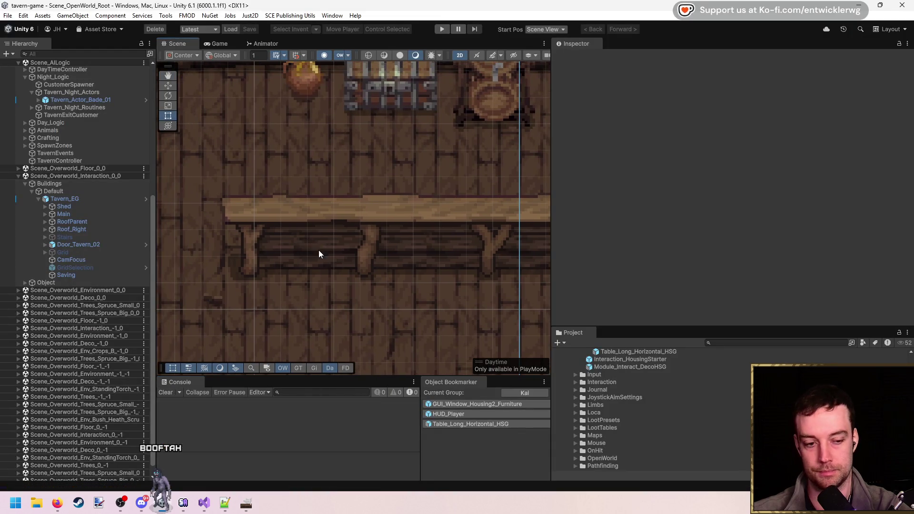
left_click(203, 504)
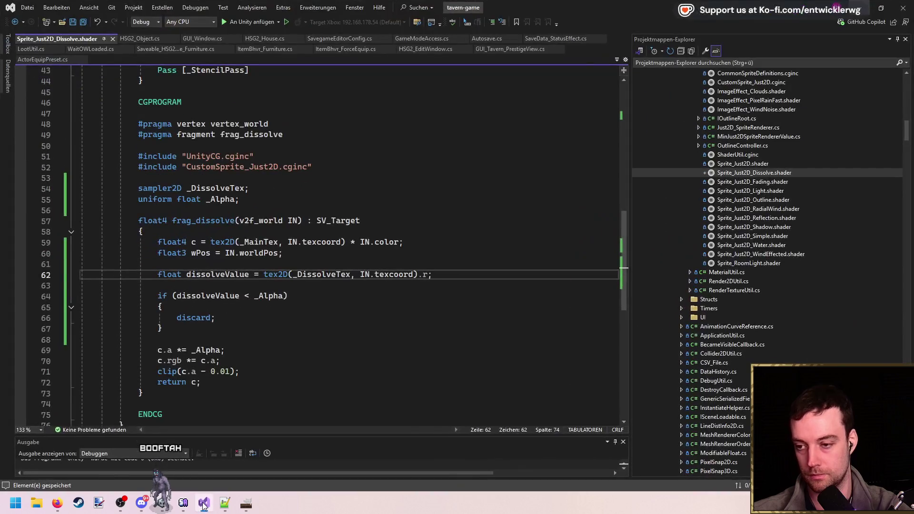
key("Right")
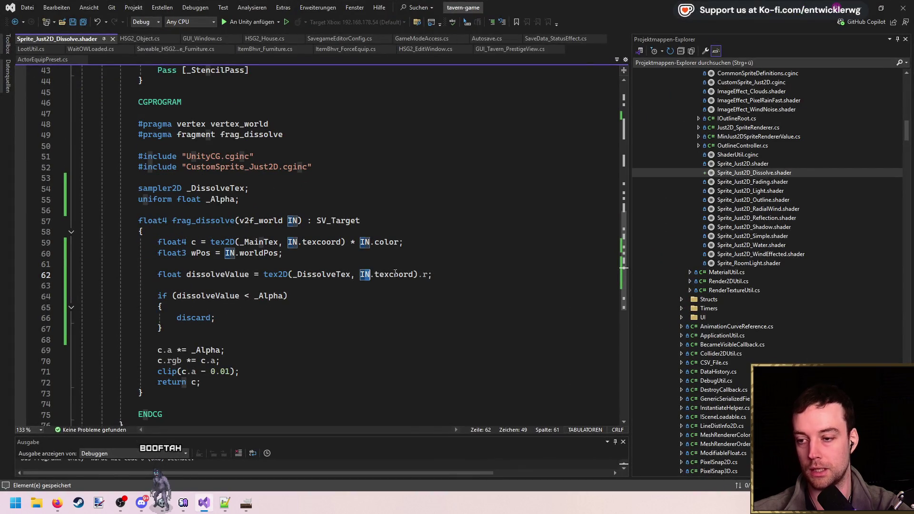
left_click(209, 256)
left_click_drag(357, 275, 413, 276)
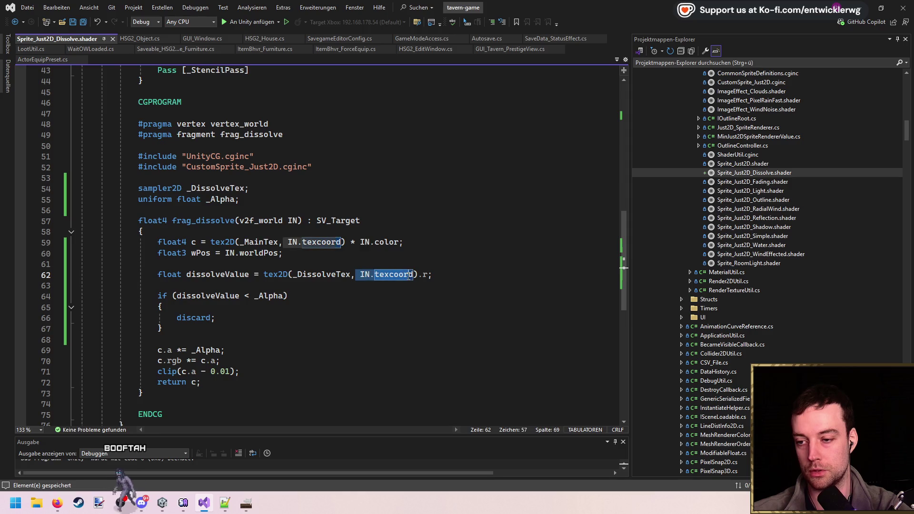
type("wPos.xy")
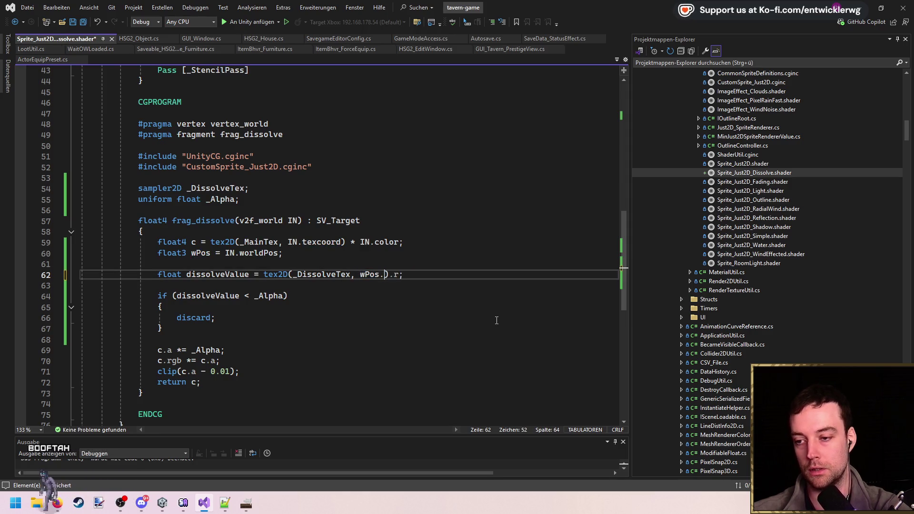
key("ctrl+s")
left_click(487, 261)
left_click(460, 277)
left_click(865, 5)
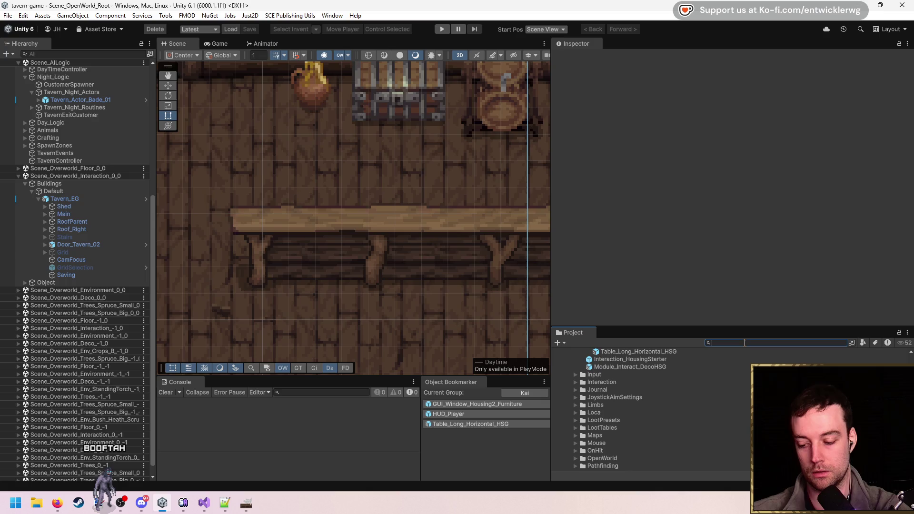
- Assign PerlinNoise to the Sprite_Just2D_Dissolve material's Dissolve Texture slot
type("matdissolve")
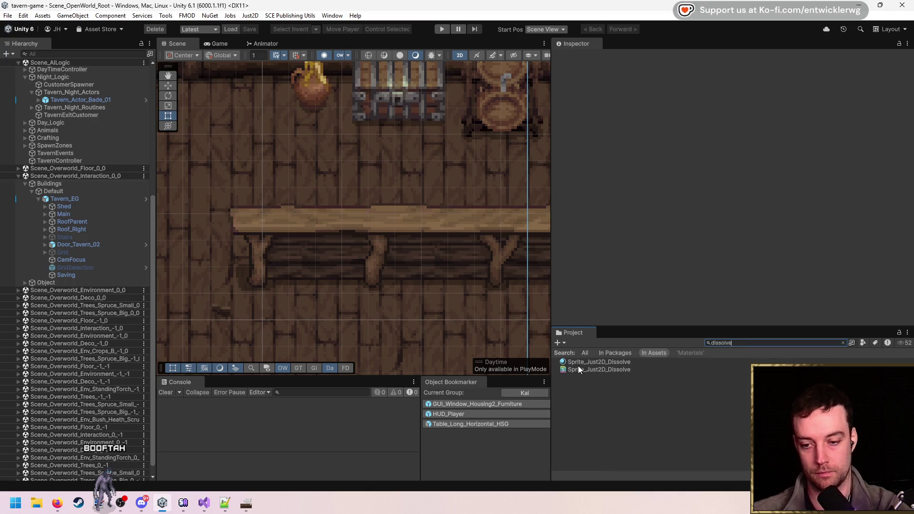
left_click(578, 364)
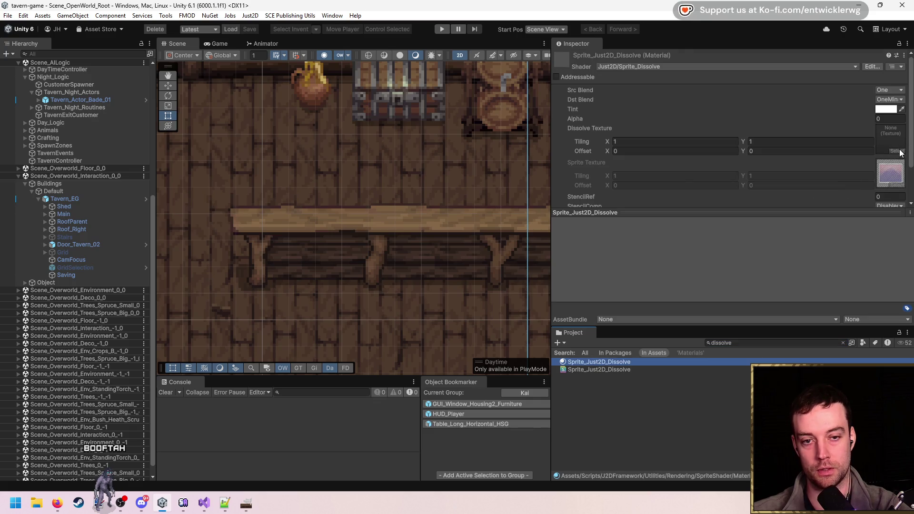
left_click(897, 151)
left_click_drag(718, 146, 479, 133)
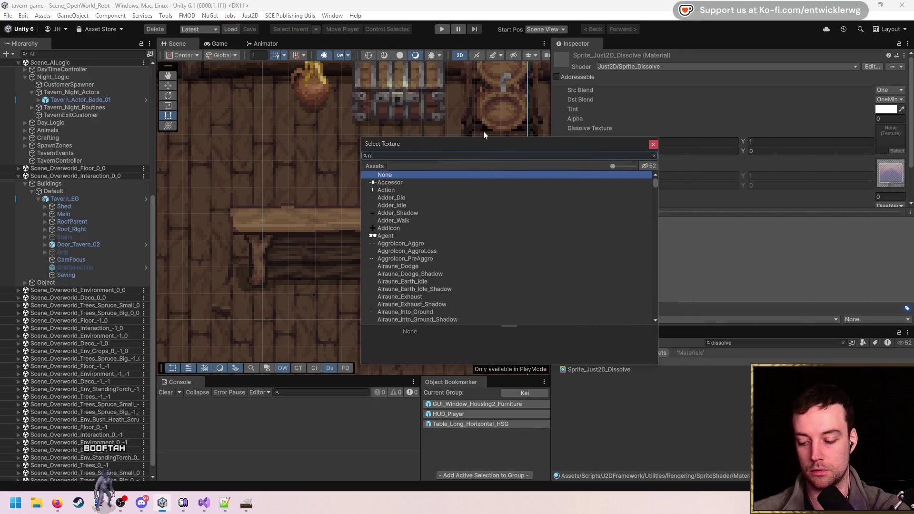
type("oise")
key("Down")
key("Down")
key("Down")
key("Down")
key("Up")
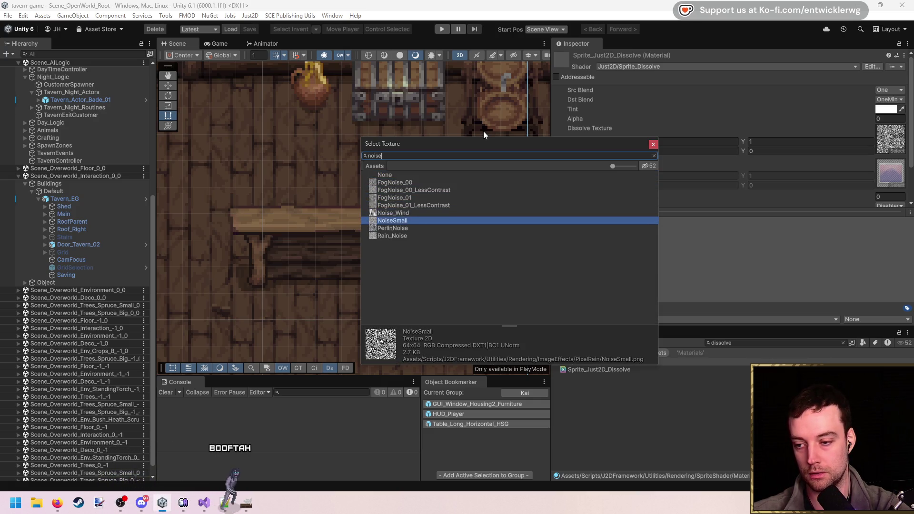
key("Up")
key("Up")
key("Down")
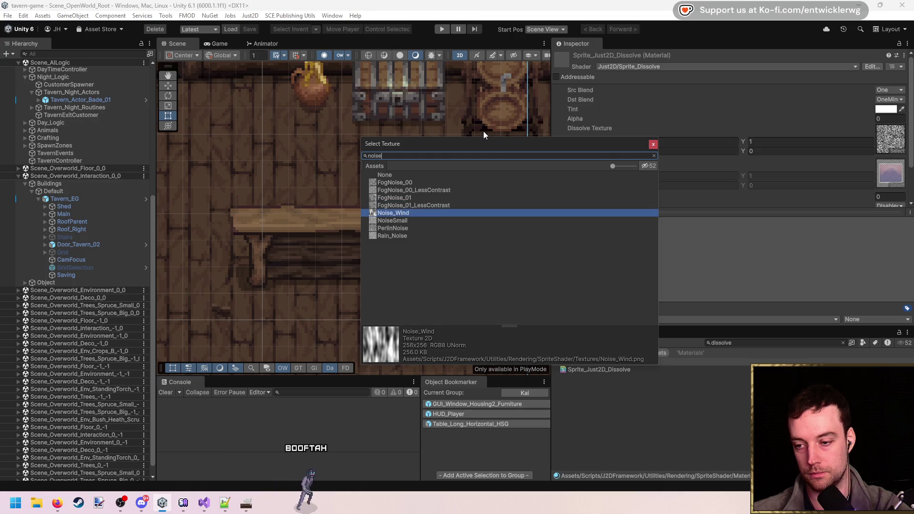
key("Down")
key("Down")
key("Down")
key("Up")
key("Up")
key("Up")
key("Up")
key("Down")
key("Down")
key("Down")
key("Return")
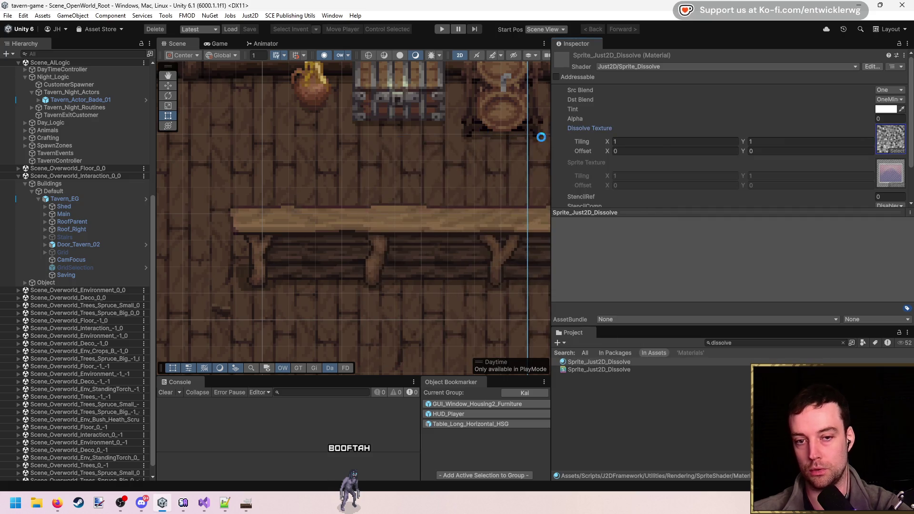
- Locate PerlinNoise in the Project window to show its import settings
scroll(350, 298, "down", 3)
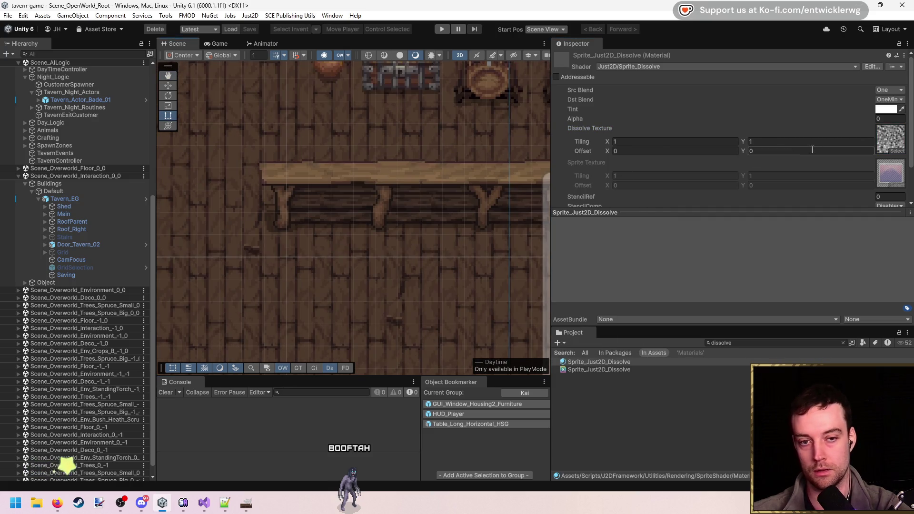
left_click(890, 139)
left_click(621, 466)
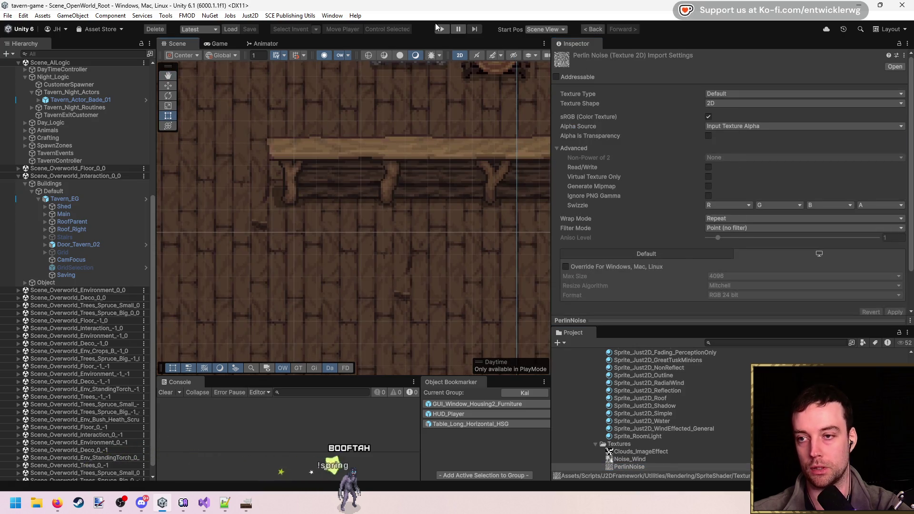
- Play the game and place, pick up, and re-place a table, then select the discard block
left_click(443, 29)
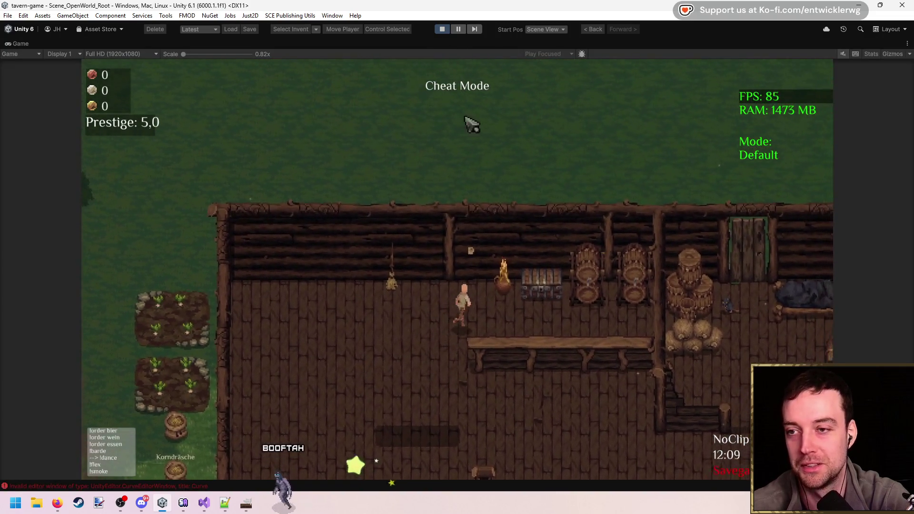
key("b")
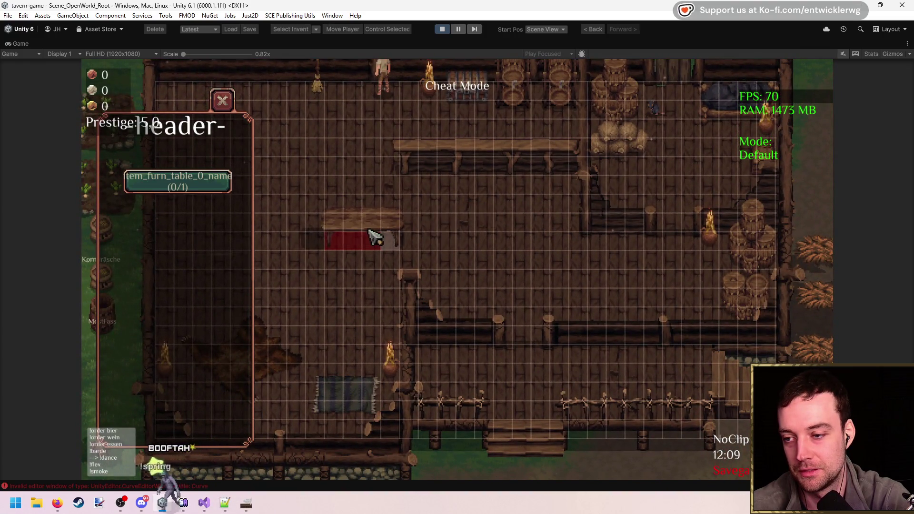
left_click(440, 239)
left_click(440, 240)
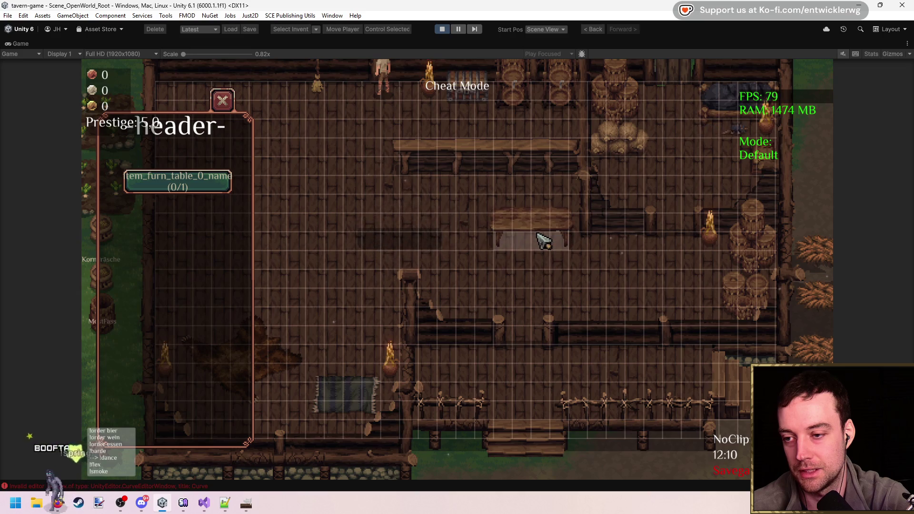
left_click(474, 234)
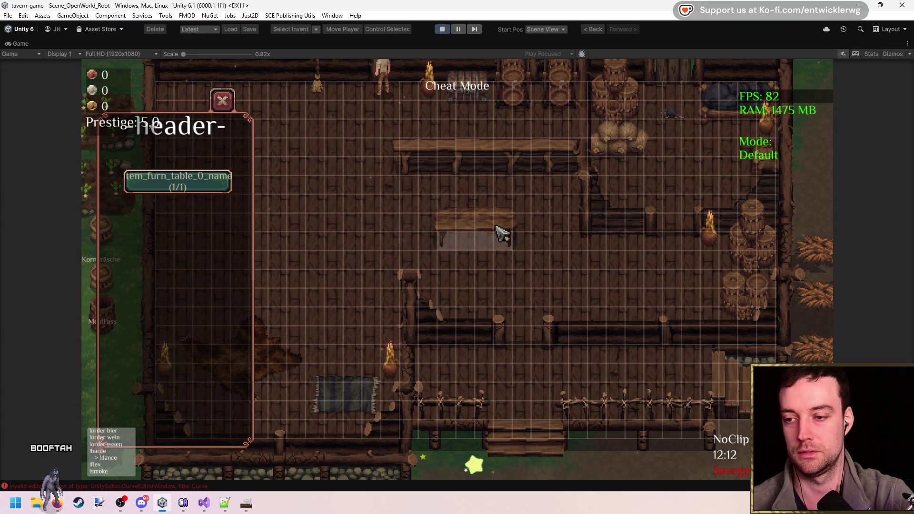
left_click(204, 503)
left_click_drag(285, 288, 164, 334)
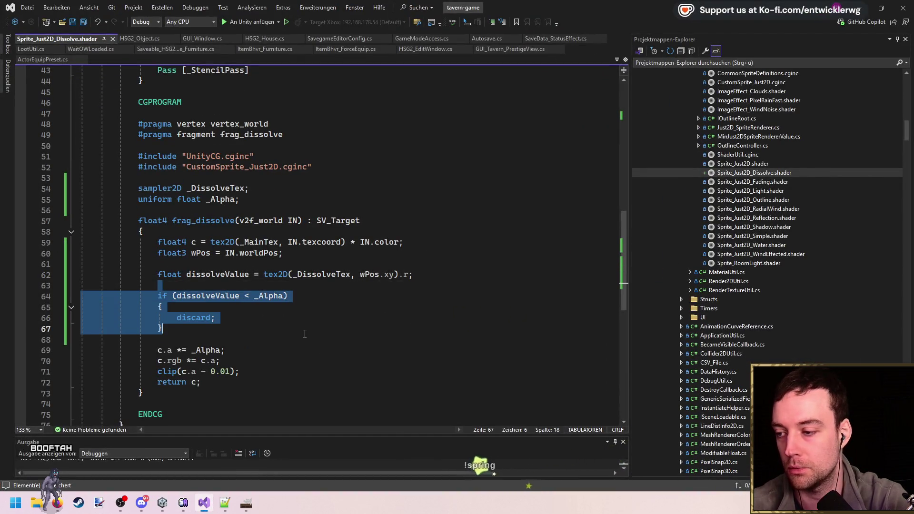
- Keep the discard check, comment out c.a *= _Alpha;, save, and return to the game
key("Delete")
double_click(221, 276)
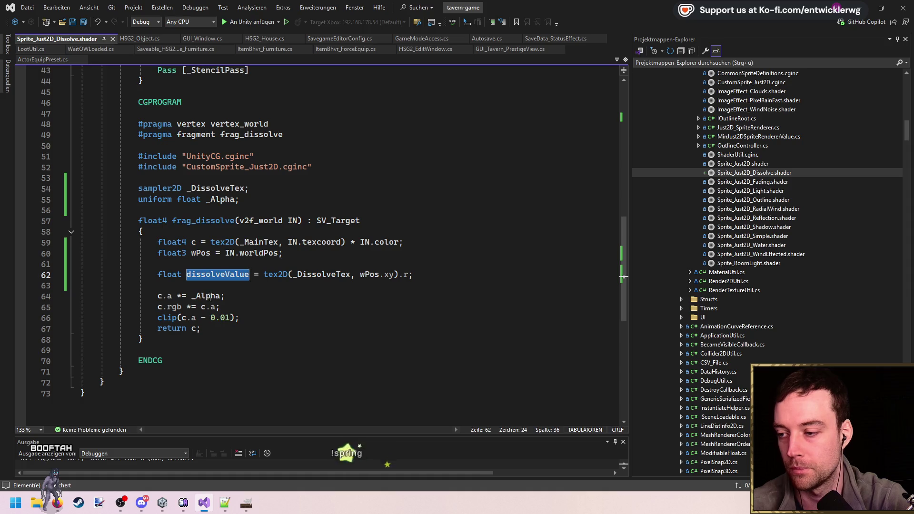
double_click(209, 296)
key("ctrl+z")
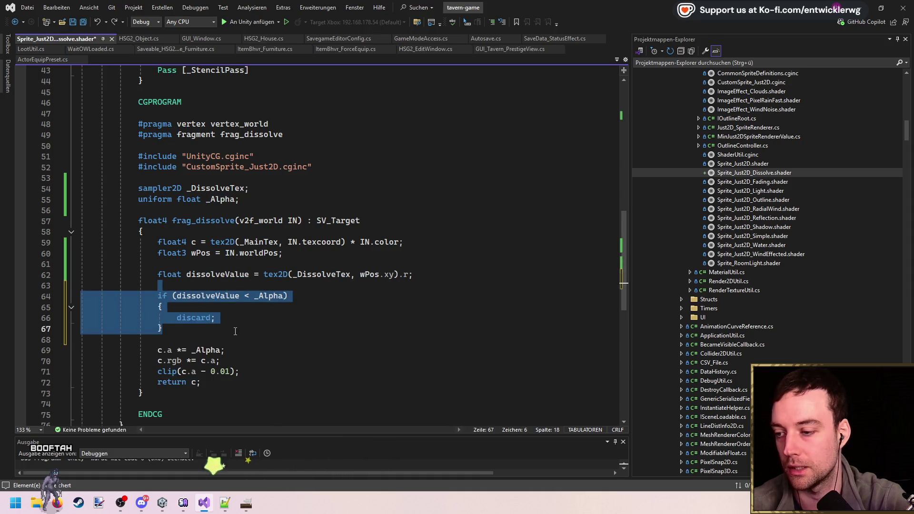
left_click(235, 331)
left_click(163, 350)
type("//")
key("BackSpace")
key("BackSpace")
key("Home")
type("//")
key("ctrl+s")
left_click(325, 344)
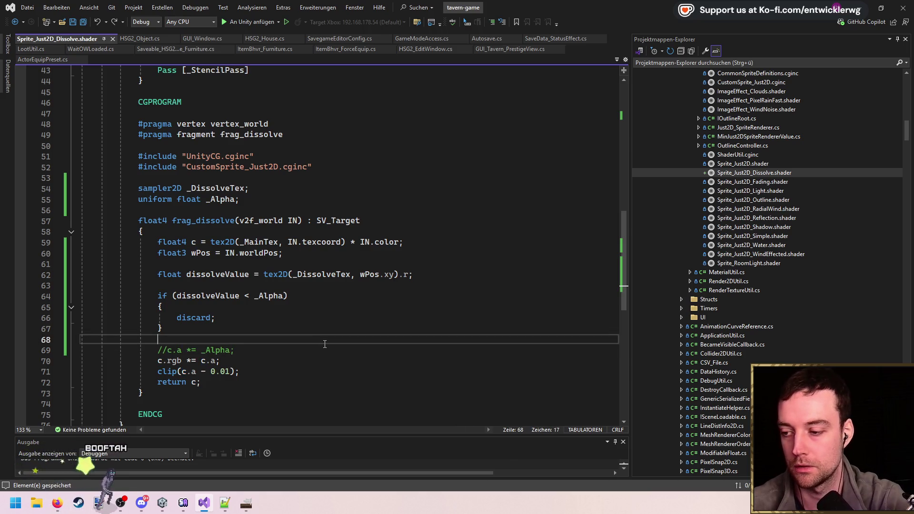
key("alt+Tab")
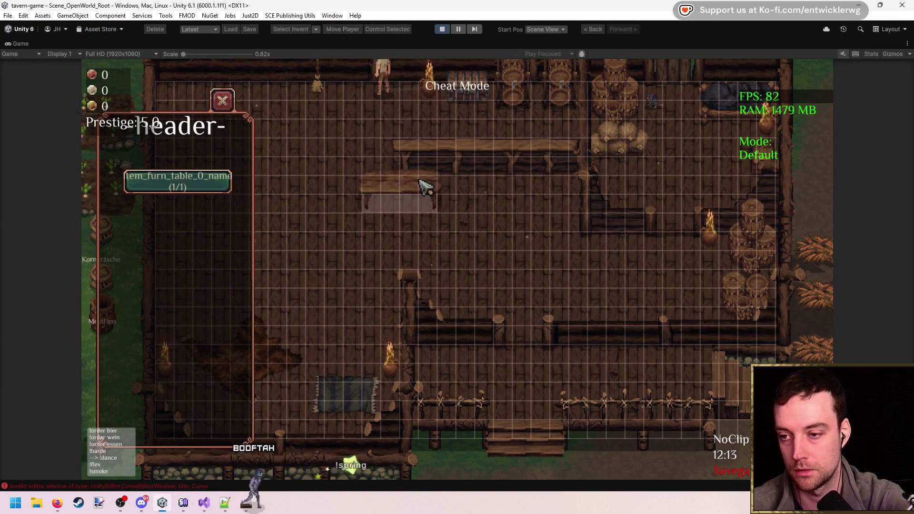
- Let the shader recompile in the Game view, stop Play mode, and return to the shader code
left_click(419, 182)
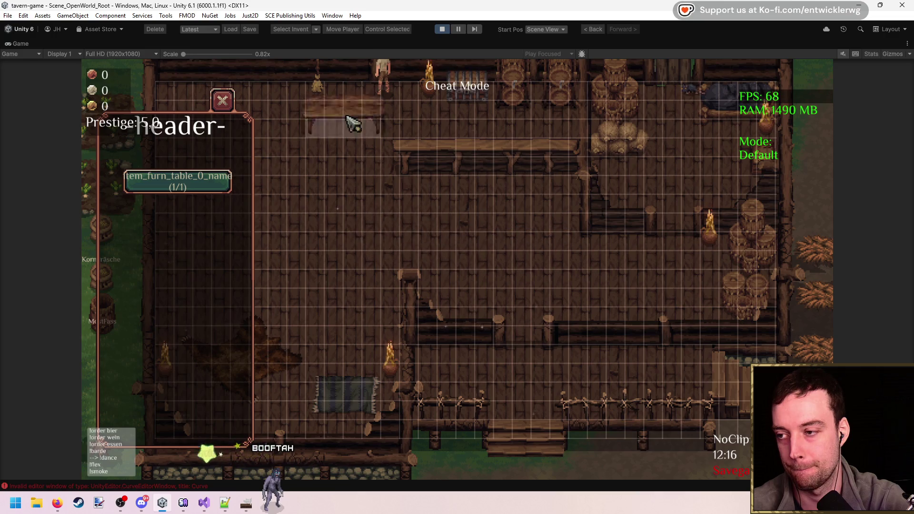
key("ctrl+p")
left_click(204, 504)
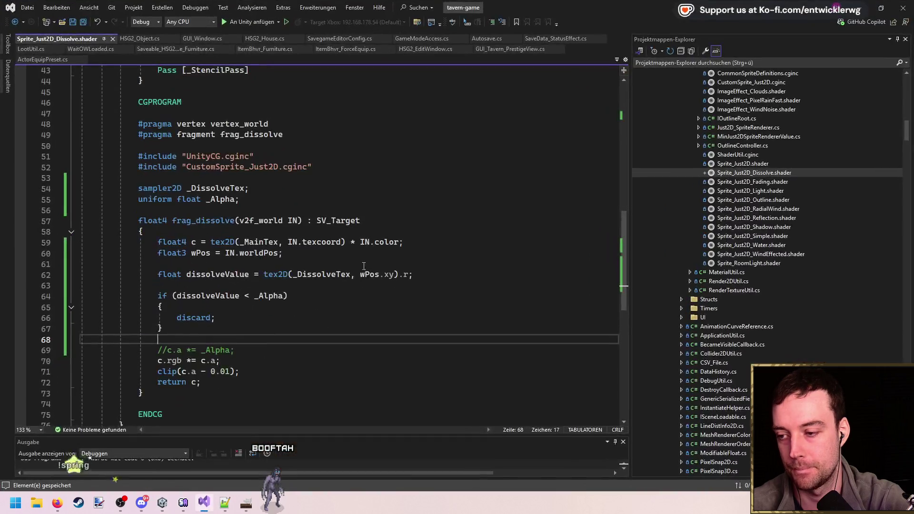
left_click(372, 298)
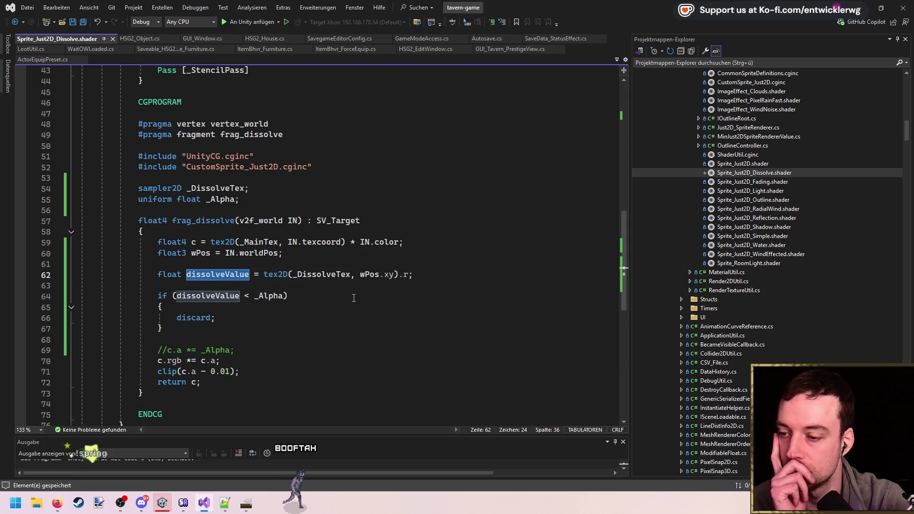
- Paste a float4 _MainTex_TexelSize declaration below the _DissolveTex sampler and save
left_click(354, 296)
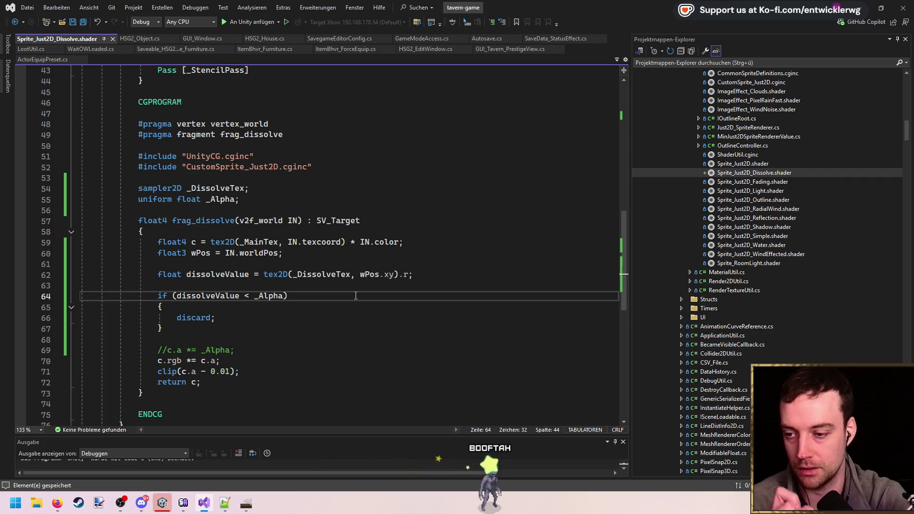
left_click(394, 275)
scroll(419, 355, "up", 3)
scroll(260, 218, "down", 3)
left_click(282, 188)
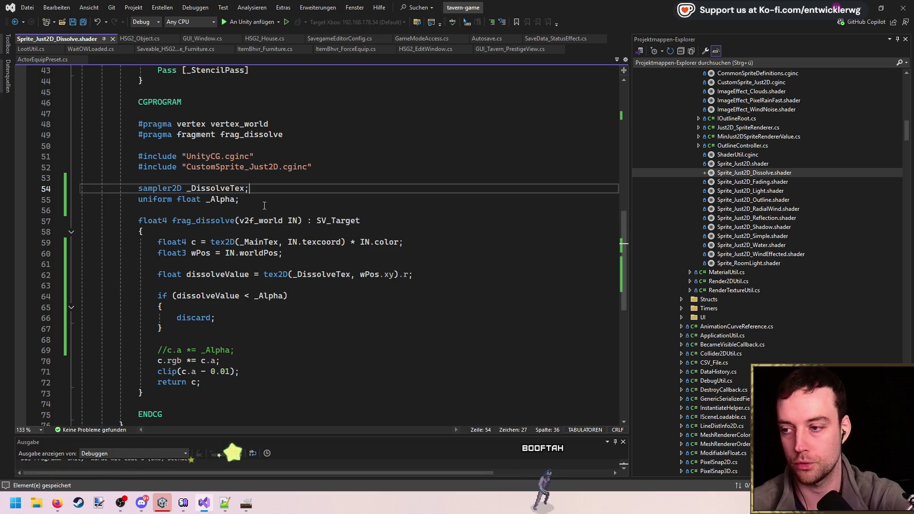
key("Return")
scroll(312, 226, "up", 1)
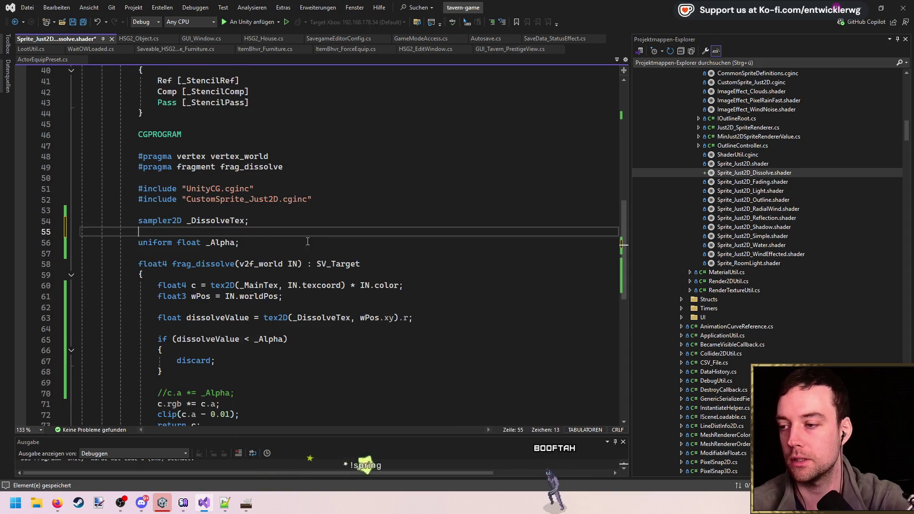
left_click(247, 199, "ctrl")
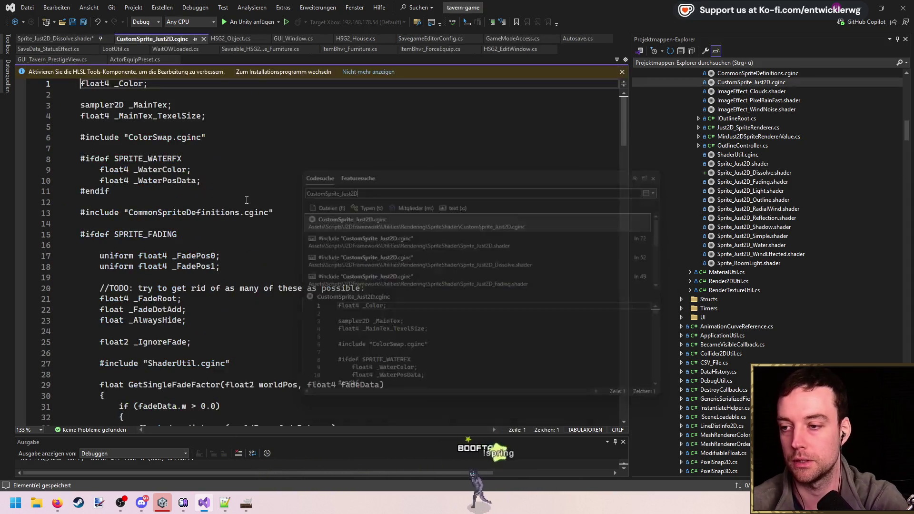
middle_click(180, 38)
left_click(300, 232)
type("float4 _MainTex_TexelSize;")
key("ctrl+s")
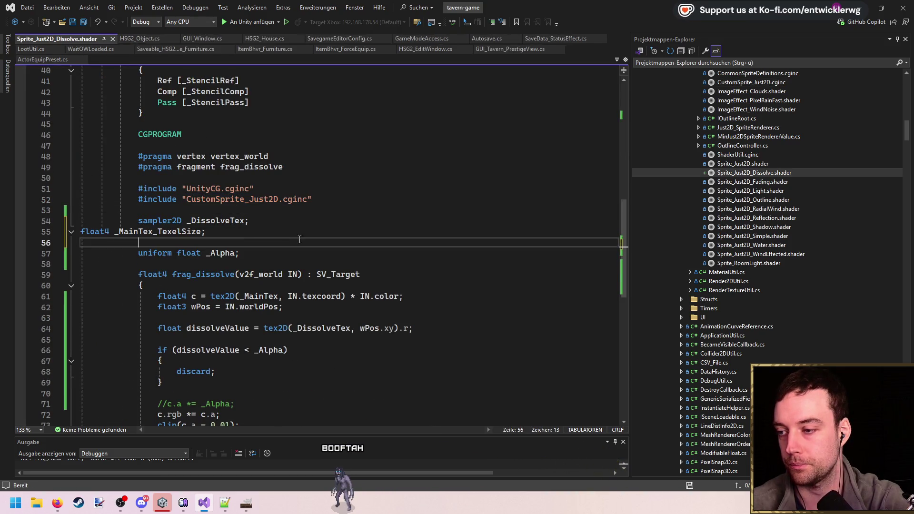
- Indent the pasted declaration and rename it to _DissolveTex_TexelSize
key("Up")
key("Home")
key("Tab")
key("Tab")
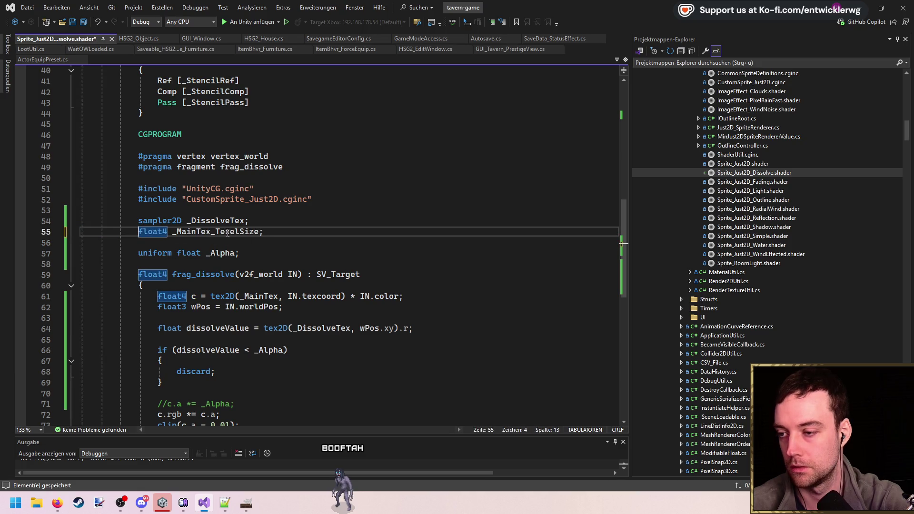
key("ctrl+s")
left_click(223, 220)
left_click(215, 233)
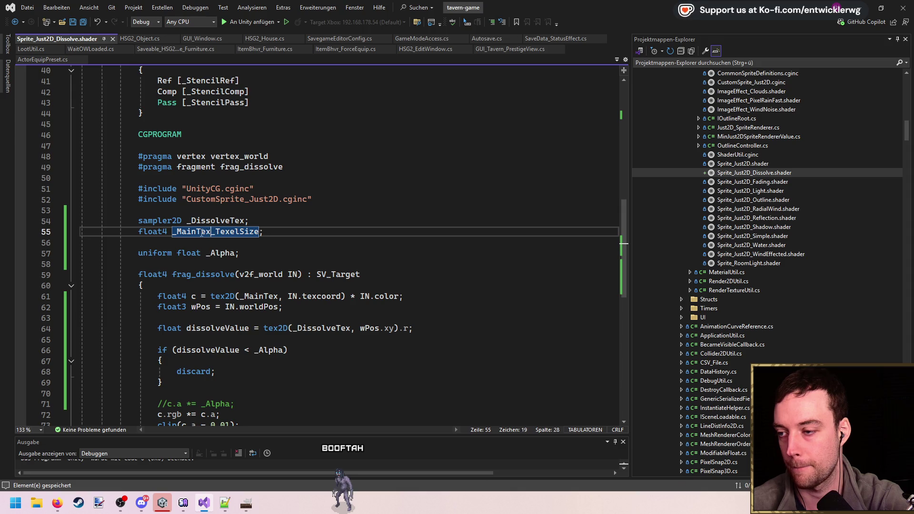
type("_DissolveTex")
scroll(263, 234, "down", 4)
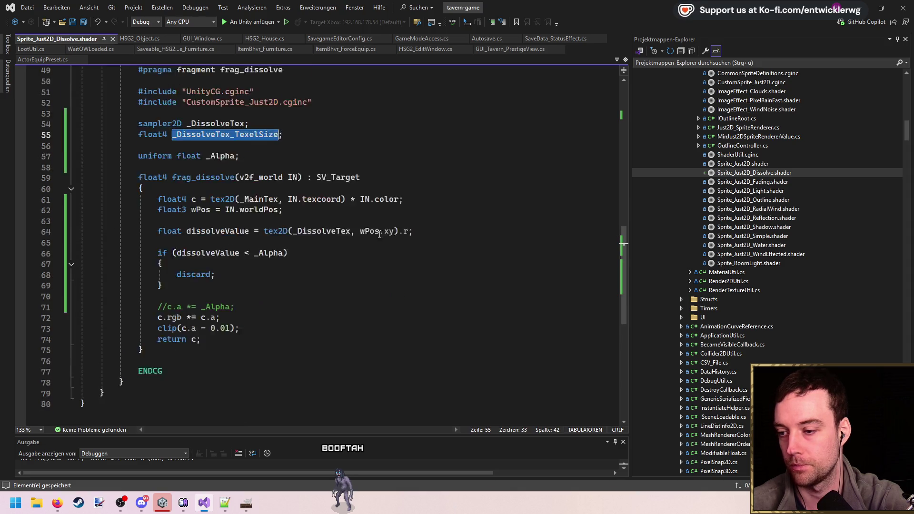
- Add float2 dissolveUv = wPos.xy * _DissolveTex_TexelSize.zw; above the sample and save
left_click(422, 190)
key("Return")
type("floa")
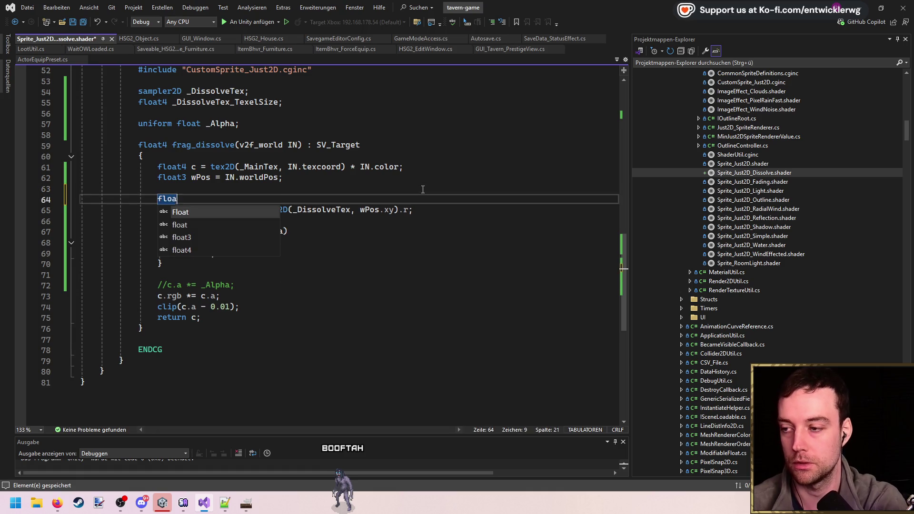
type("t2 dissolveUv = _DissolveTex_TexelSize")
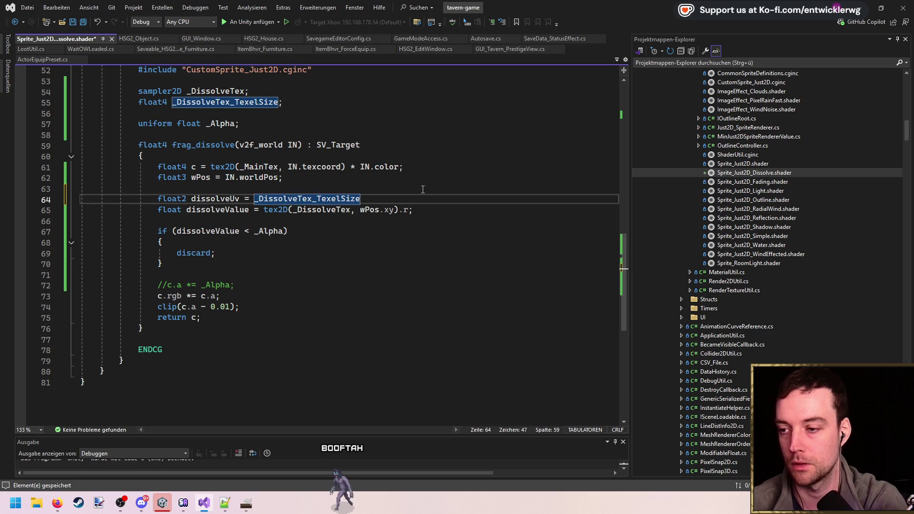
key("ctrl+BackSpace")
type("wPos.xy")
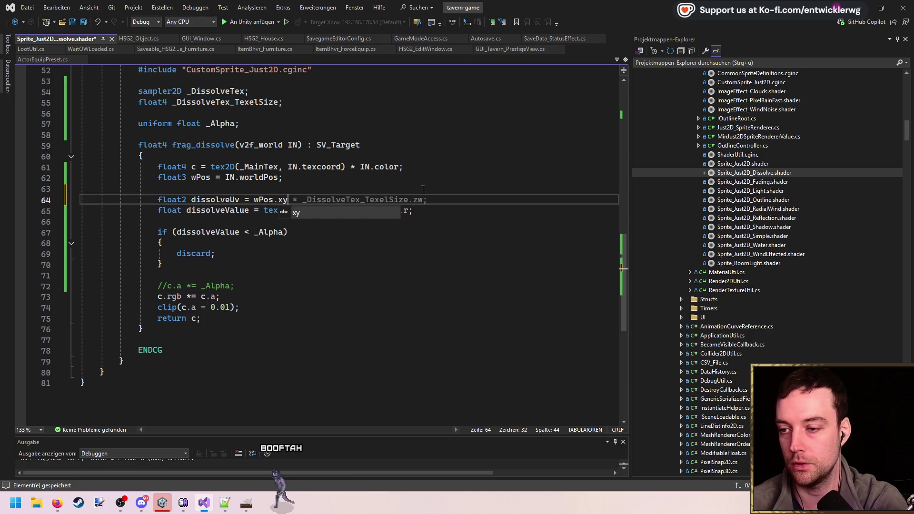
key("Tab")
key("Up")
key("ctrl+shift+l")
key("ctrl+s")
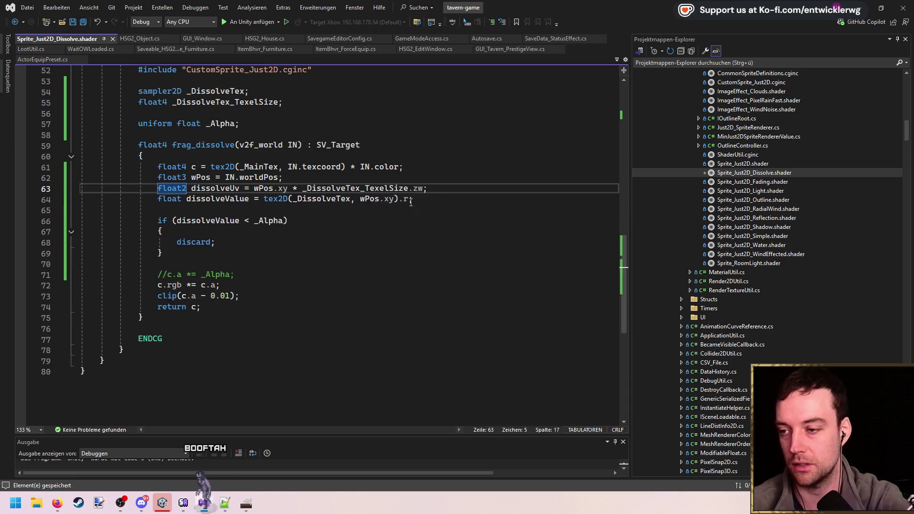
- Pass dissolveUv to the _DissolveTex tex2D call instead of wPos.xy
scroll(411, 203, "up", 1)
left_click(200, 209)
double_click(215, 220)
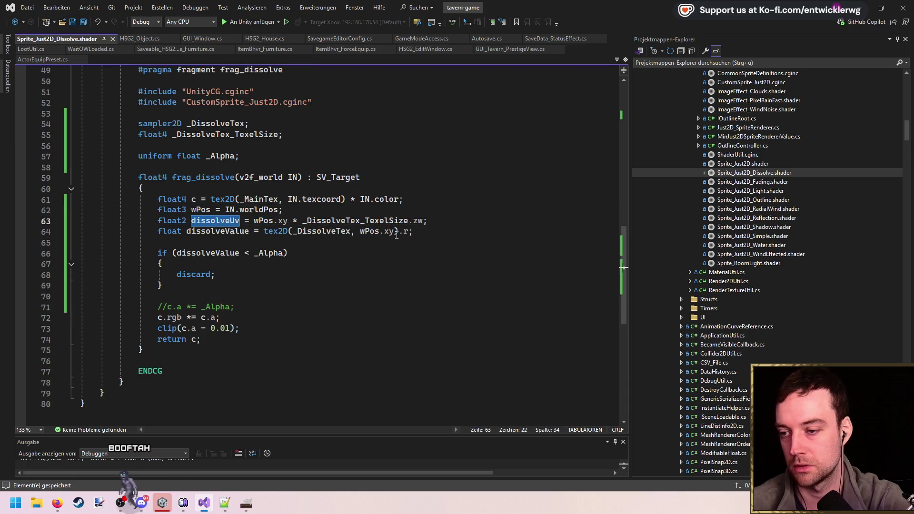
type("dissolveUv")
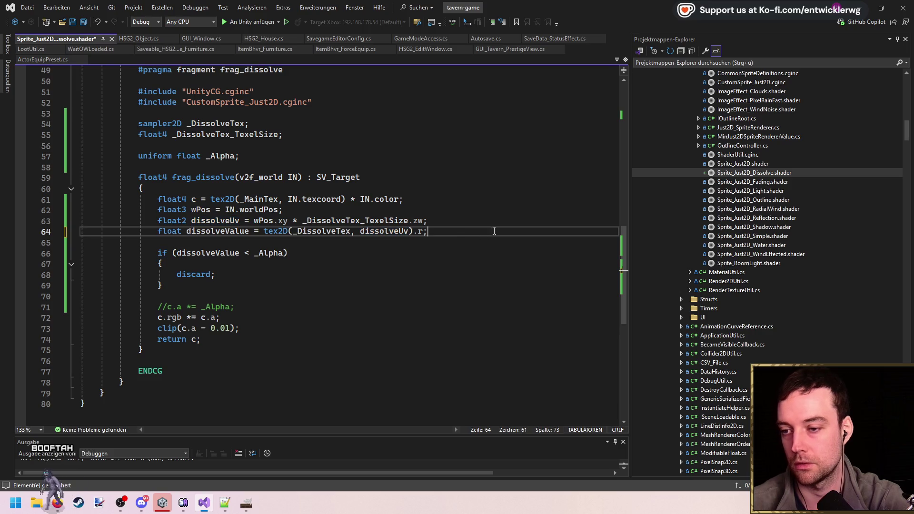
left_click(859, 6)
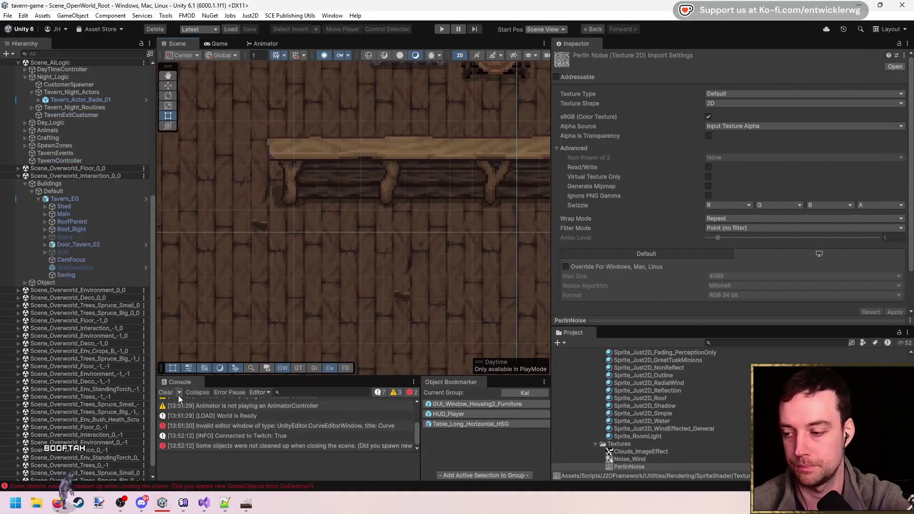
- Clear the console, find and inspect the PlayerTeleportNew script via a project-wide search, then press Play
left_click(179, 396)
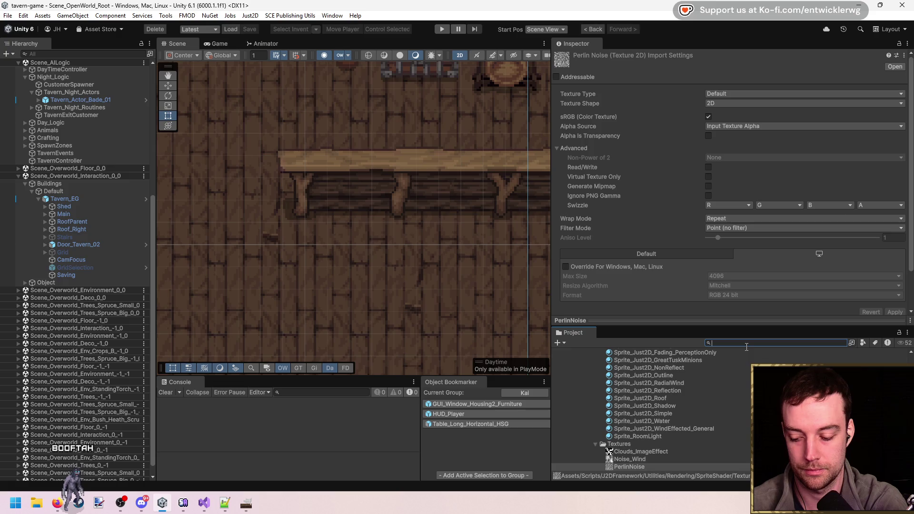
type("teleport he")
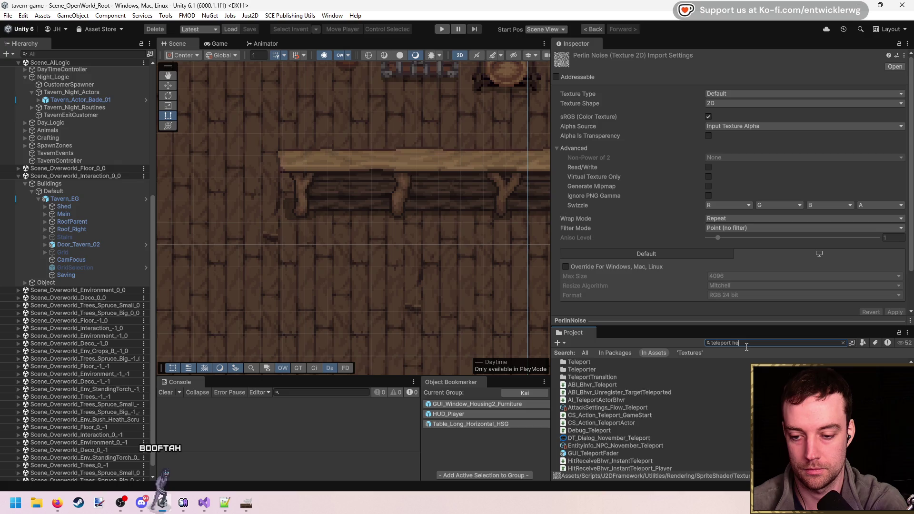
type("ut")
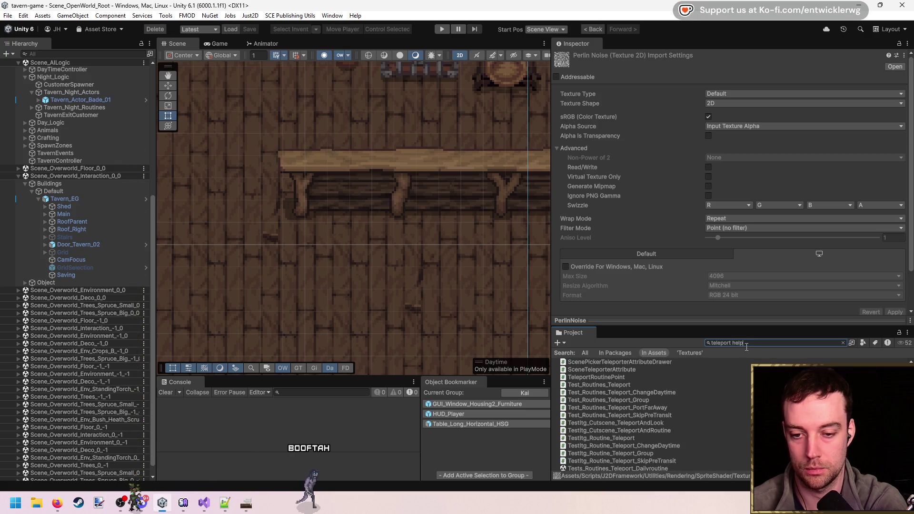
left_click(614, 354)
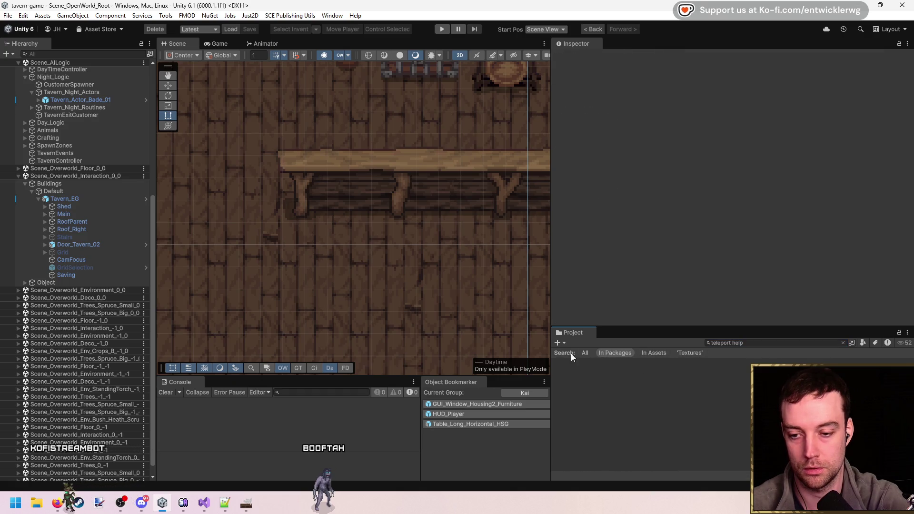
left_click(587, 353)
left_click(605, 361)
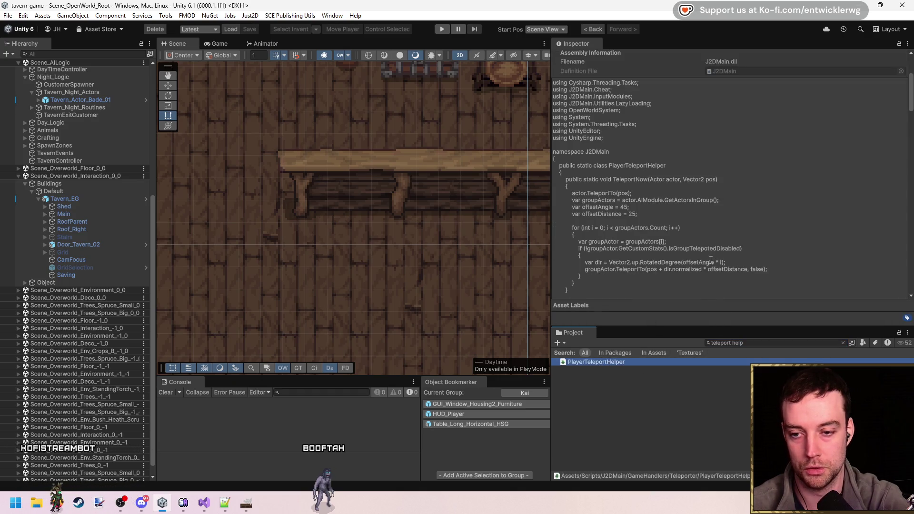
scroll(711, 259, "down", 10)
scroll(720, 259, "down", 15)
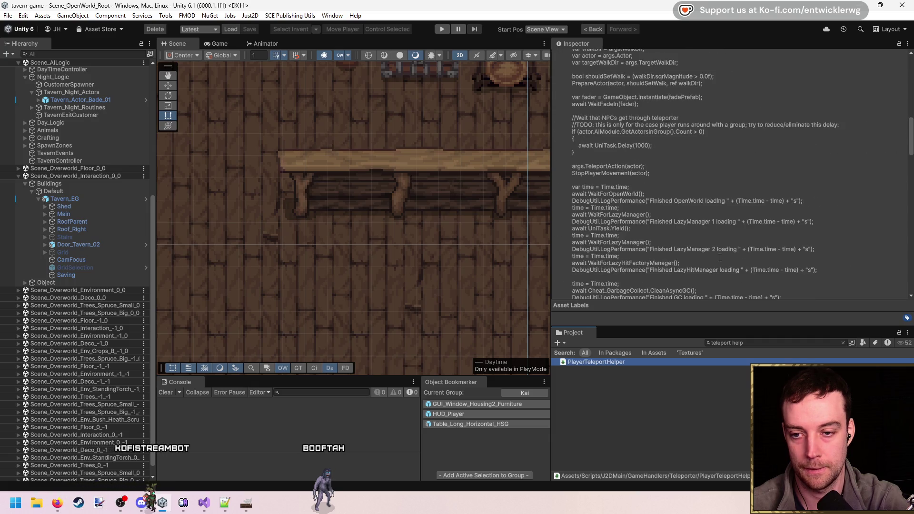
left_click(844, 343)
left_click(641, 389)
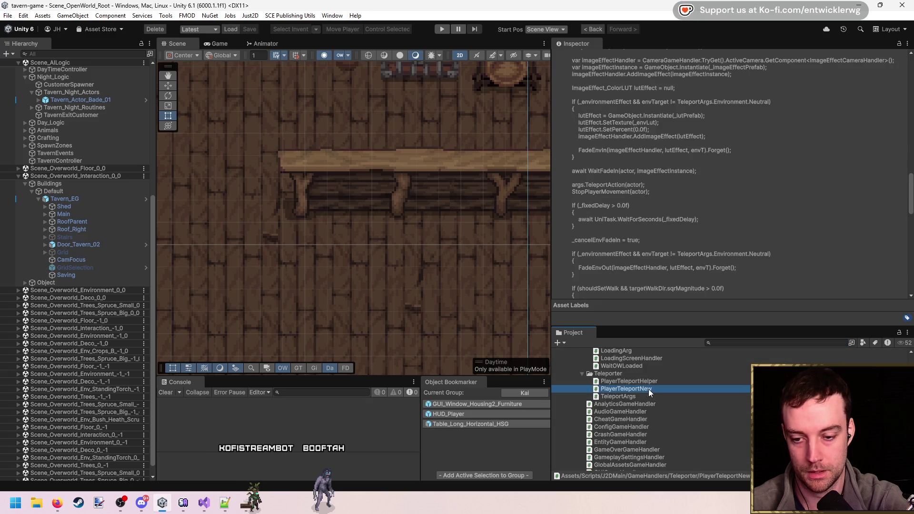
scroll(719, 257, "down", 5)
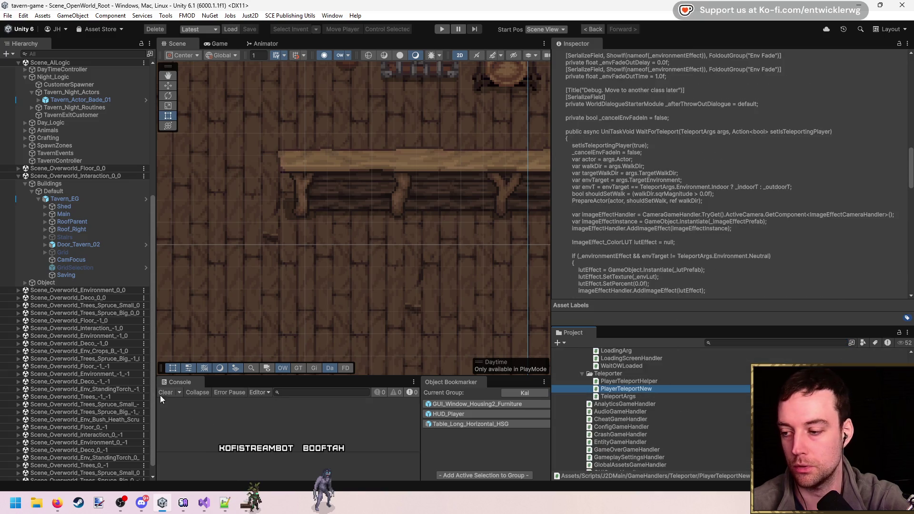
left_click(447, 32)
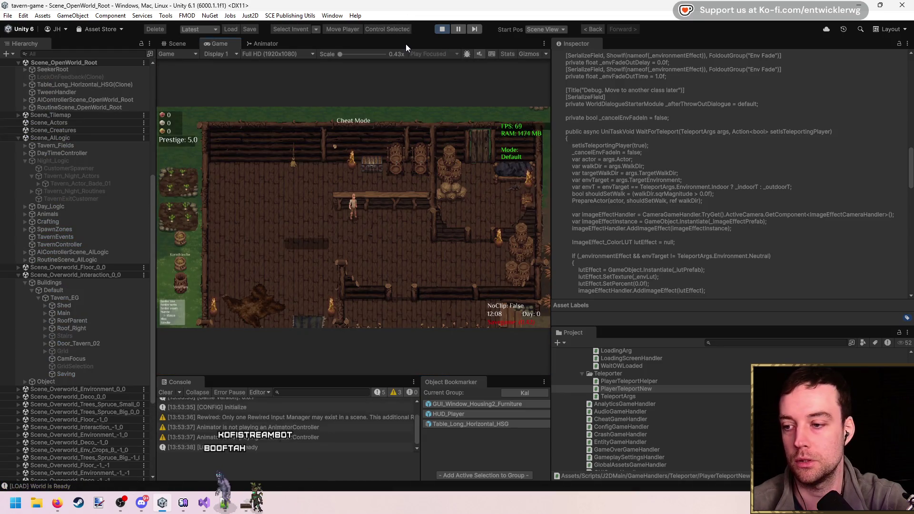
- In the maximized Game view, walk into the tavern, place and pick up a table, then return to Visual Studio
double_click(405, 44)
key("w")
key("b")
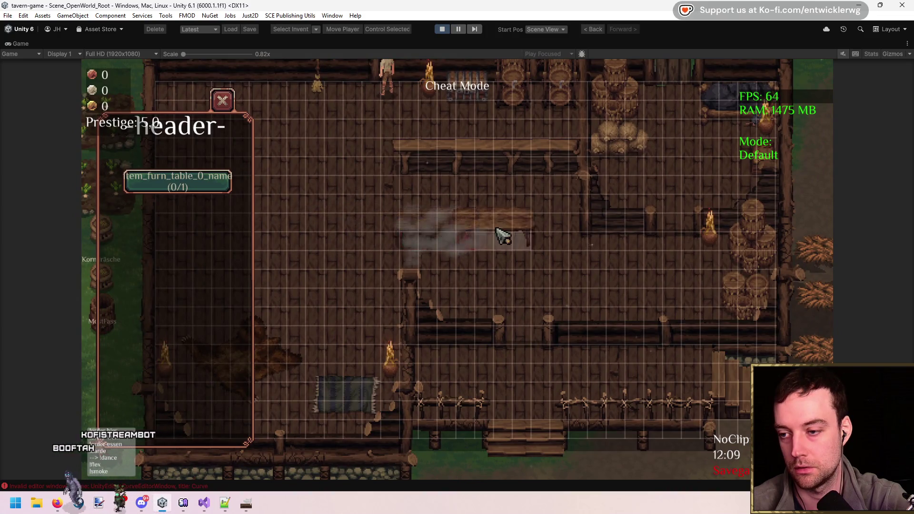
left_click(526, 238)
left_click(354, 212)
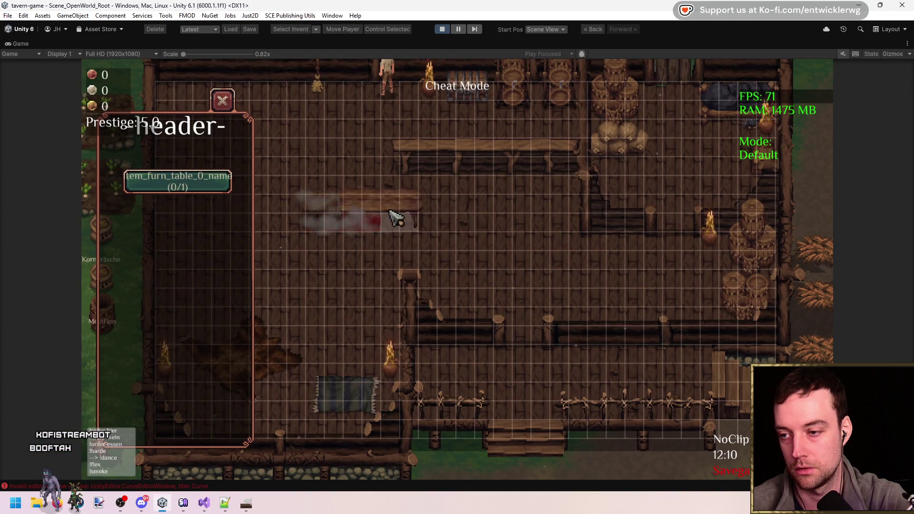
left_click(376, 210)
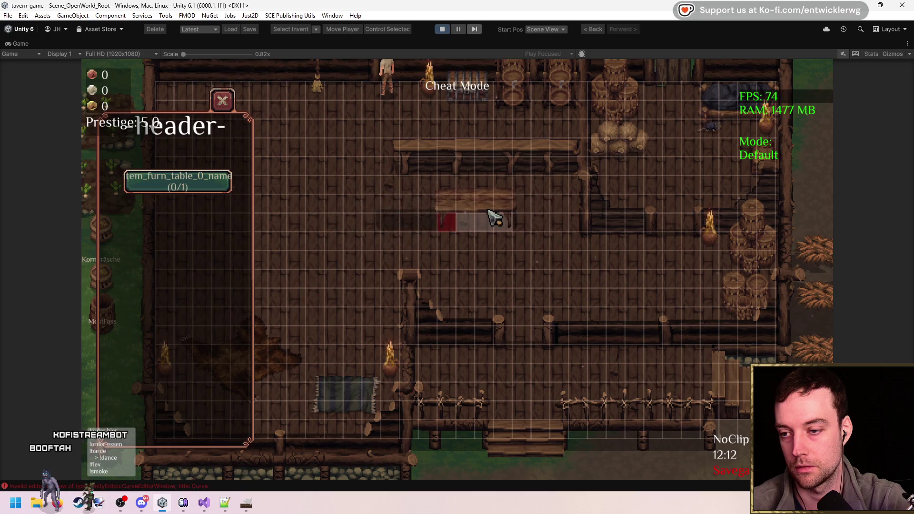
key("alt+Tab")
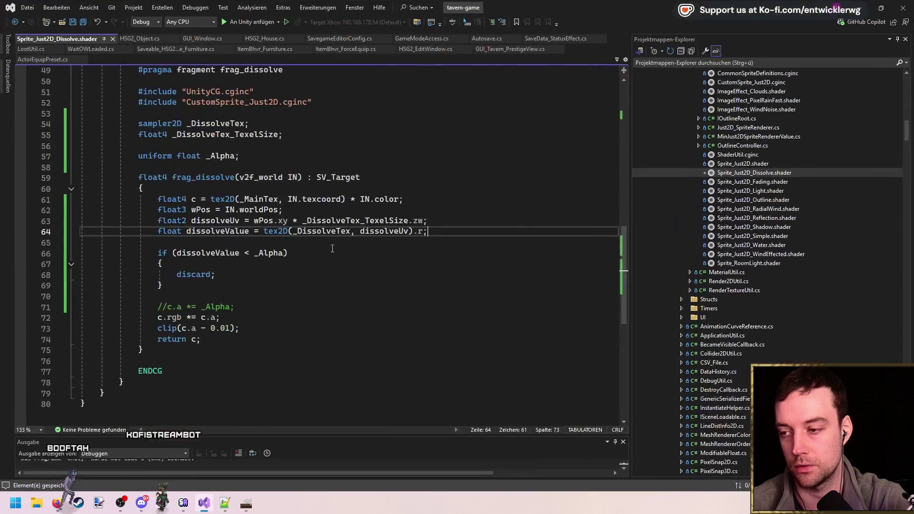
- Change the dissolve discard test on line 66 to dissolveValue >= _Alpha and save the shader
left_click(251, 252)
key("BackSpace")
key("BackSpace")
type(">=")
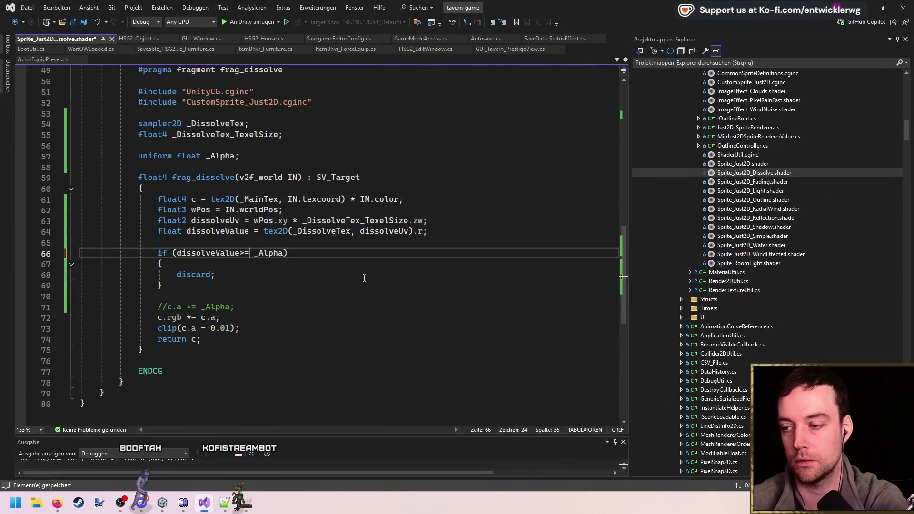
key("ctrl+s")
left_click(420, 260)
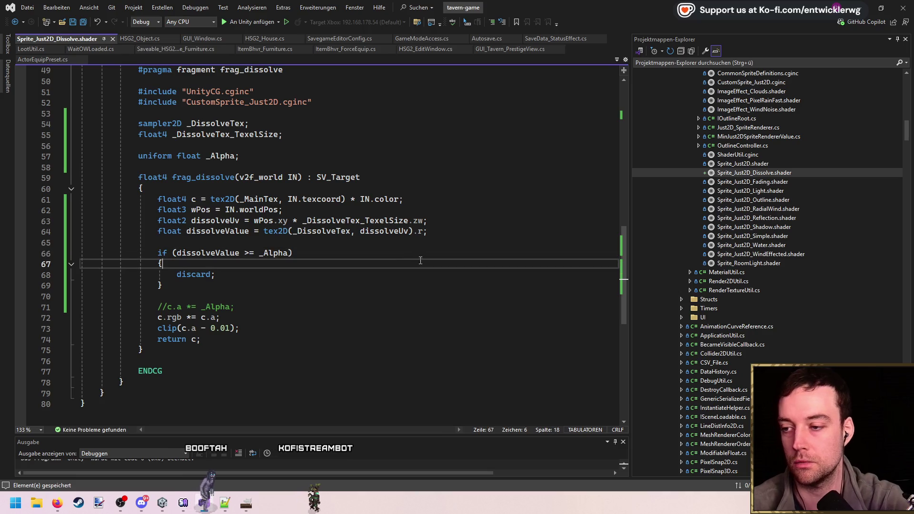
- In the running Unity game, place and pick up the table, then pause
key("alt+Tab")
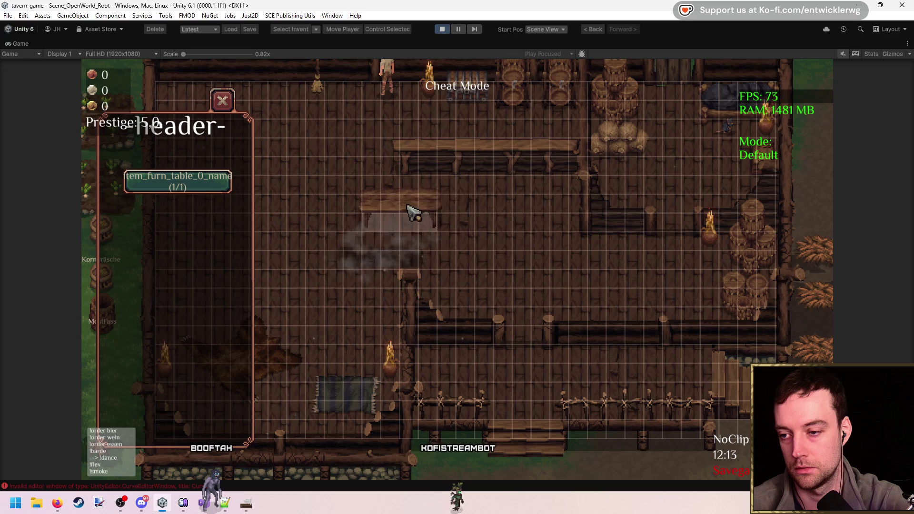
left_click(436, 222)
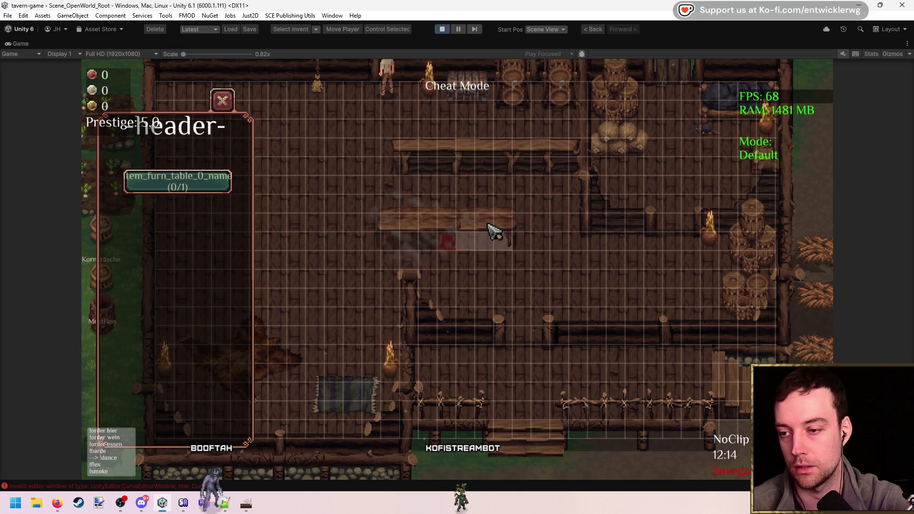
left_click(494, 230)
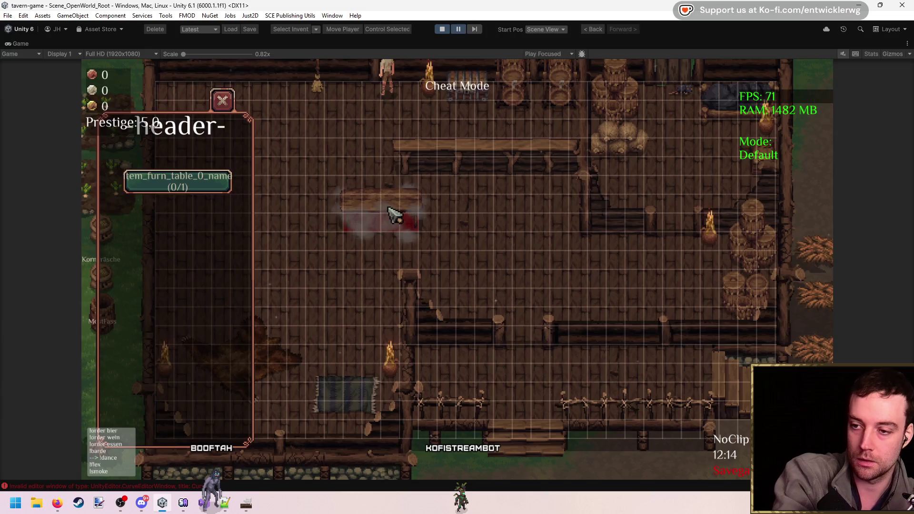
key("ctrl+shift+p")
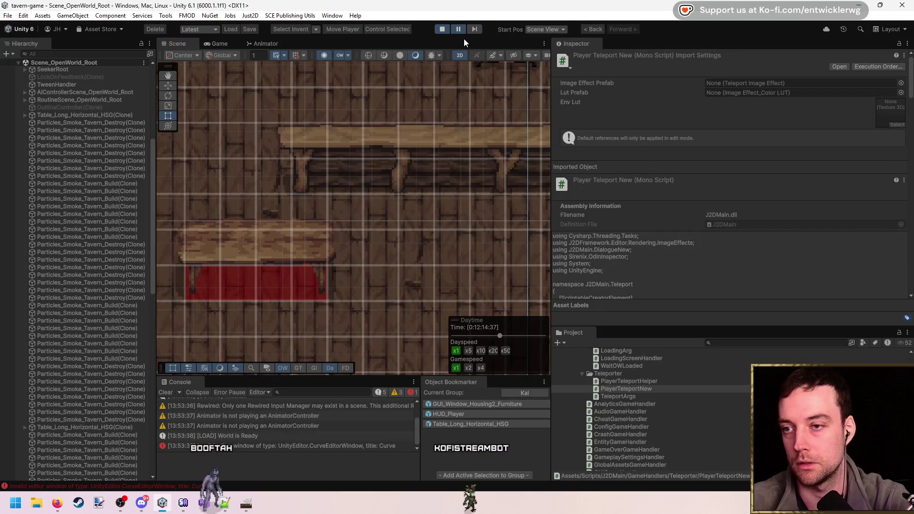
left_click(458, 29)
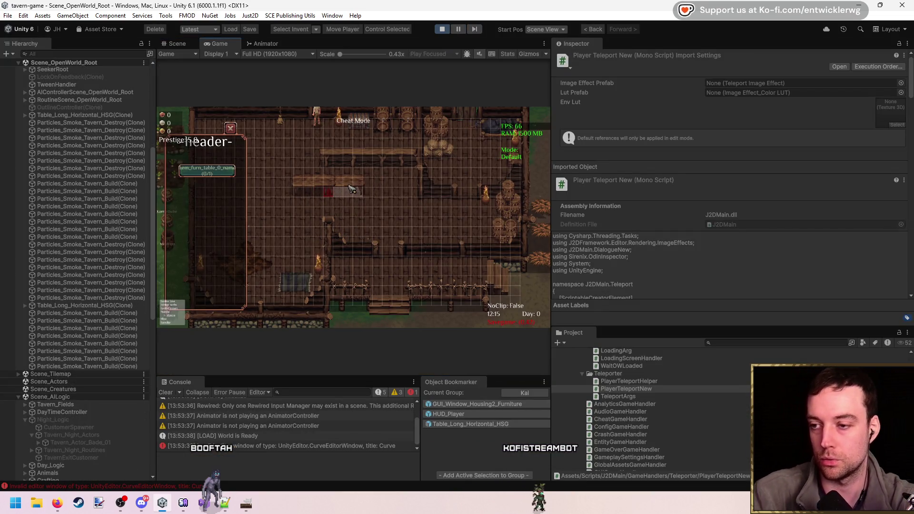
key("ctrl+shift+p")
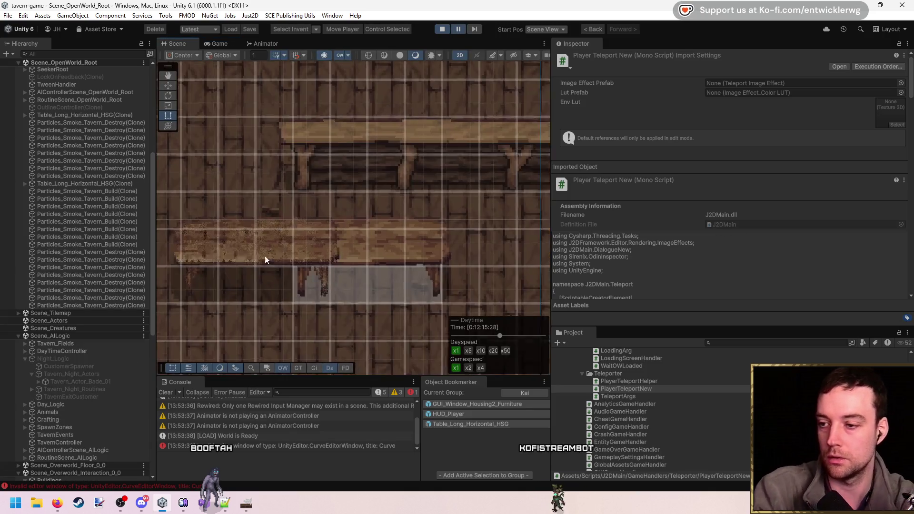
scroll(367, 205, "up", 5)
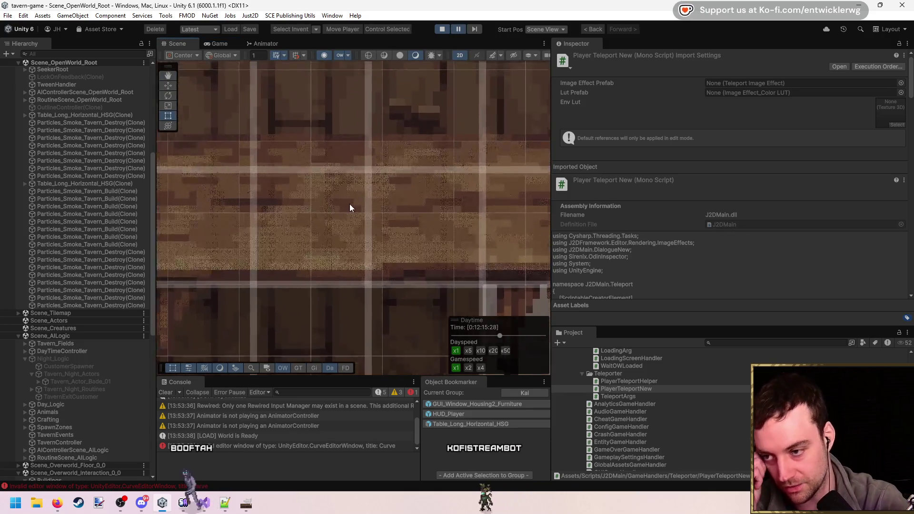
scroll(350, 207, "up", 5)
scroll(303, 198, "down", 5)
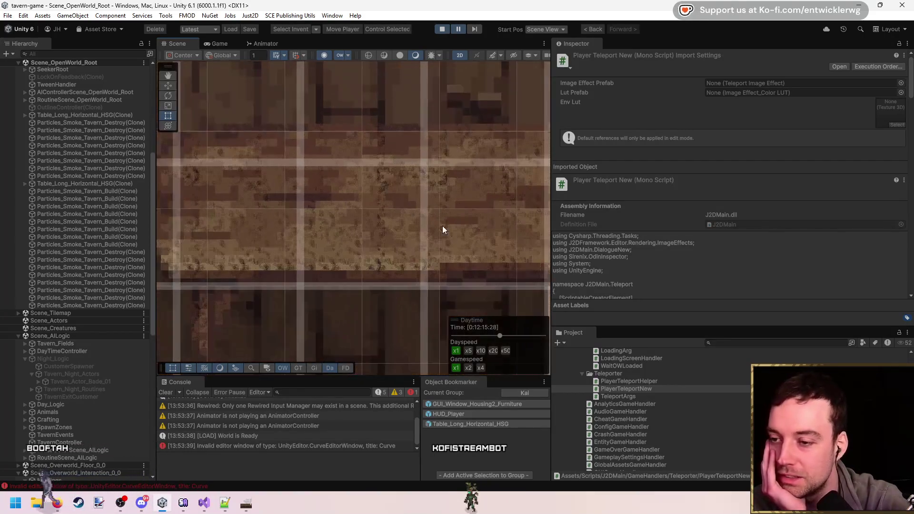
scroll(442, 230, "down", 5)
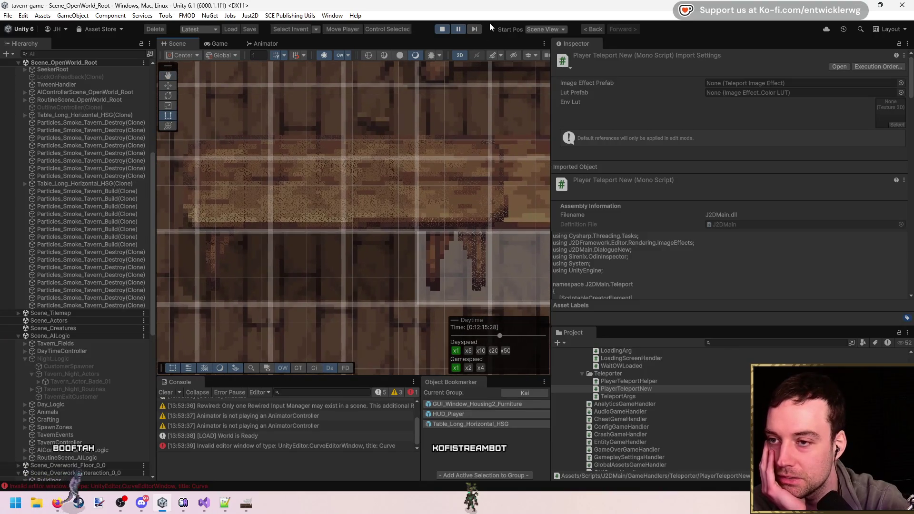
scroll(319, 150, "up", 6)
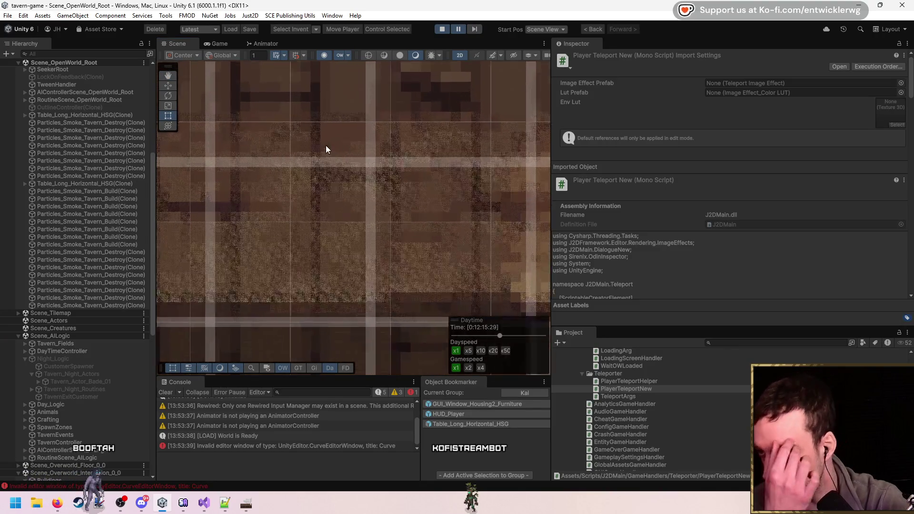
scroll(328, 143, "down", 5)
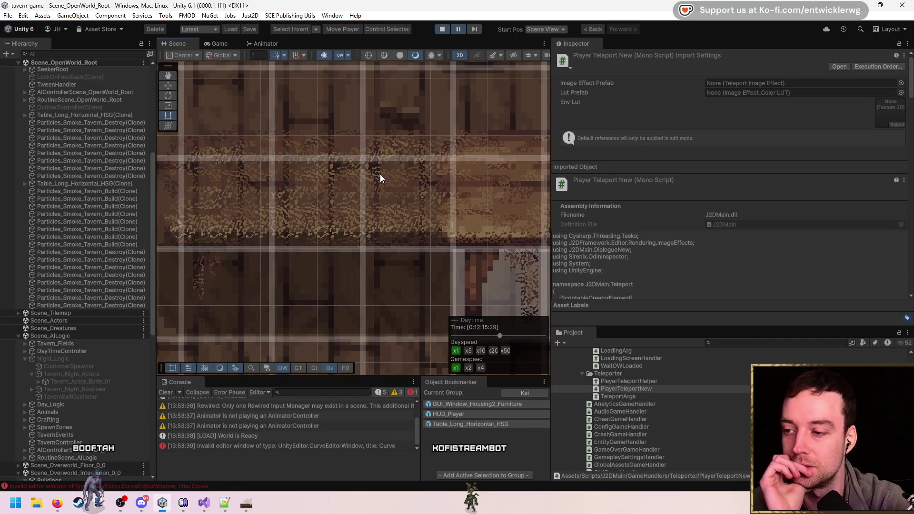
left_click(204, 502)
double_click(418, 220)
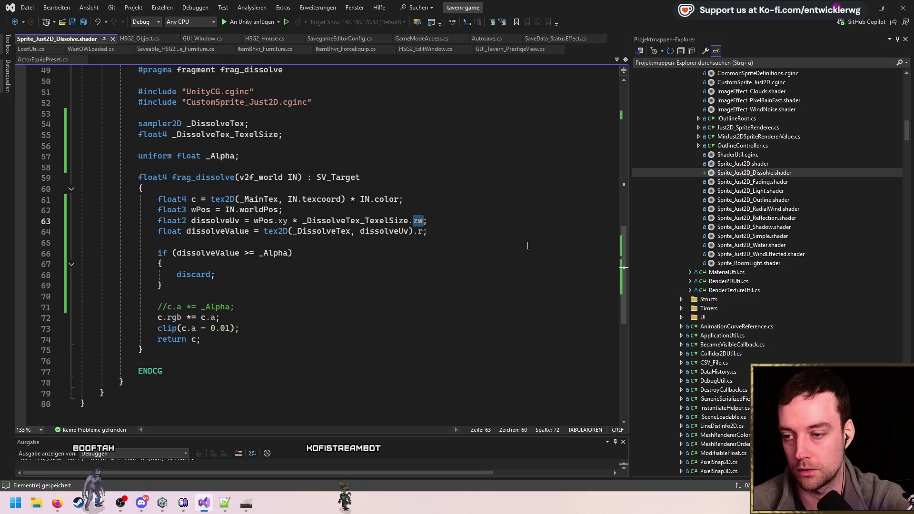
- Change the dissolve UV swizzle from _DissolveTex_TexelSize.zw to .xy and save the shader
key("BackSpace")
key("BackSpace")
type("x")
key("BackSpace")
type(".xy")
key("Down")
key("ctrl+s")
- Back in Unity, view the running game maximized, then restore the normal layout
left_click(860, 7)
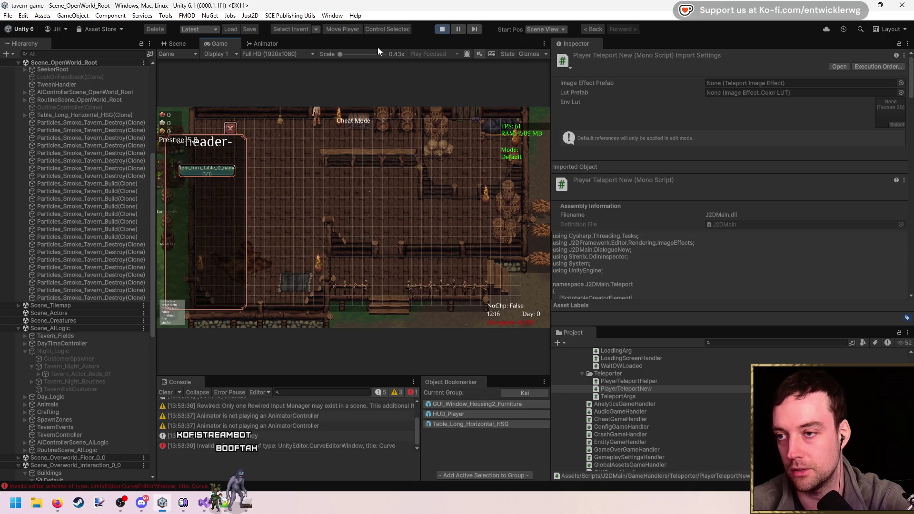
key("shift+space")
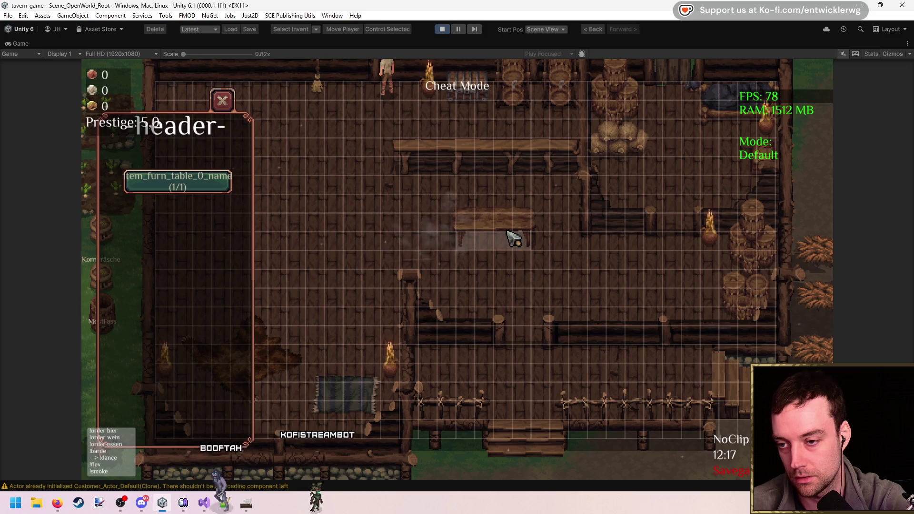
key("shift+space")
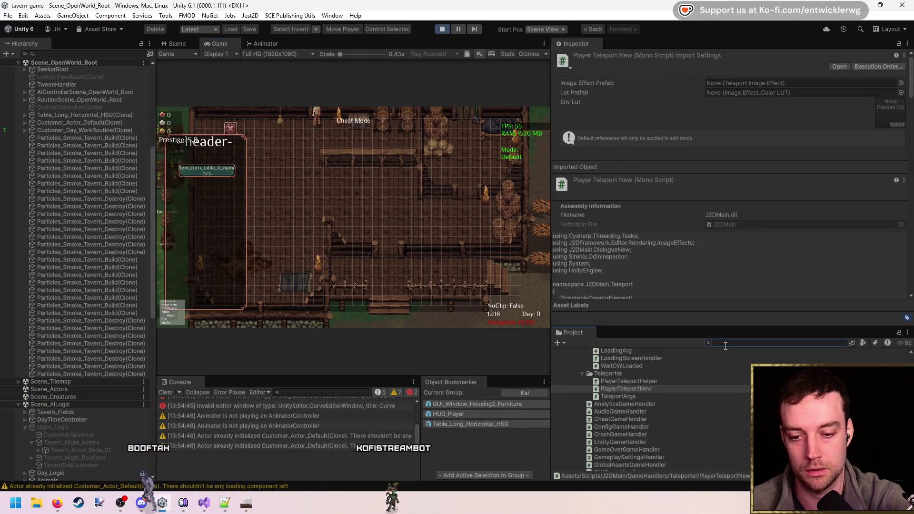
- Find the FurnitureFadeSettings asset and set its Fade Time to 2
type("fade sett")
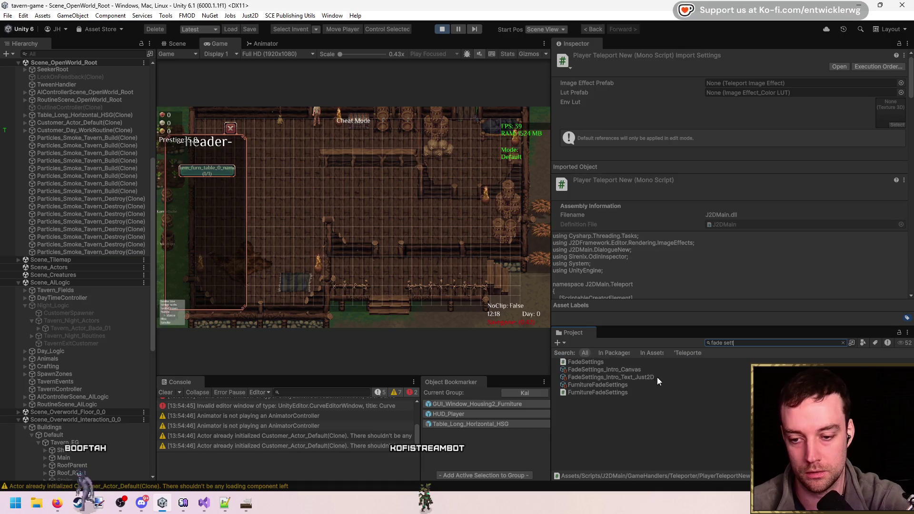
left_click(619, 383)
left_click(744, 100)
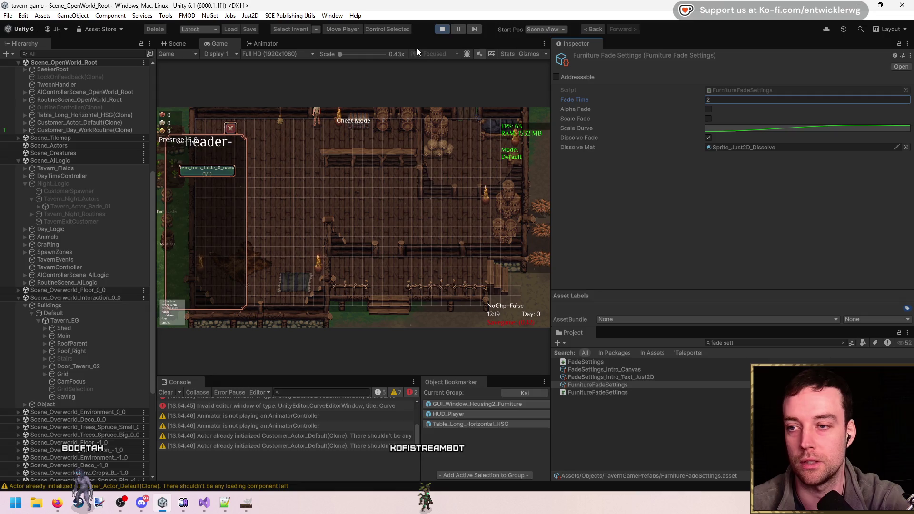
- In the maximized Game view, place and remove tables around the tavern to watch the dissolve
key("shift+space")
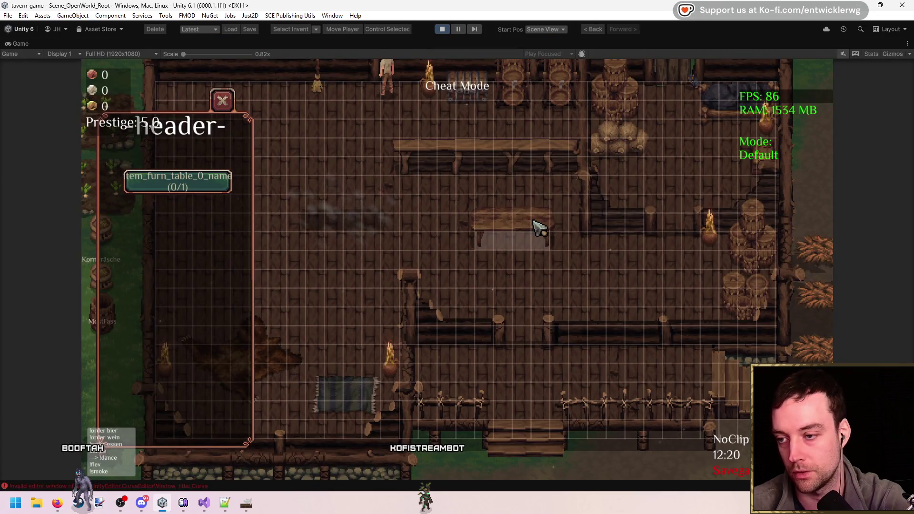
left_click(364, 208)
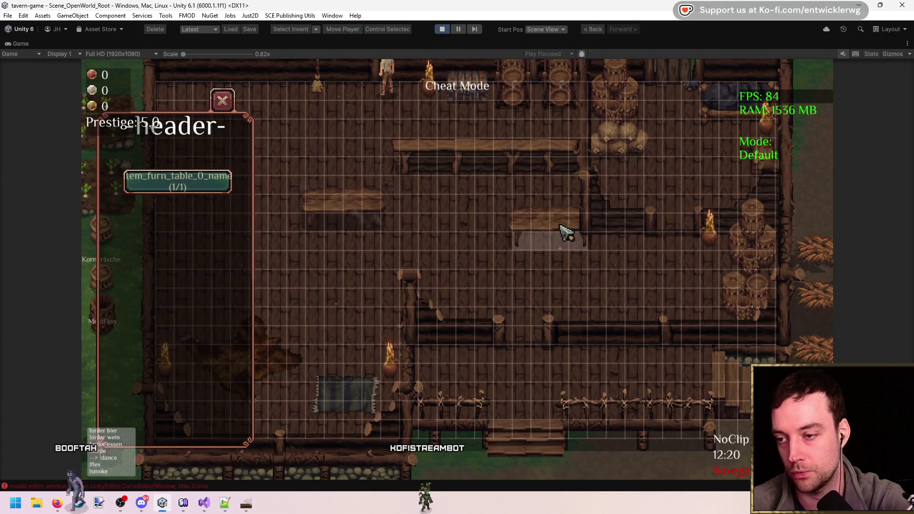
left_click(428, 207)
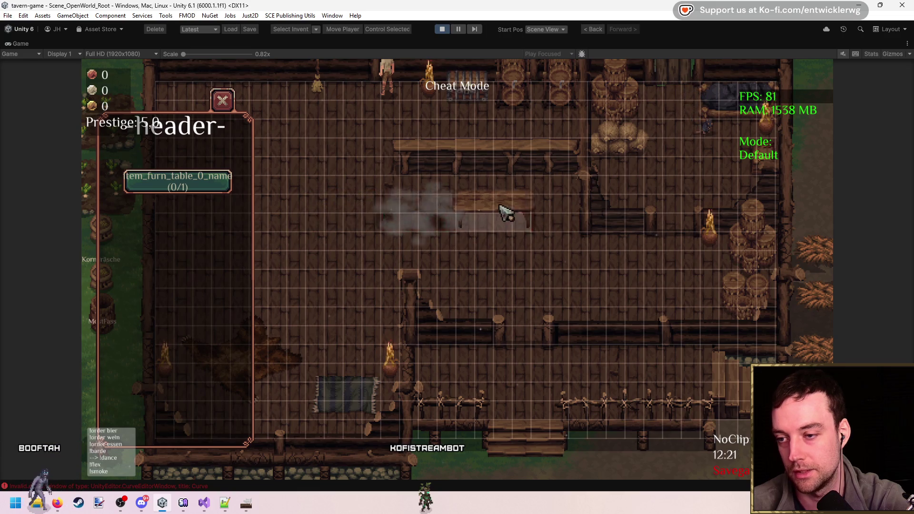
left_click(440, 213)
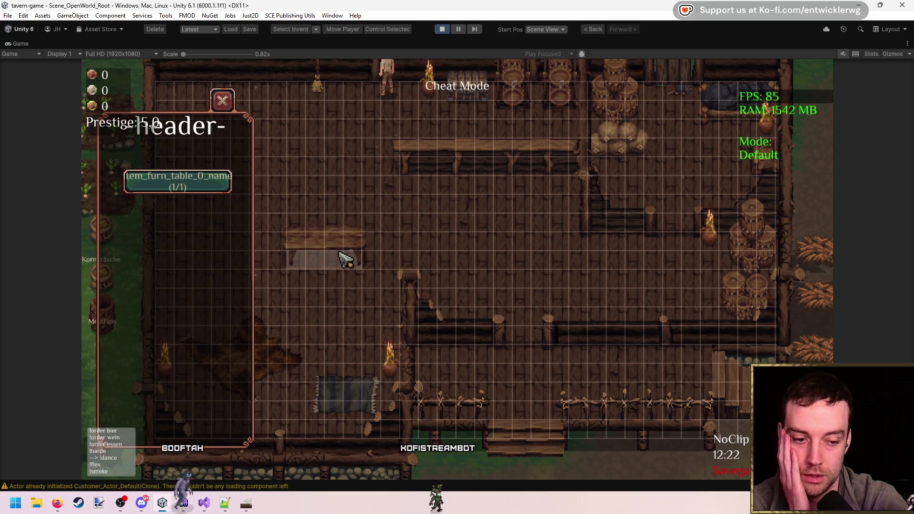
left_click(351, 236)
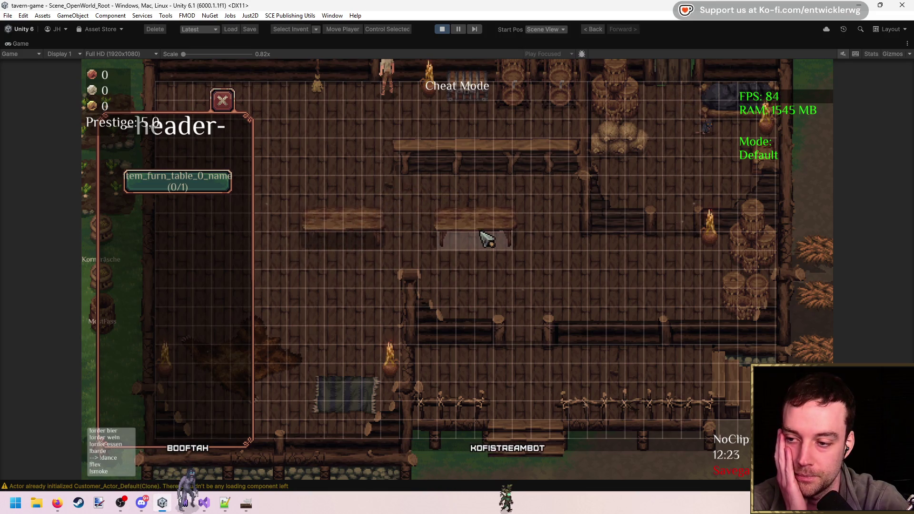
left_click(359, 233)
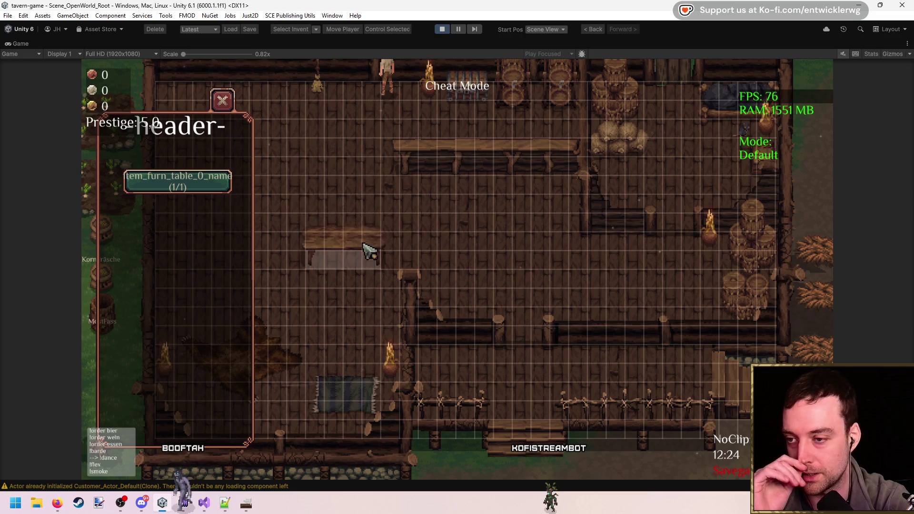
left_click(367, 242)
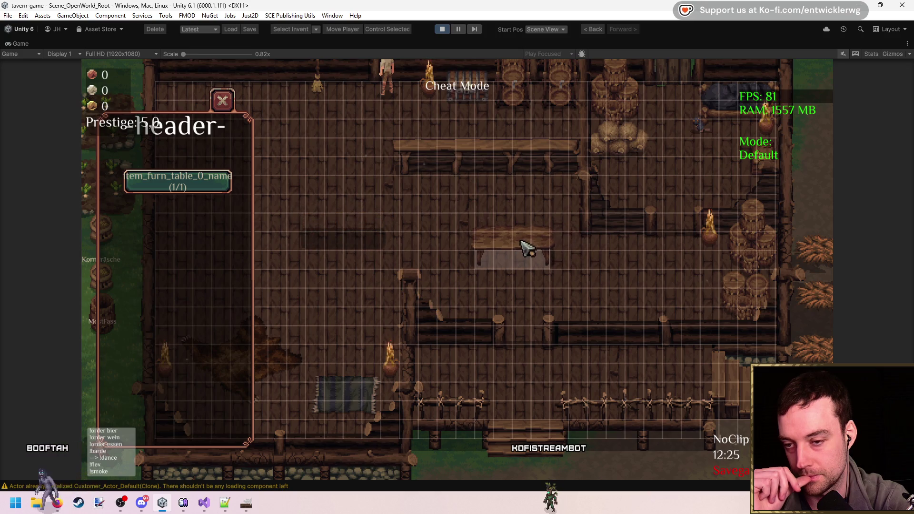
left_click(524, 254)
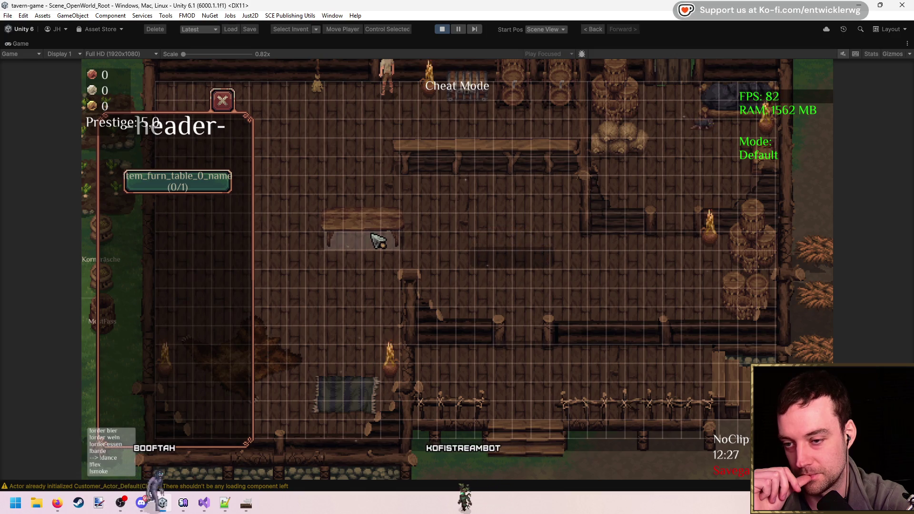
left_click(495, 232)
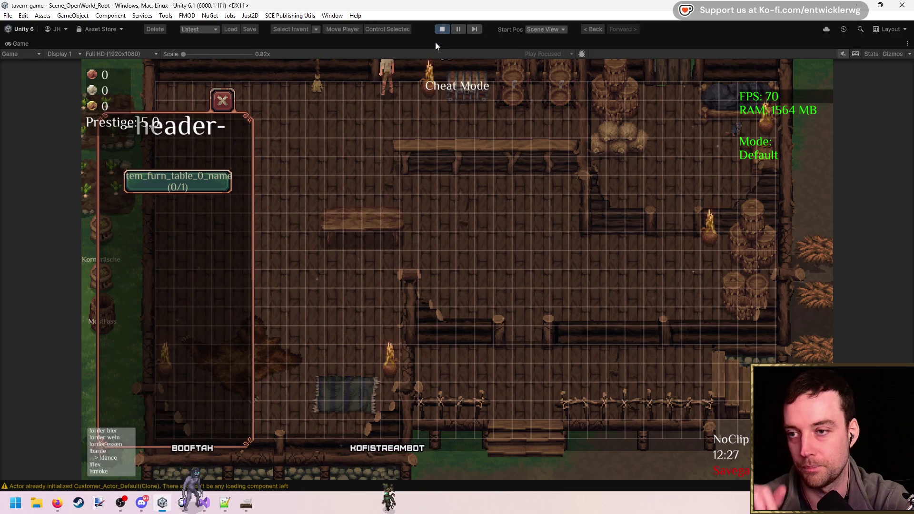
double_click(435, 42)
- Set Fade Time to 1, then place tables left and right and remove one to compare
left_click(739, 100)
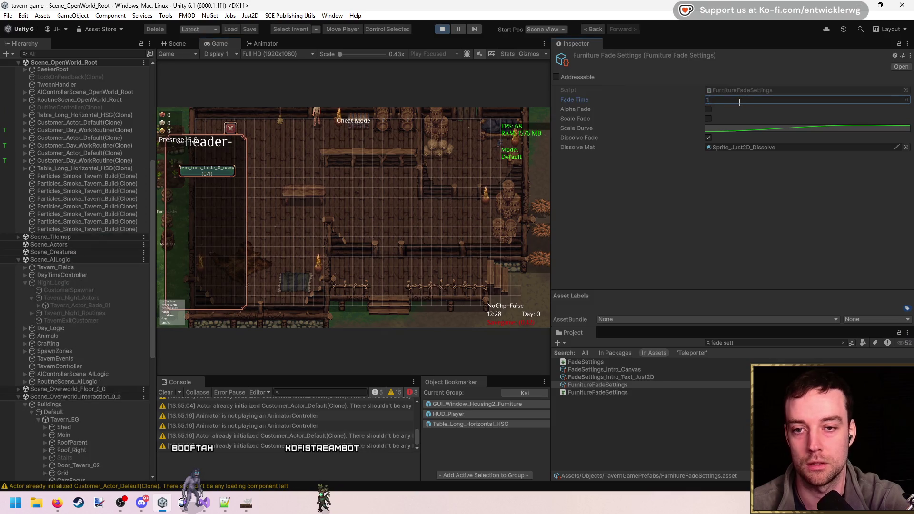
double_click(428, 44)
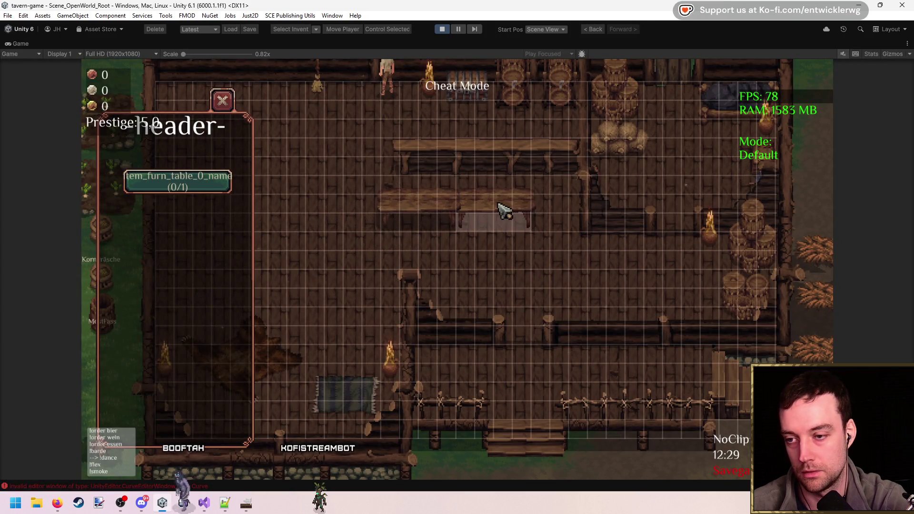
left_click(334, 239)
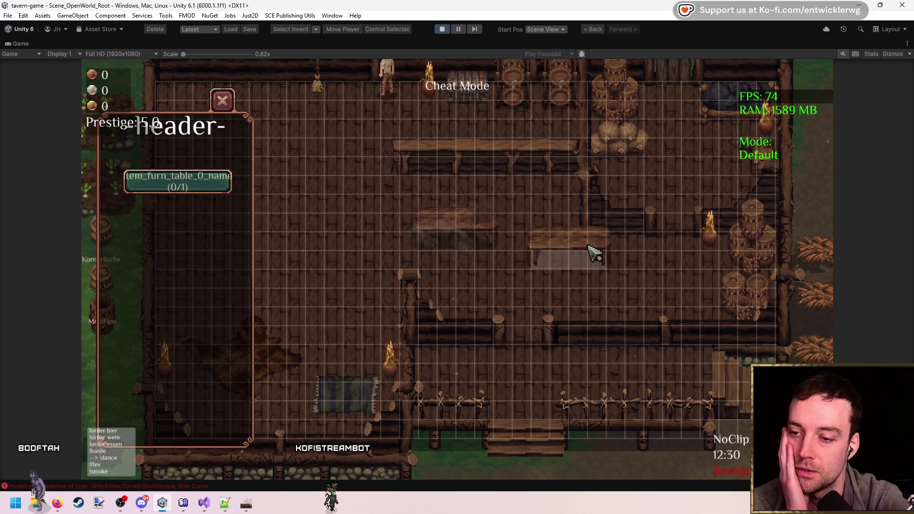
left_click(352, 220)
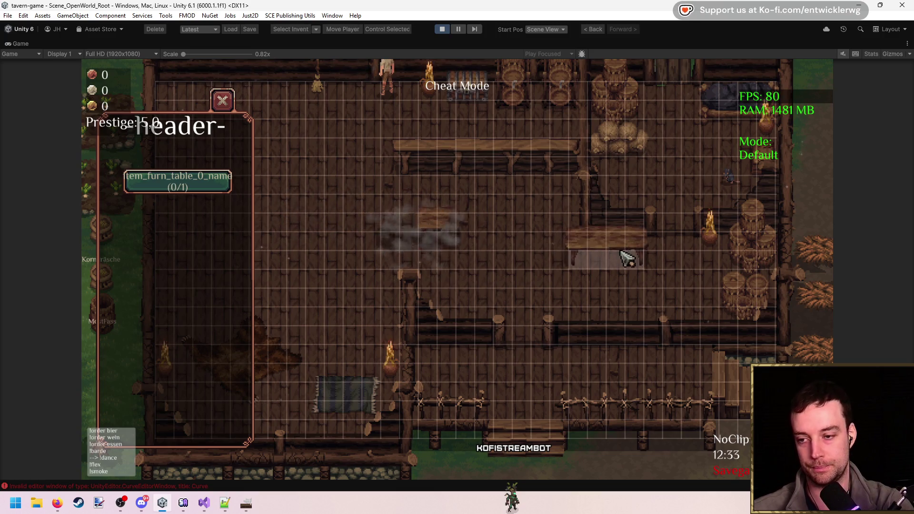
left_click(507, 231)
left_click(326, 276)
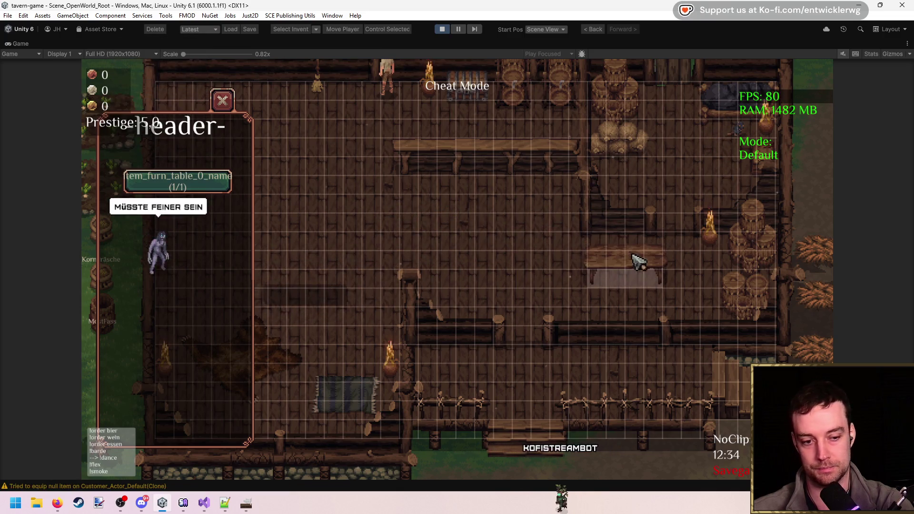
left_click(619, 269)
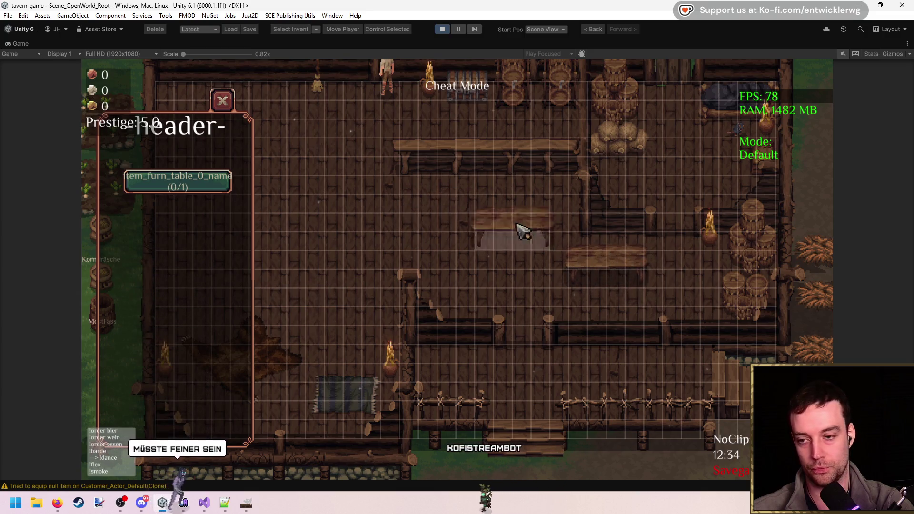
left_click(565, 265)
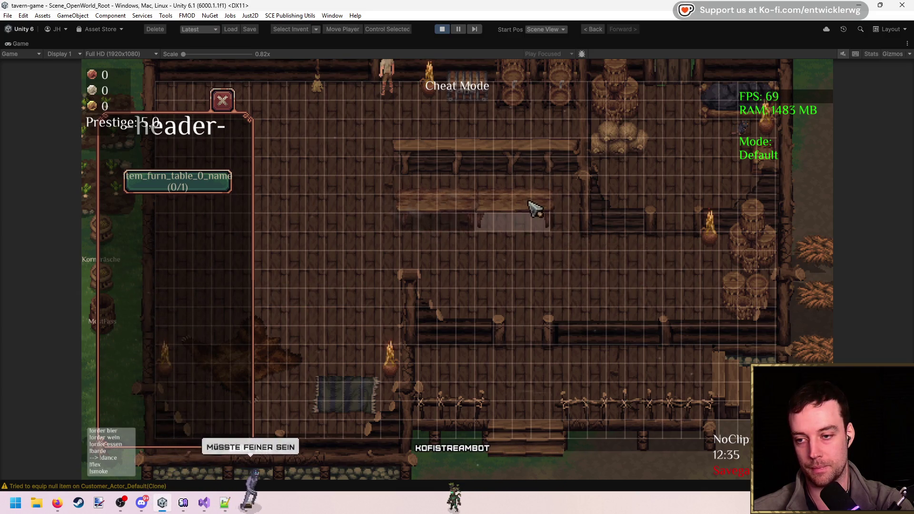
left_click(204, 503)
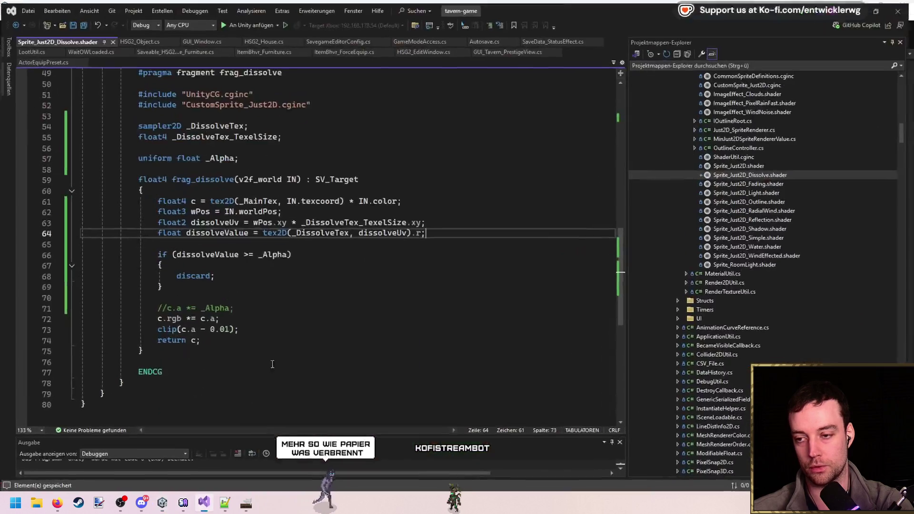
- Duplicate the _Alpha property line and rename the copy to _Scale("Scale", Float) = 1
scroll(299, 242, "up", 15)
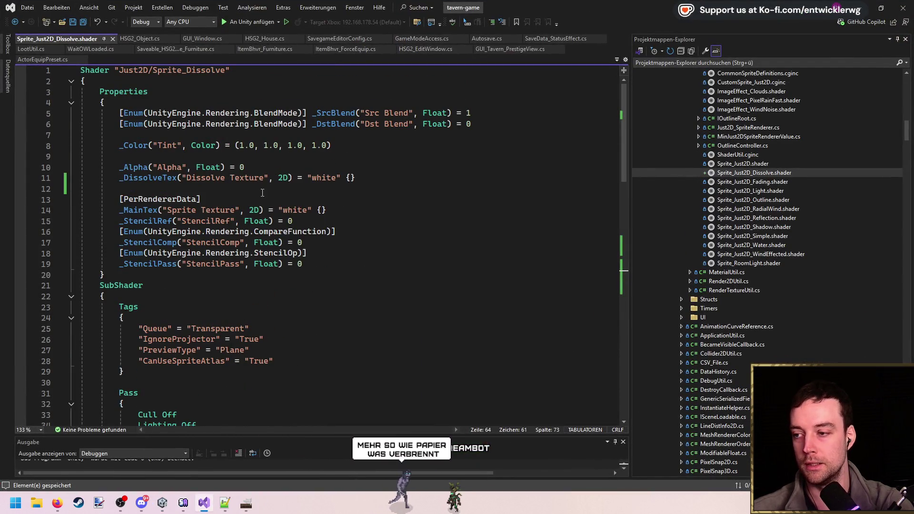
left_click(260, 170)
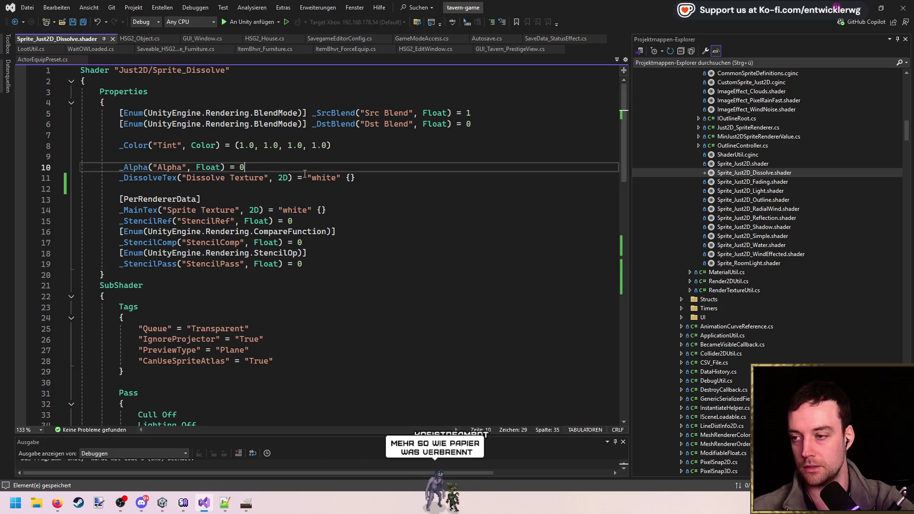
key("Home")
key("ctrl+d")
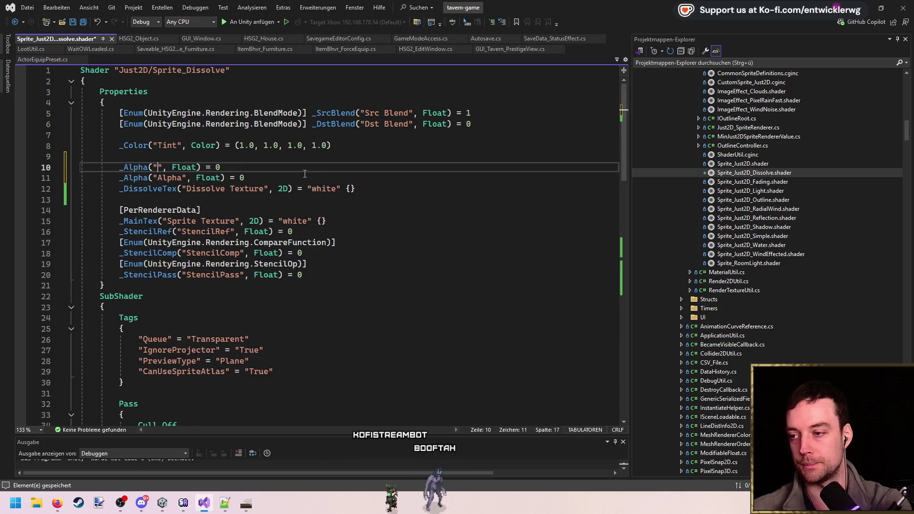
type("Scale")
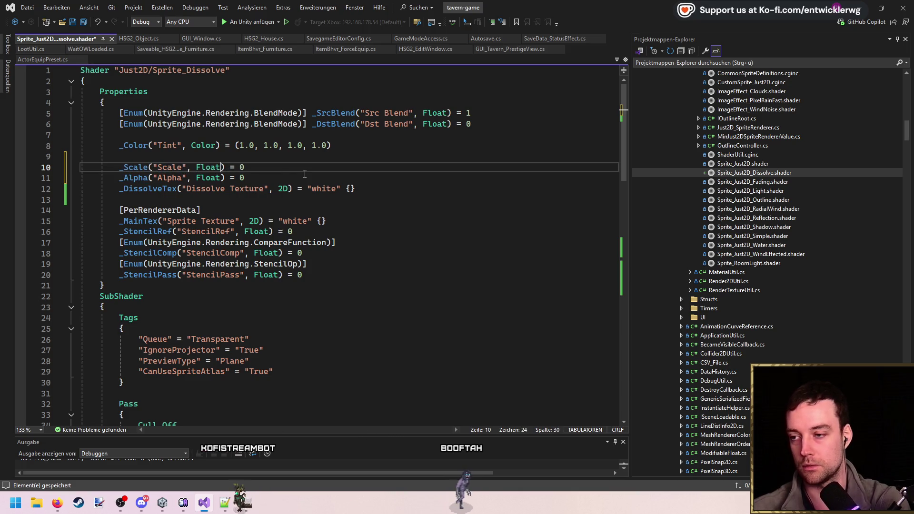
type("1")
double_click(135, 167)
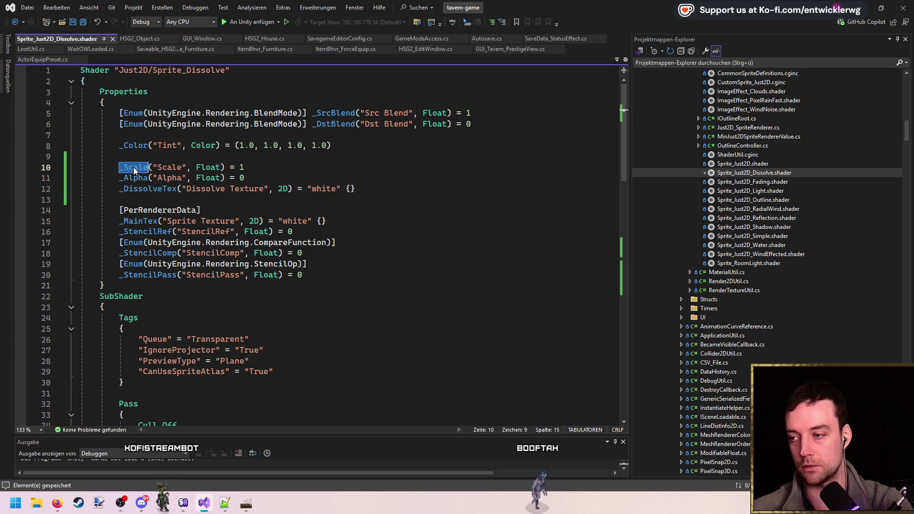
scroll(356, 190, "down", 17)
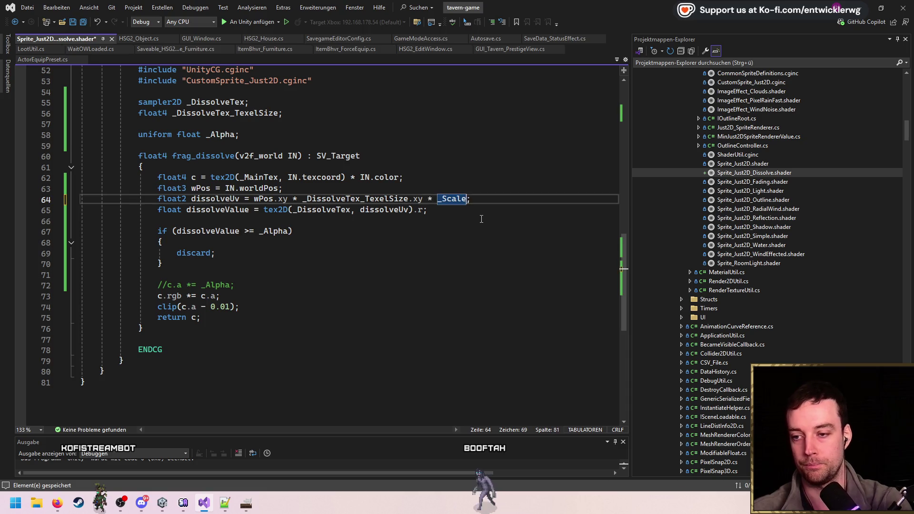
- Duplicate the uniform _Alpha declaration line in the shader code
left_click(869, 4)
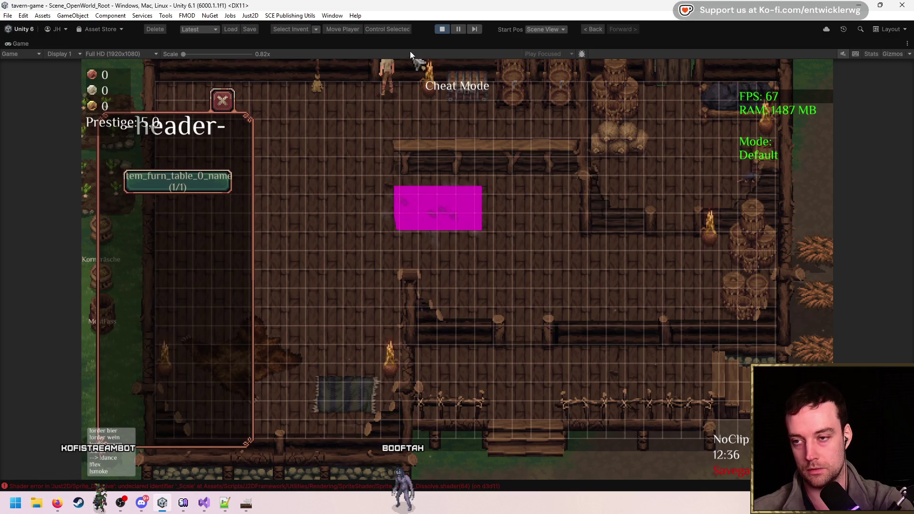
left_click(204, 502)
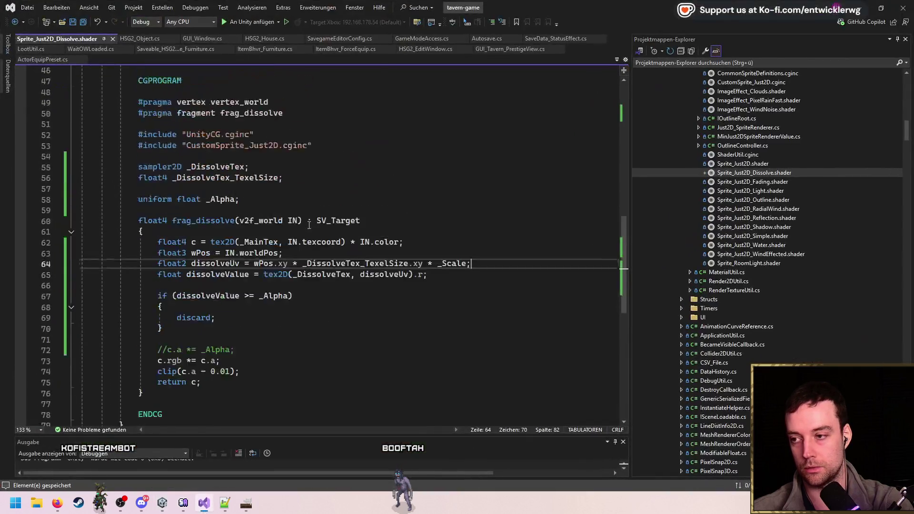
scroll(292, 264, "up", 2)
left_click(292, 265)
key("ctrl+d")
key("Return")
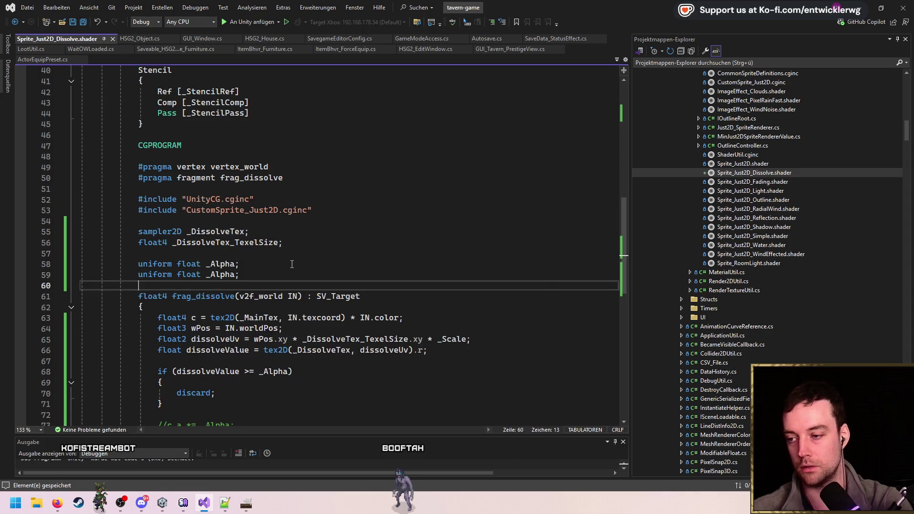
key("ctrl+shift+l")
scroll(286, 248, "up", 7)
scroll(276, 233, "down", 8)
key("Up")
key("Up")
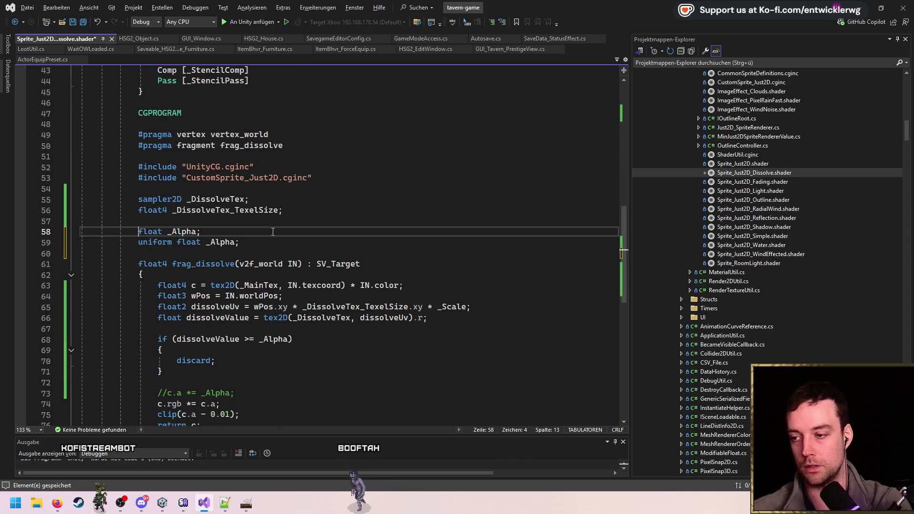
- Replace the duplicated _Alpha on line 58 with _Scale, then return to Unity
scroll(273, 232, "up", 14)
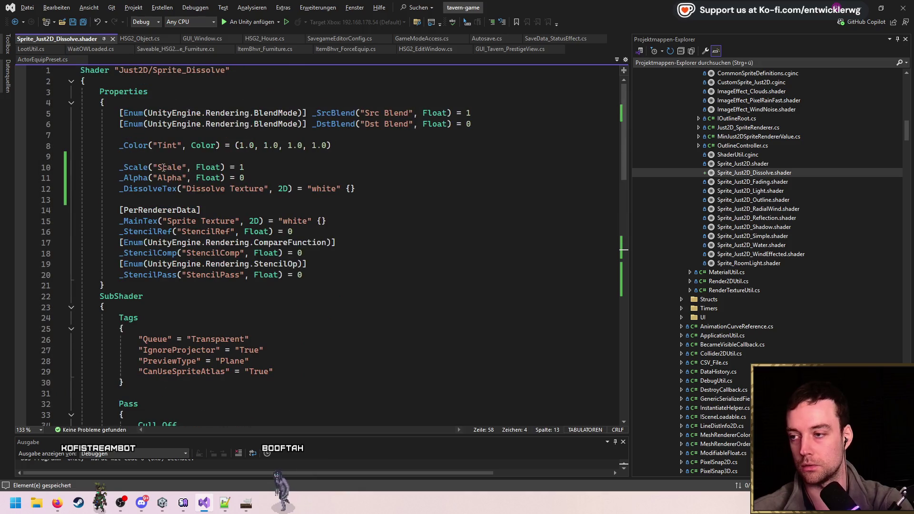
double_click(142, 169)
key("ctrl+c")
scroll(262, 211, "down", 13)
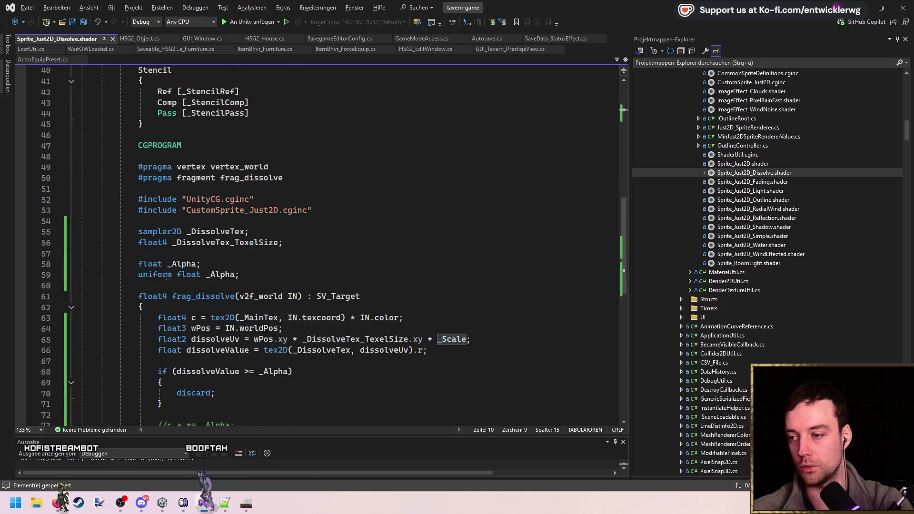
double_click(183, 264)
key("ctrl+v")
left_click(286, 232)
left_click(861, 8)
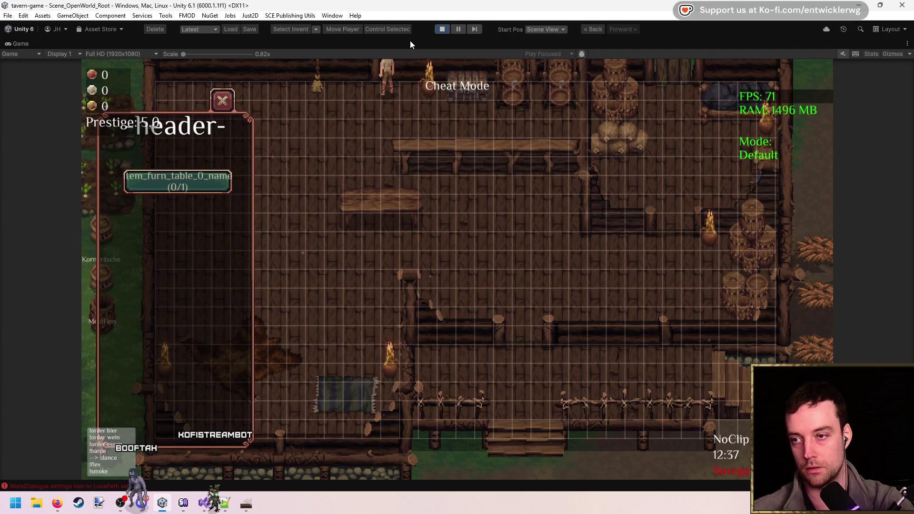
- Locate the Sprite_Just2D_Dissolve material and open its properties in a separate window
key("shift+space")
left_click(790, 147)
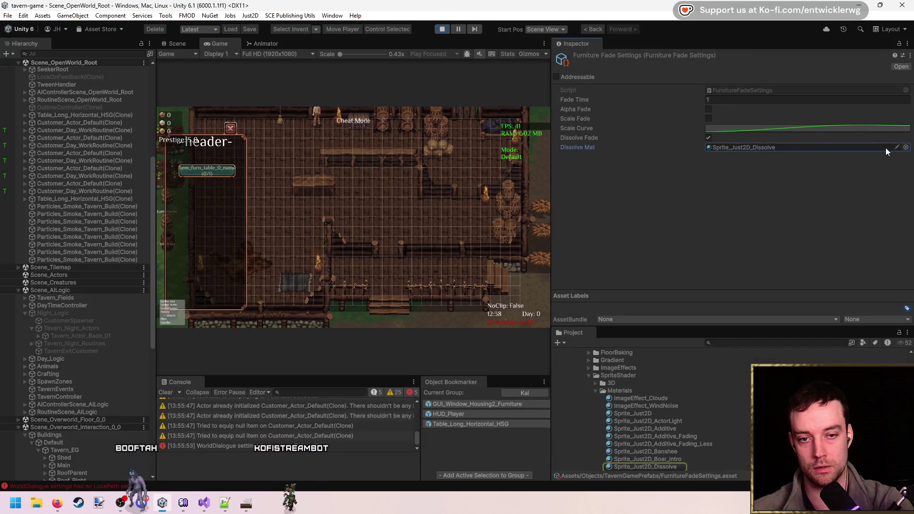
left_click(896, 147)
left_click_drag(457, 141, 913, 125)
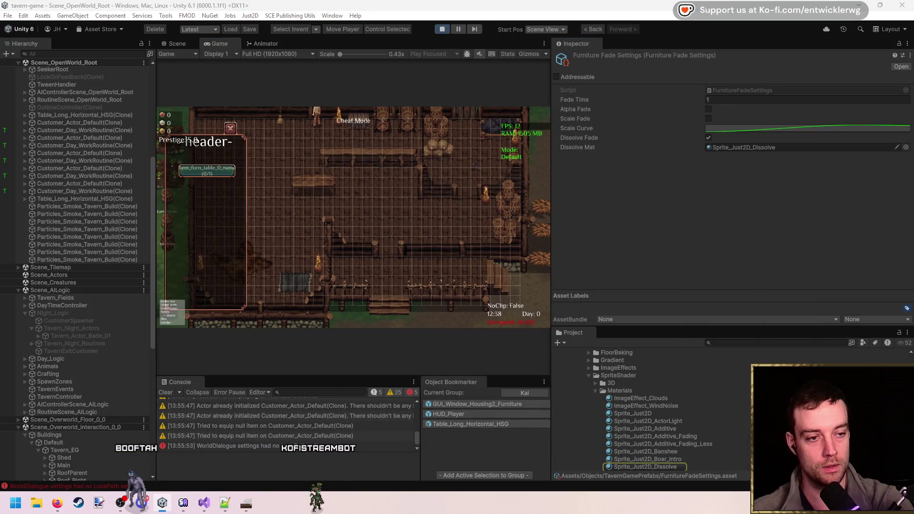
key("shift+space")
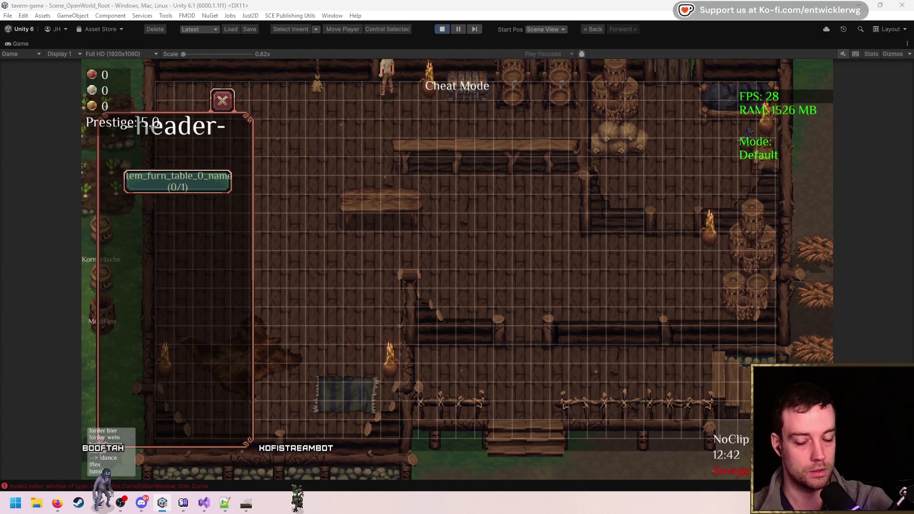
- Pick up and cancel the table twice, zoom the game to 1.2x, and set a table down
left_click(381, 205)
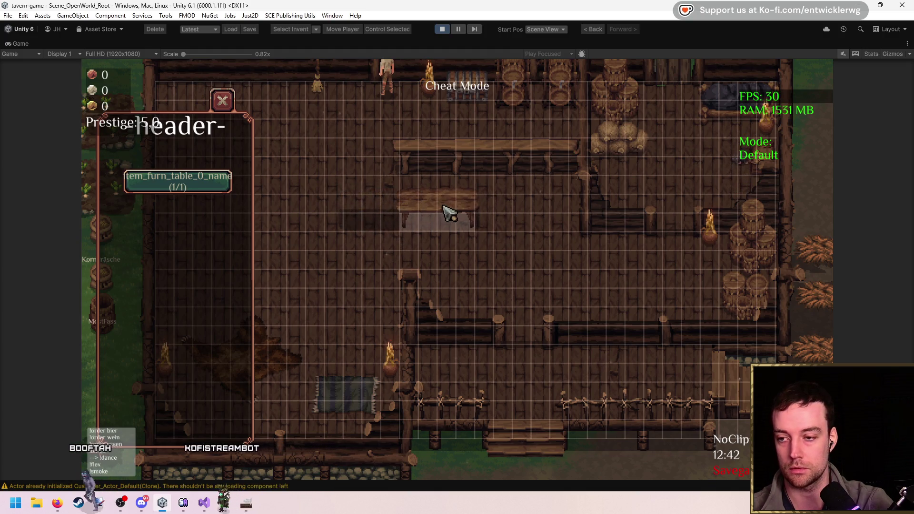
right_click(693, 218)
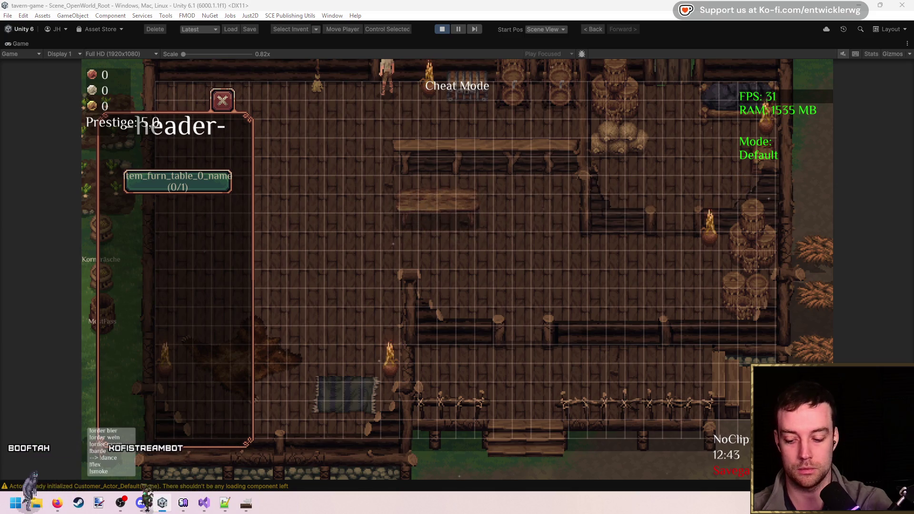
left_click(457, 212)
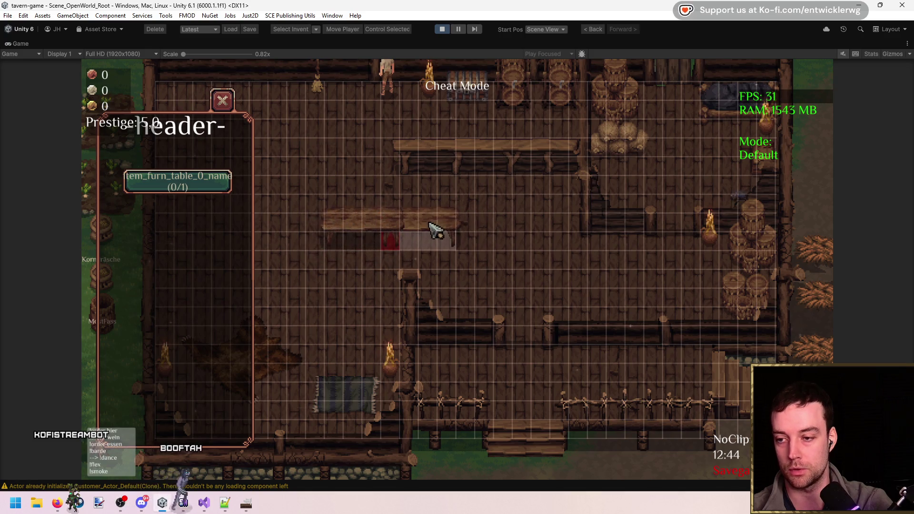
right_click(531, 231)
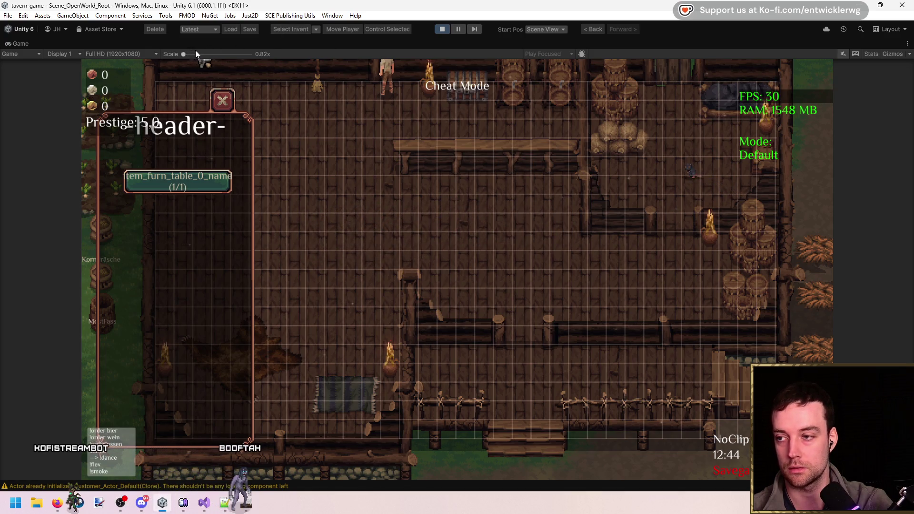
left_click_drag(189, 52, 195, 54)
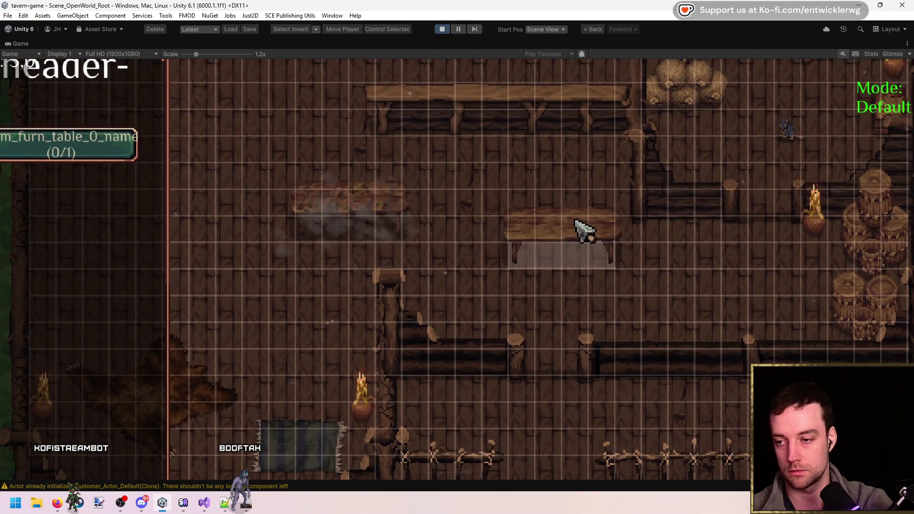
left_click(578, 239)
left_click(479, 220)
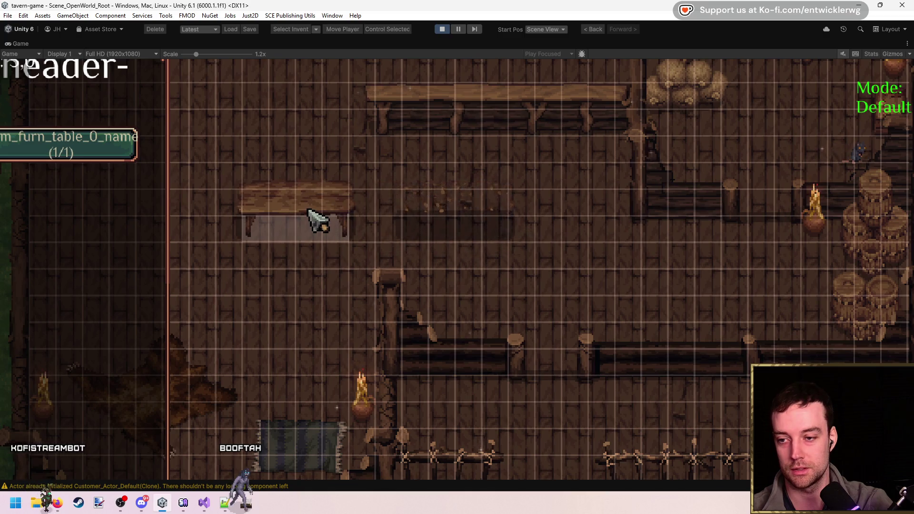
- Place, lift and re-place tables around the room to watch them dissolve in and out
left_click(318, 218)
left_click(482, 211)
left_click(412, 216)
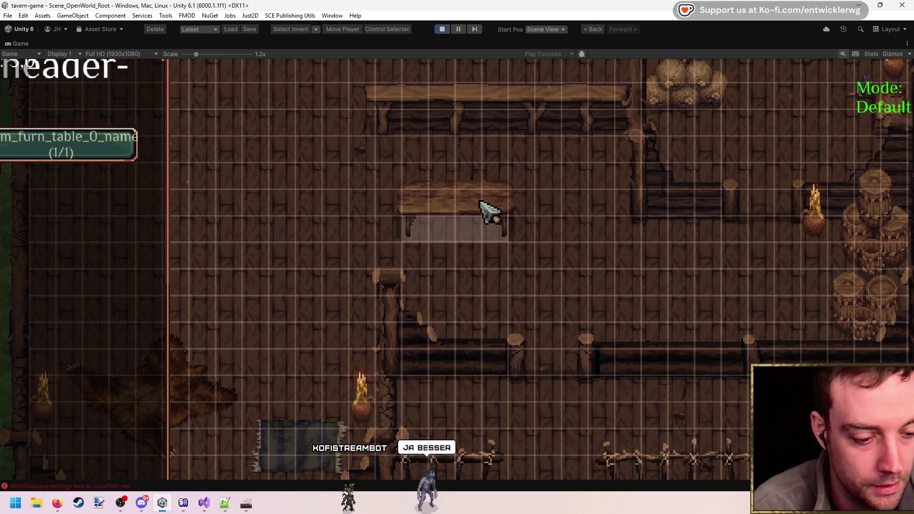
left_click(480, 211)
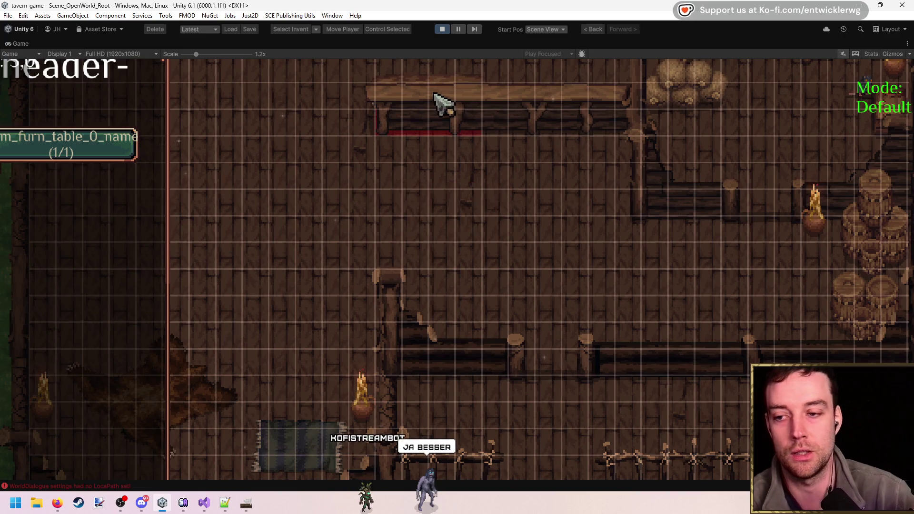
left_click(506, 253)
left_click(592, 262)
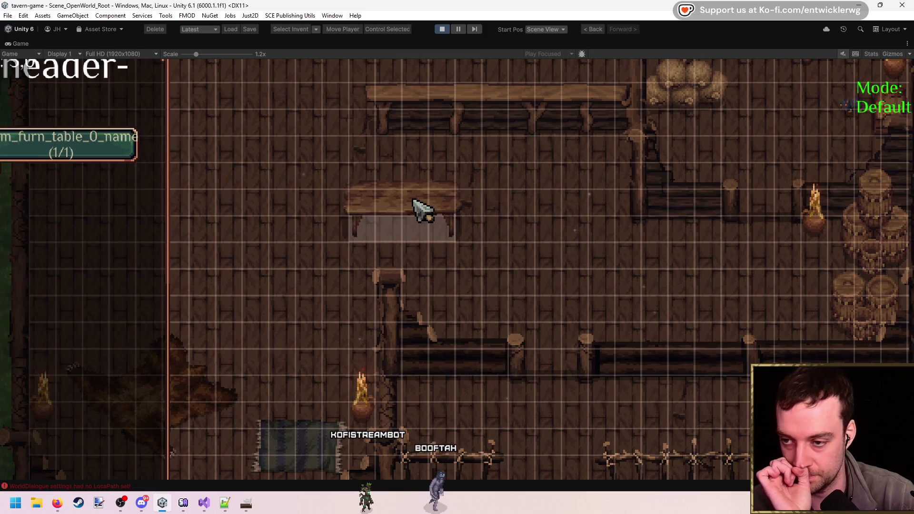
left_click(424, 209)
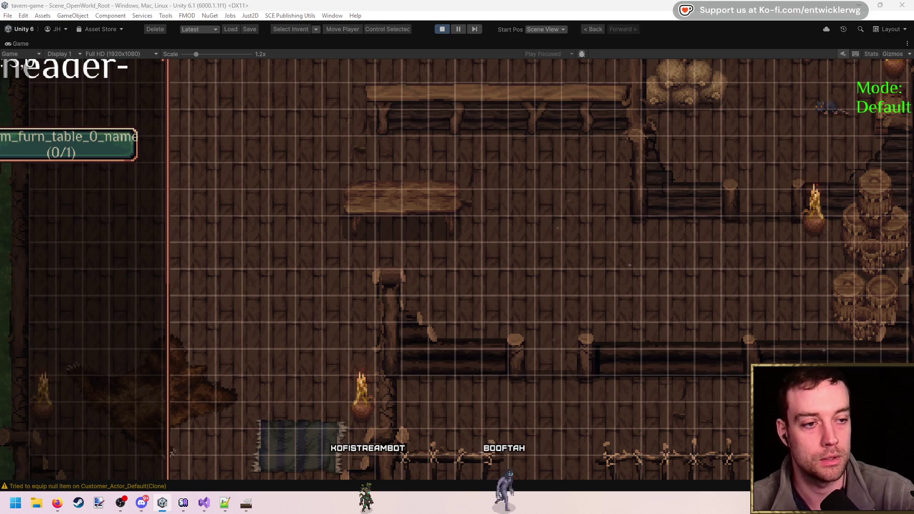
left_click(457, 224)
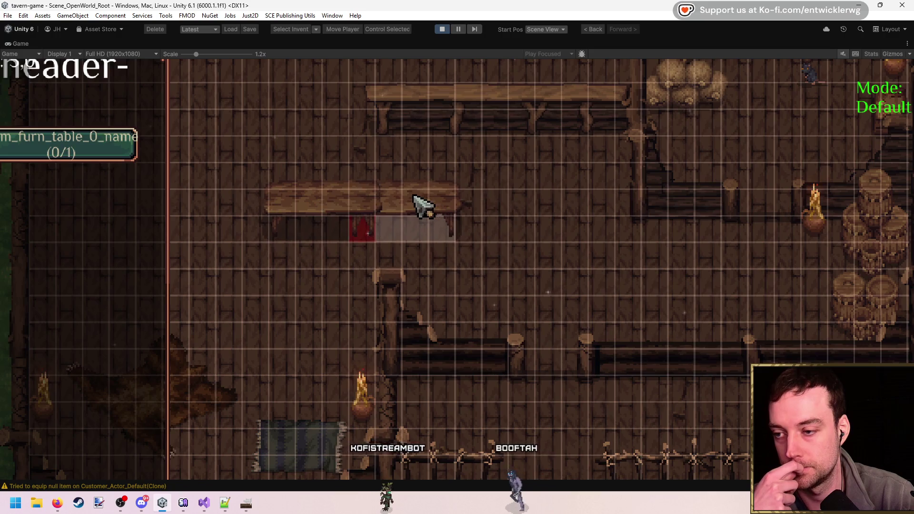
left_click(538, 266)
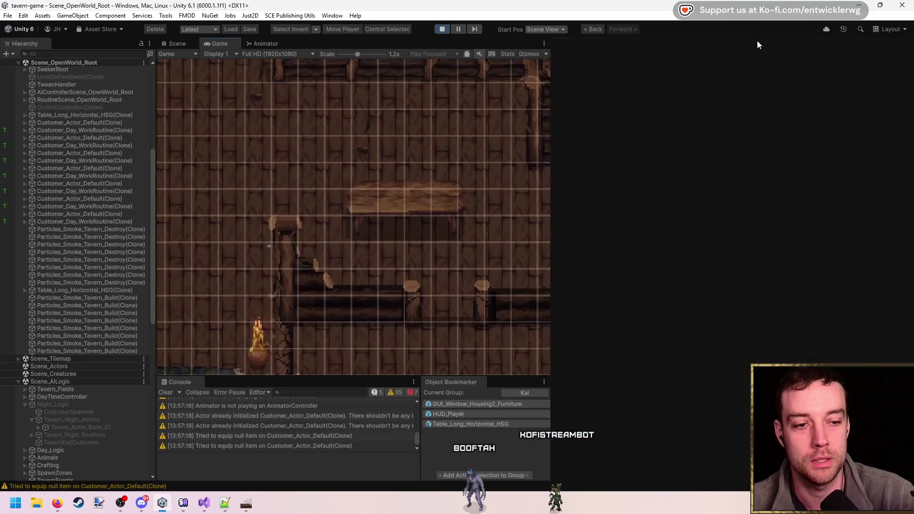
- Turn on Scale Fade in FurnitureFadeSettings and retest by placing and moving a table
double_click(756, 40)
left_click(709, 119)
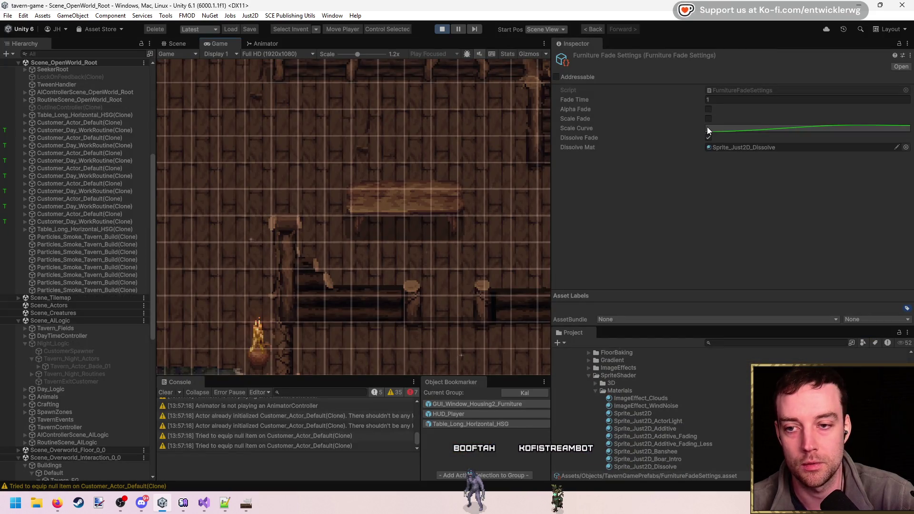
double_click(411, 47)
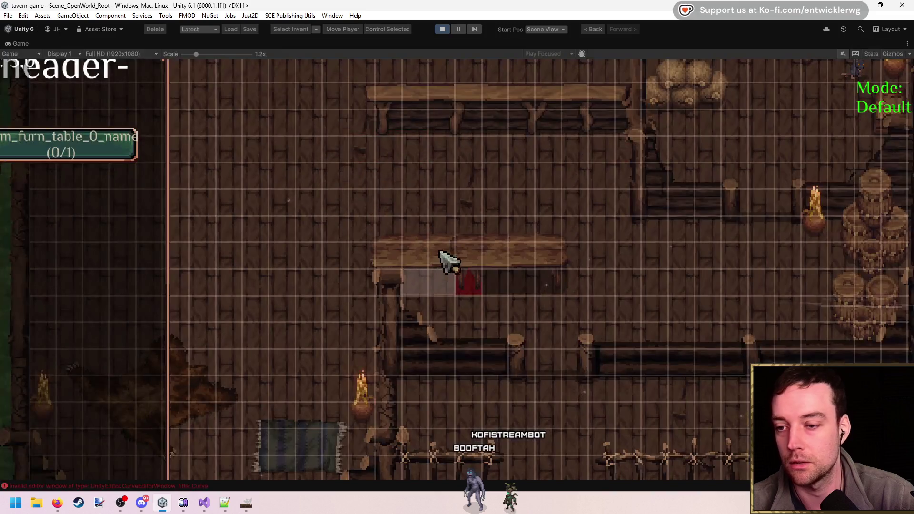
left_click(354, 215)
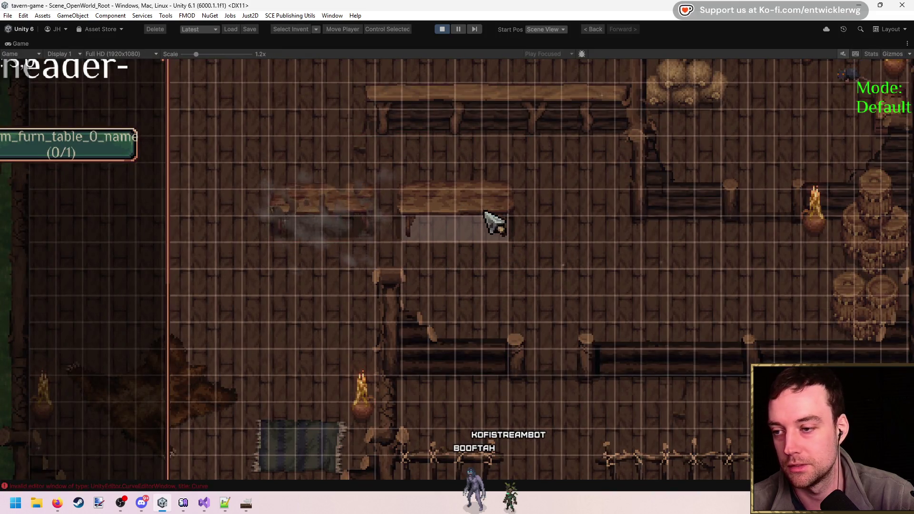
left_click(459, 214)
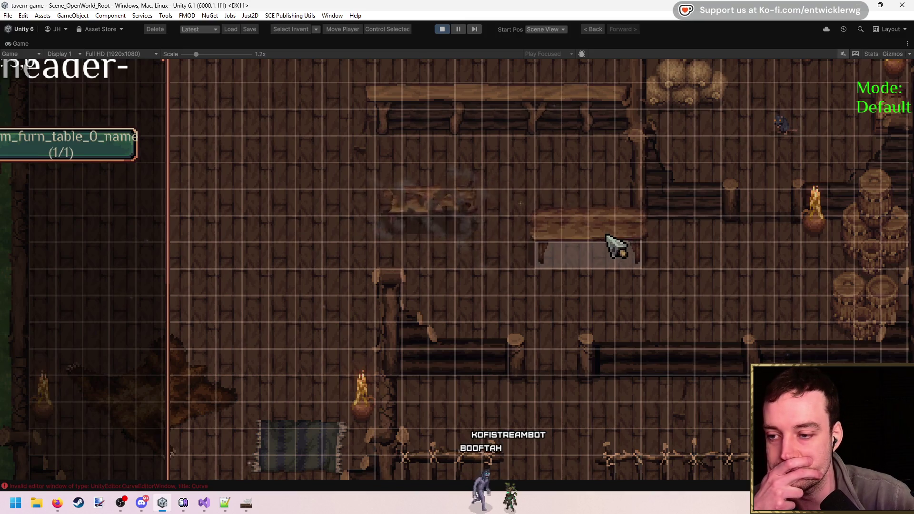
left_click(430, 173)
left_click(429, 172)
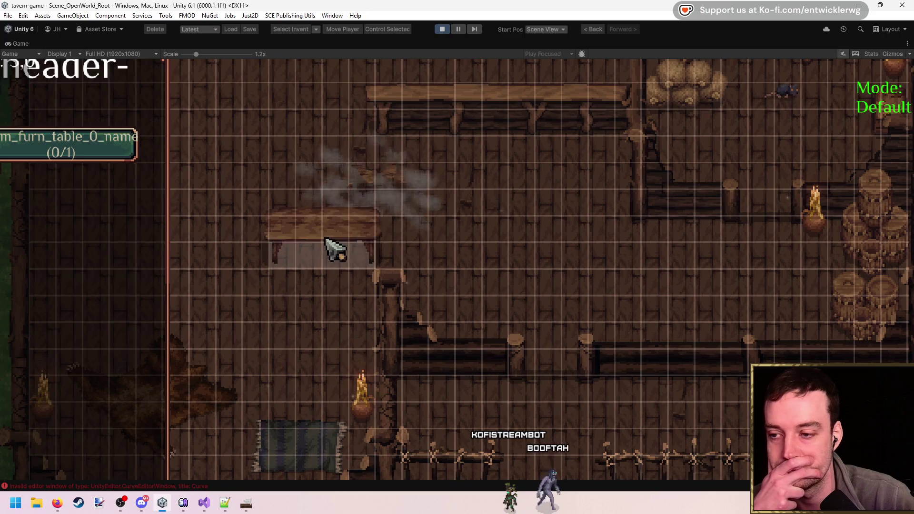
left_click(274, 250)
left_click(274, 251)
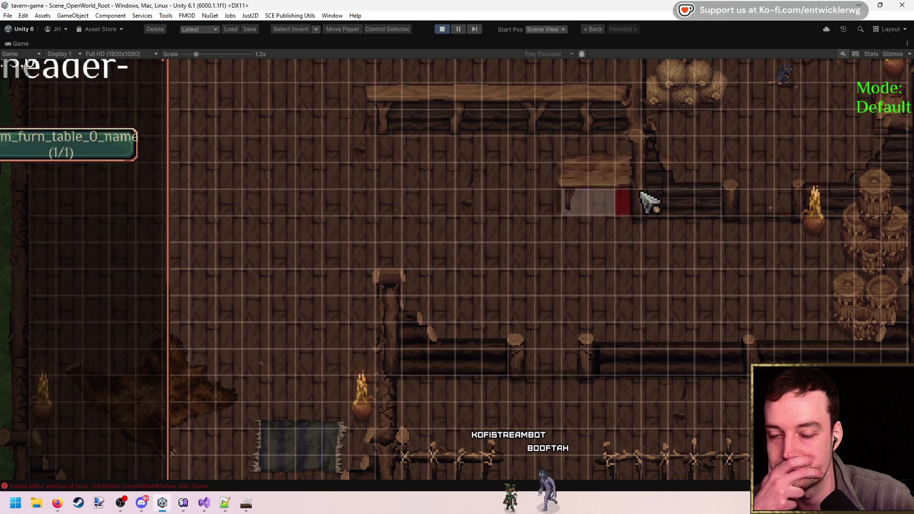
key("shift+space")
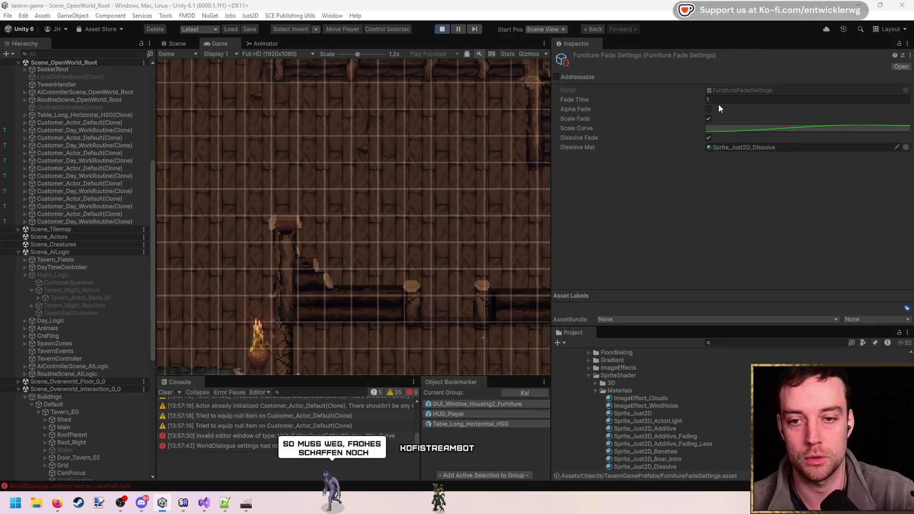
- Set Fade Time to 0.5, turn off Scale Fade, and place and pick up the table
left_click(733, 99)
type("0.5")
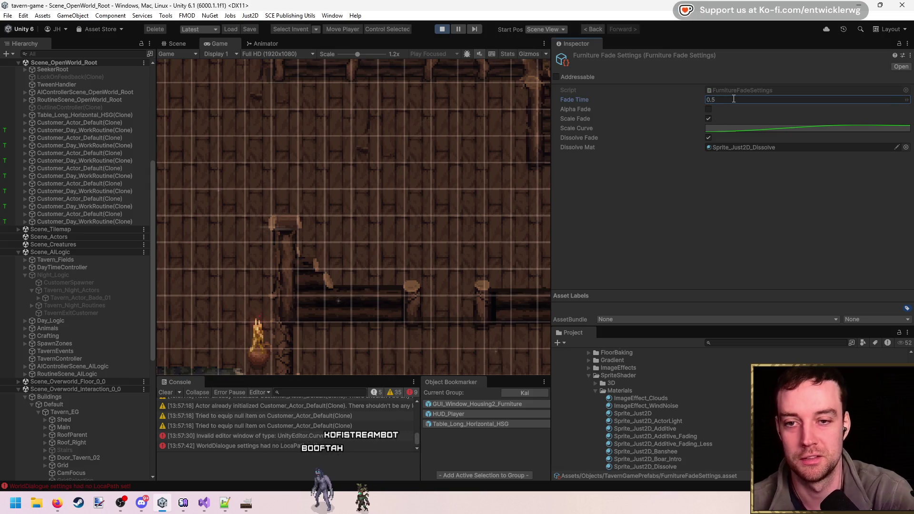
key("Return")
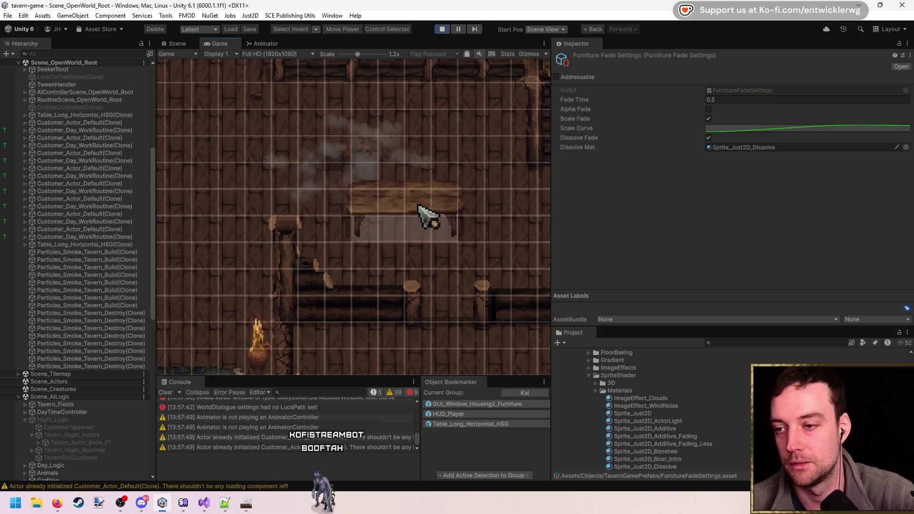
left_click(270, 169)
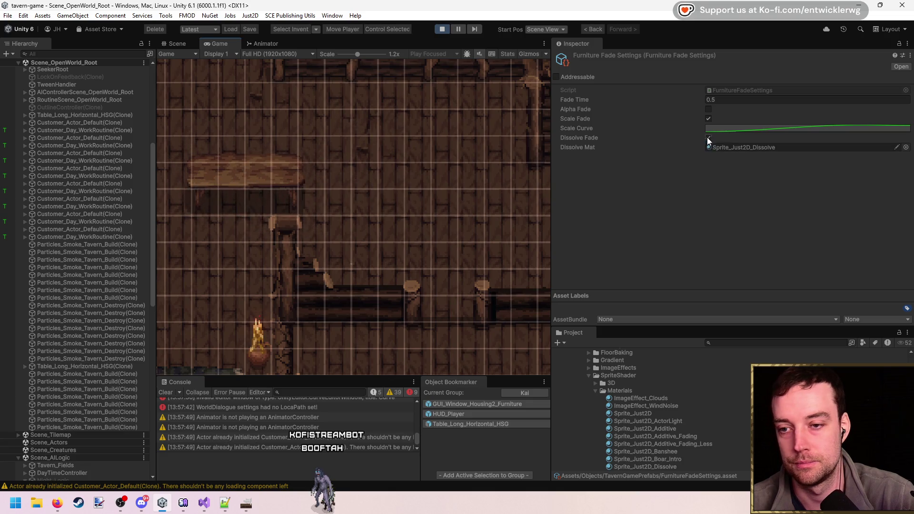
left_click(708, 119)
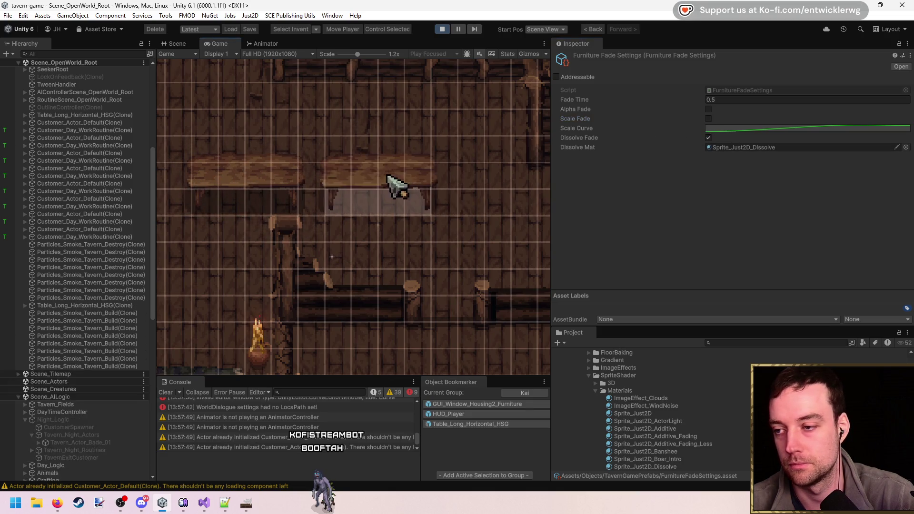
left_click(388, 176)
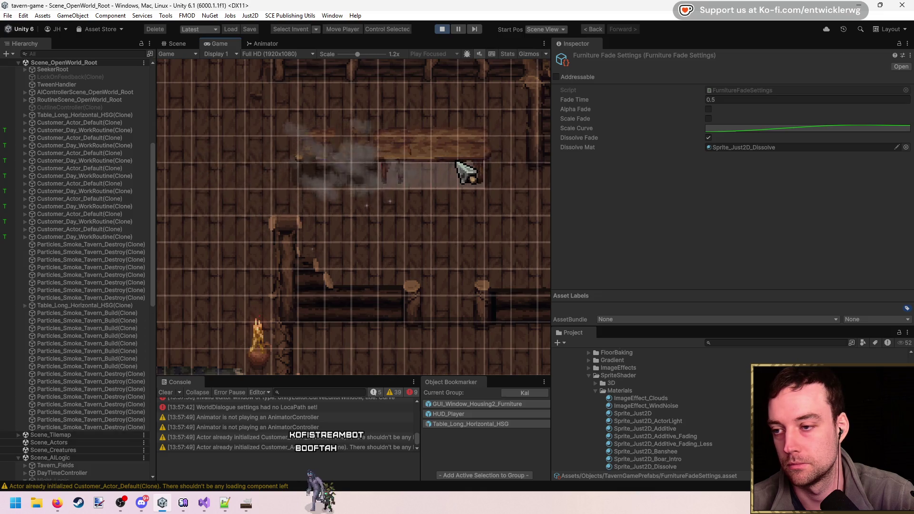
left_click(274, 173)
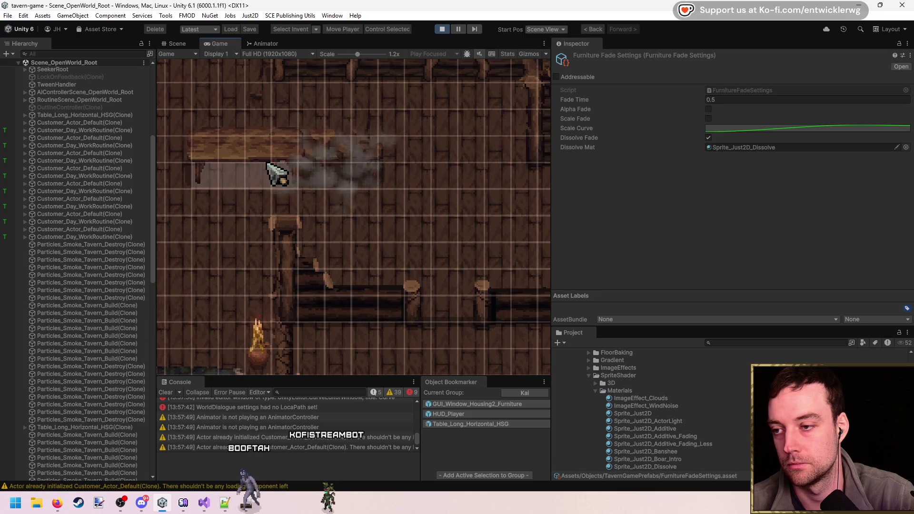
left_click(268, 164)
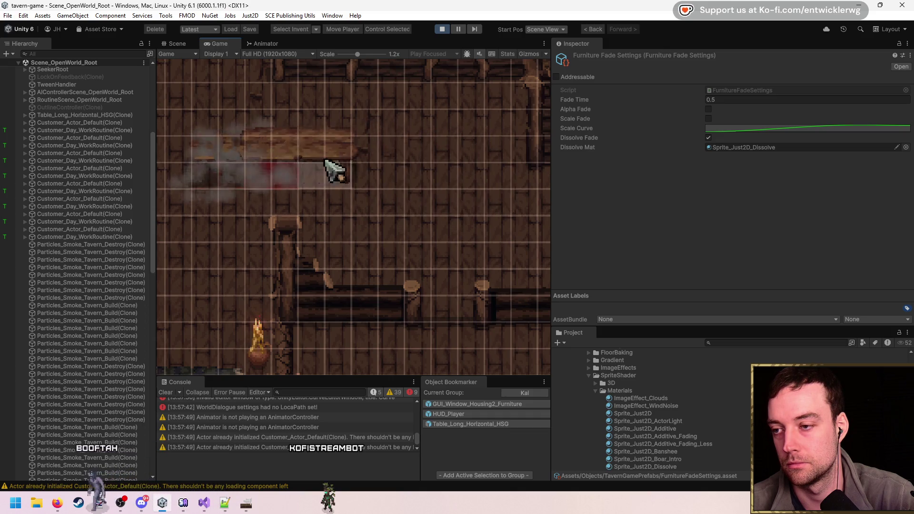
right_click(353, 158)
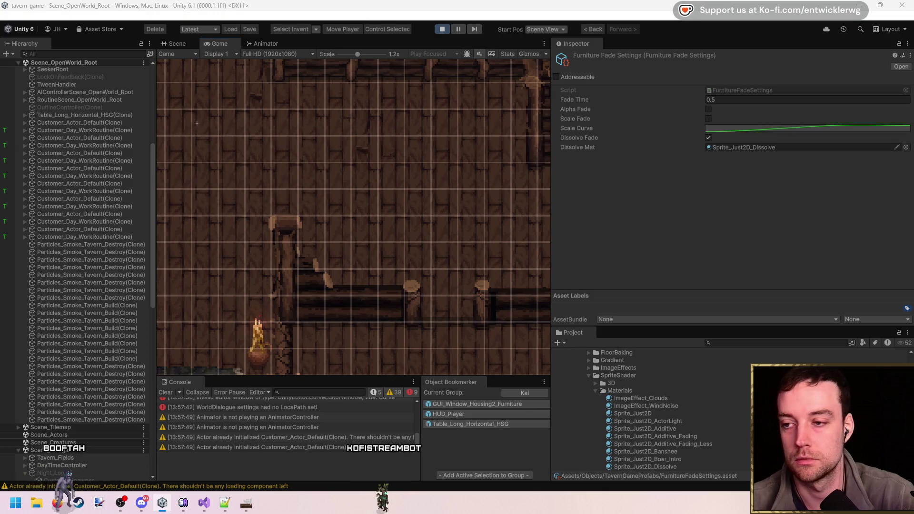
- Place more tables, then enable Scale Fade, disable Dissolve Fade, and place again
left_click(350, 166)
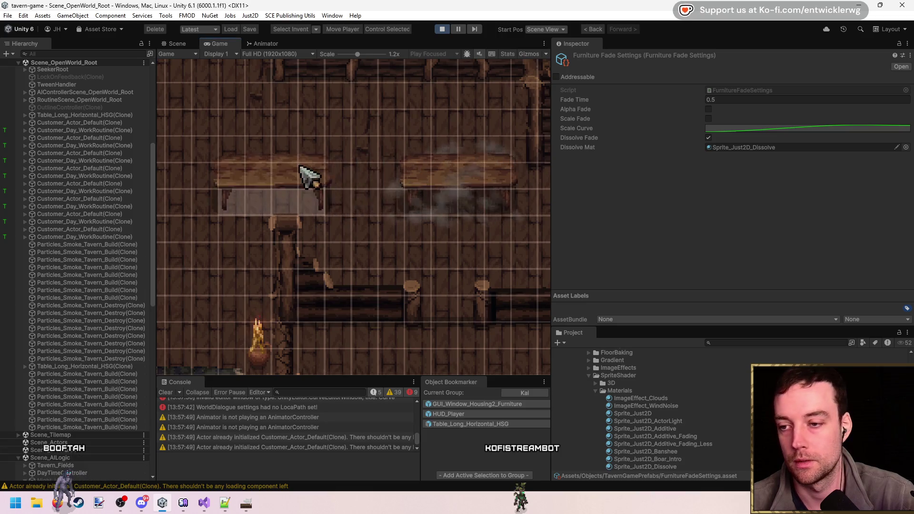
left_click(308, 151)
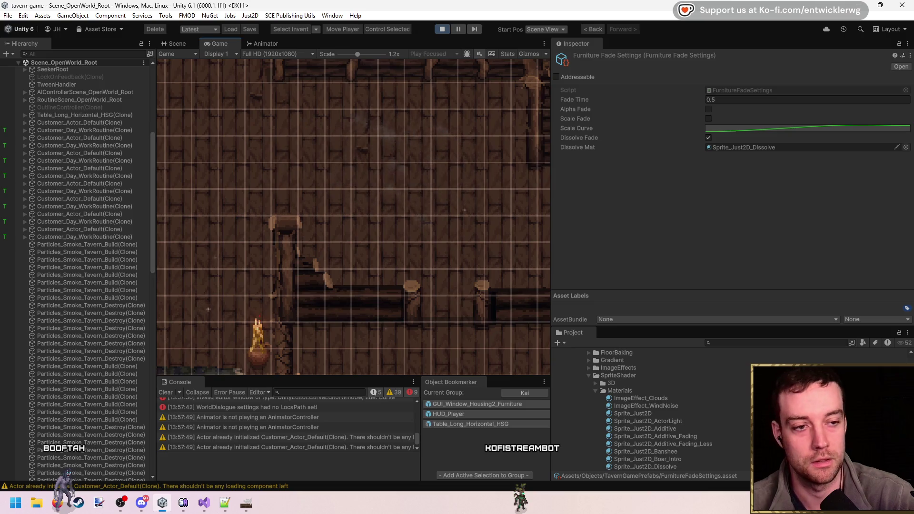
left_click(709, 118)
left_click(708, 138)
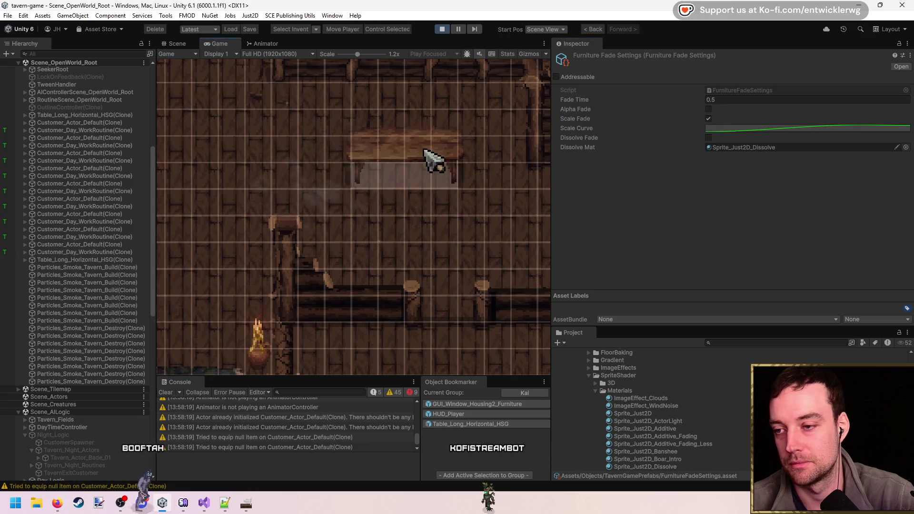
left_click(408, 147)
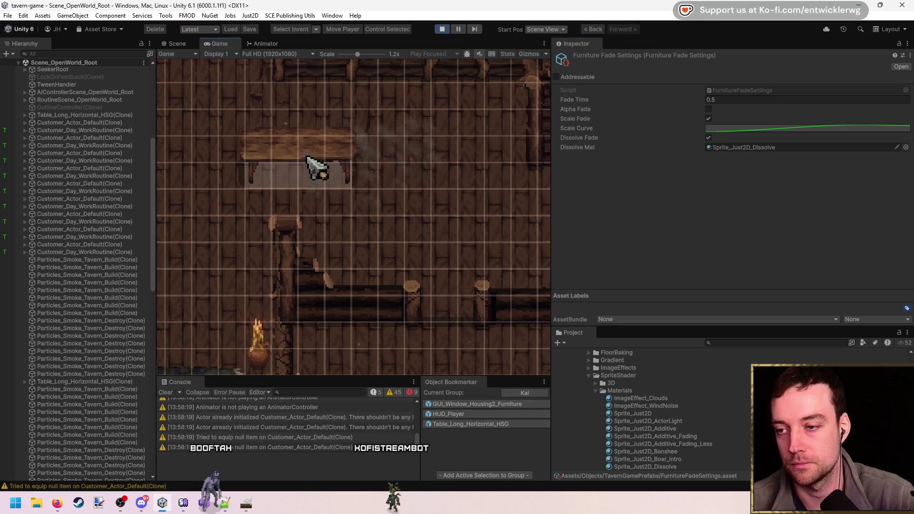
- Try Alpha Fade on and then off again, and return to placing tables
left_click(708, 109)
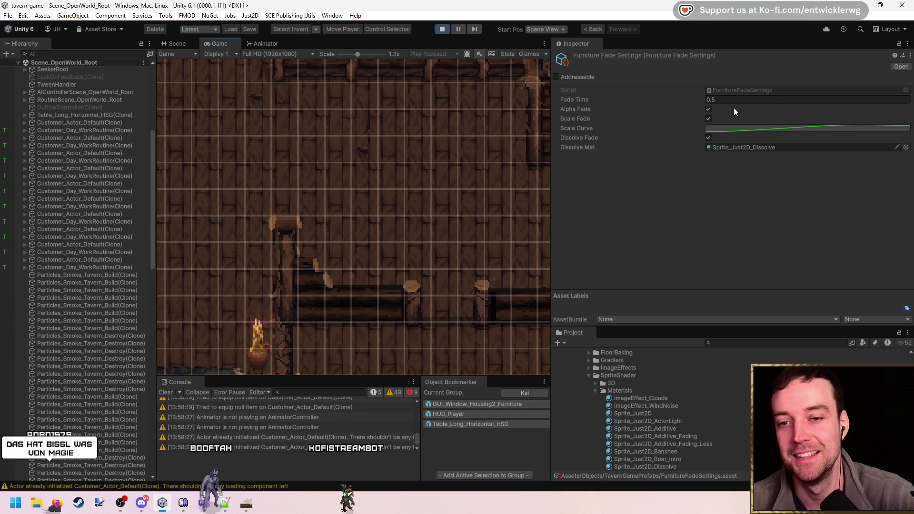
left_click(708, 110)
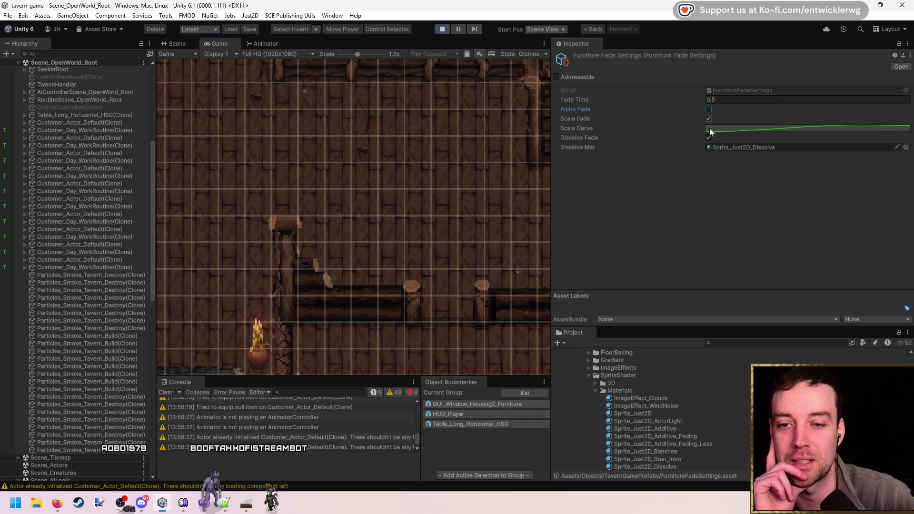
left_click(411, 140)
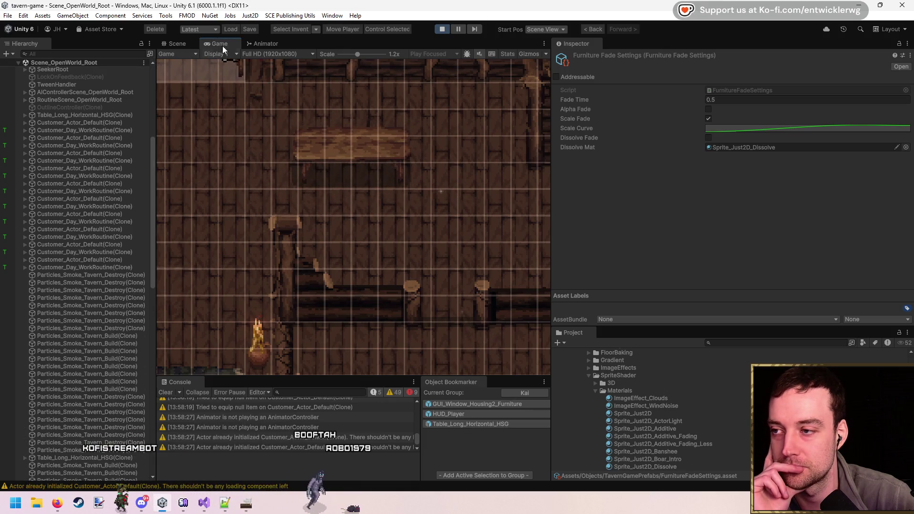
key("shift+space")
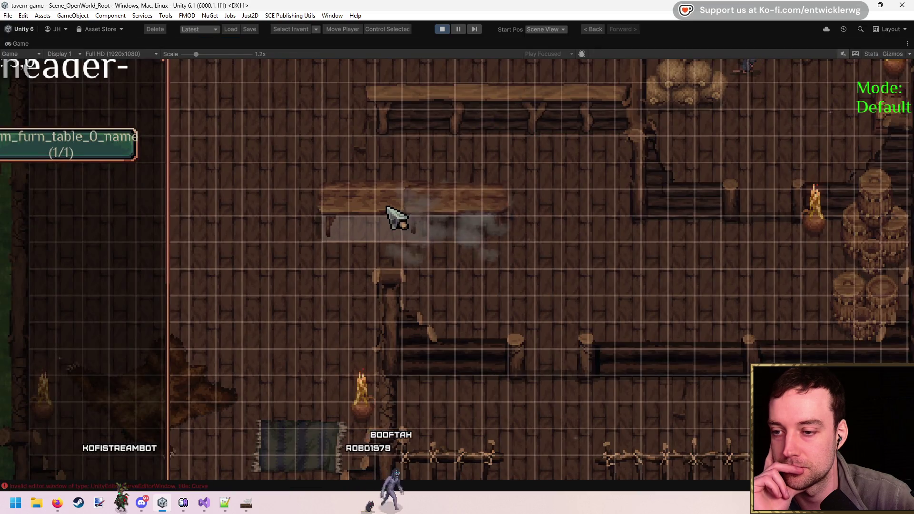
- Place a table, then turn off Scale Fade in the Inspector
left_click(471, 212)
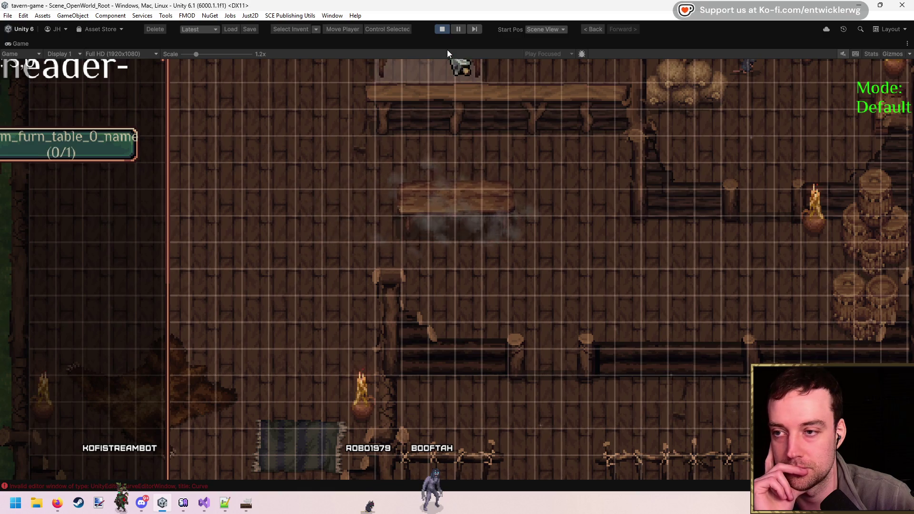
key("shift+space")
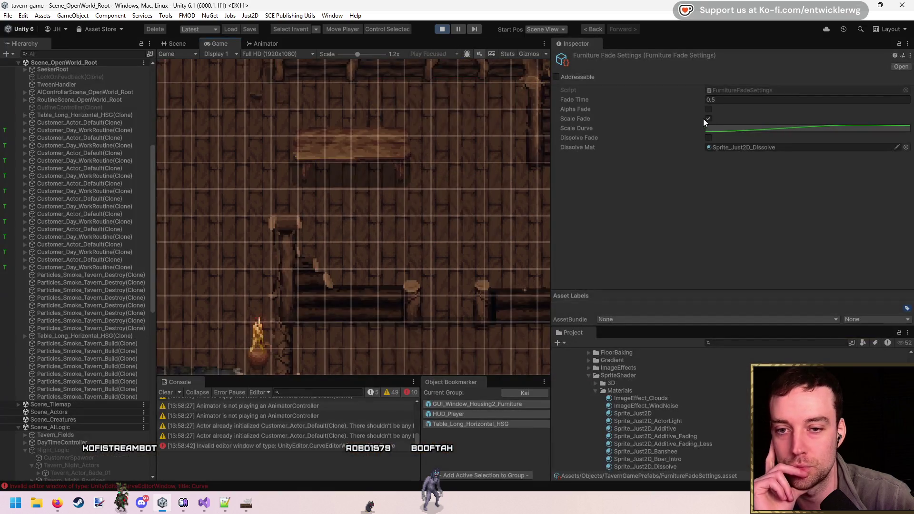
left_click(709, 119)
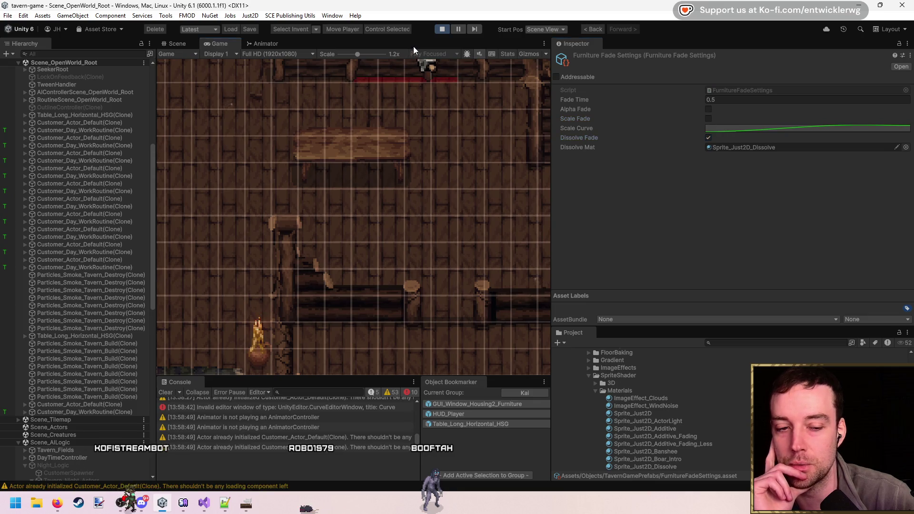
key("shift+space")
- In the maximized Game view, place, move and re-place tables to watch the dissolve
left_click(369, 210)
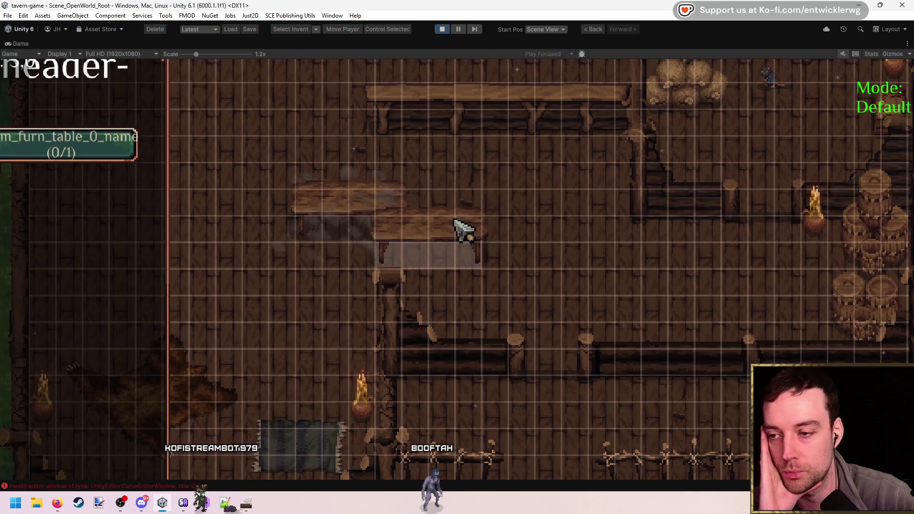
left_click(458, 209)
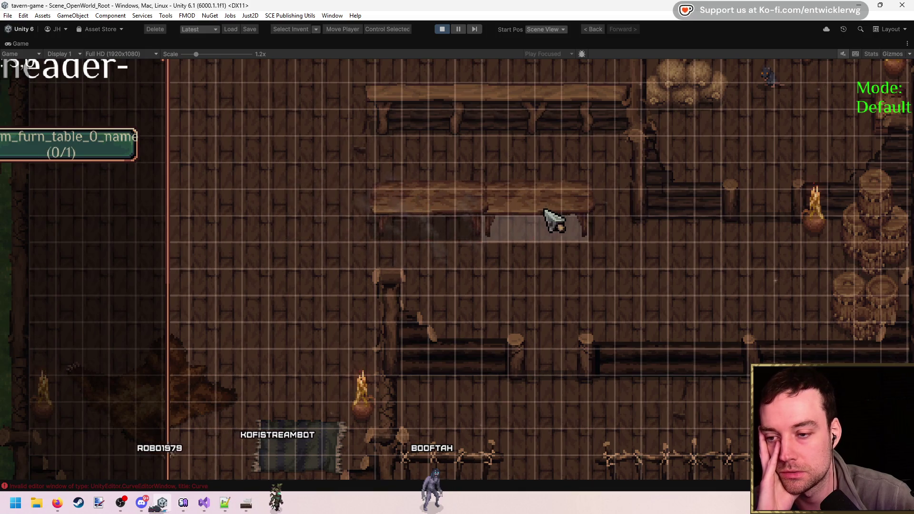
left_click(344, 210)
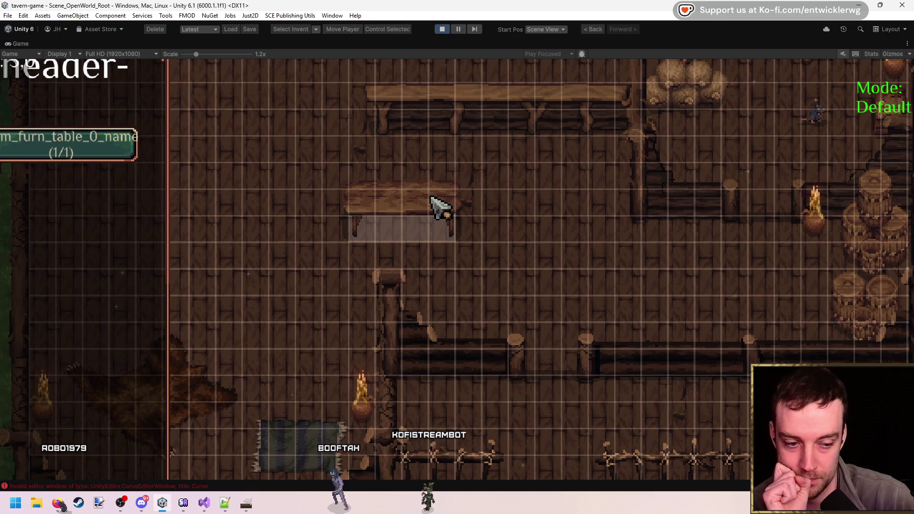
left_click(430, 198)
left_click(414, 212)
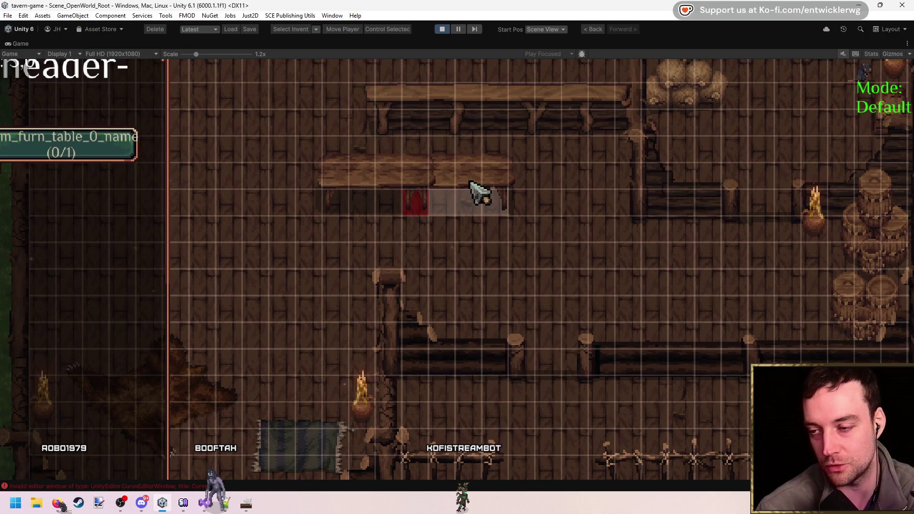
left_click(471, 183)
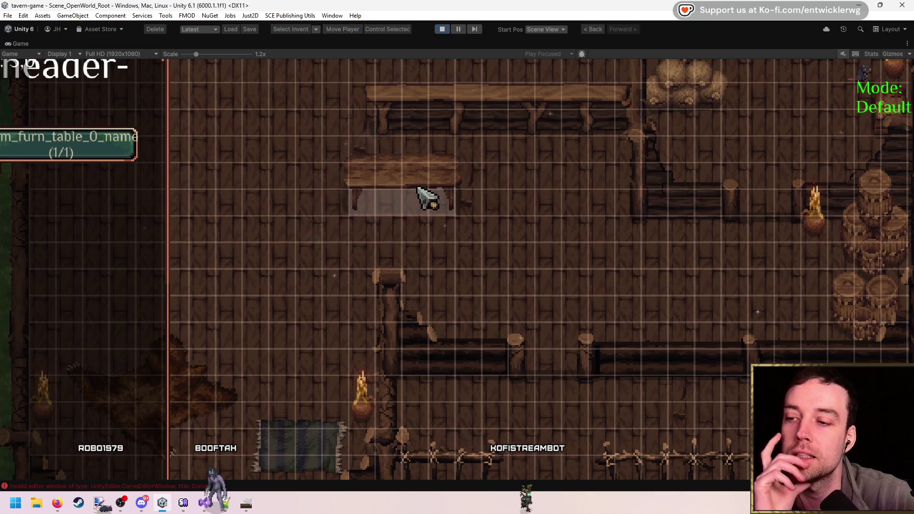
left_click(473, 227)
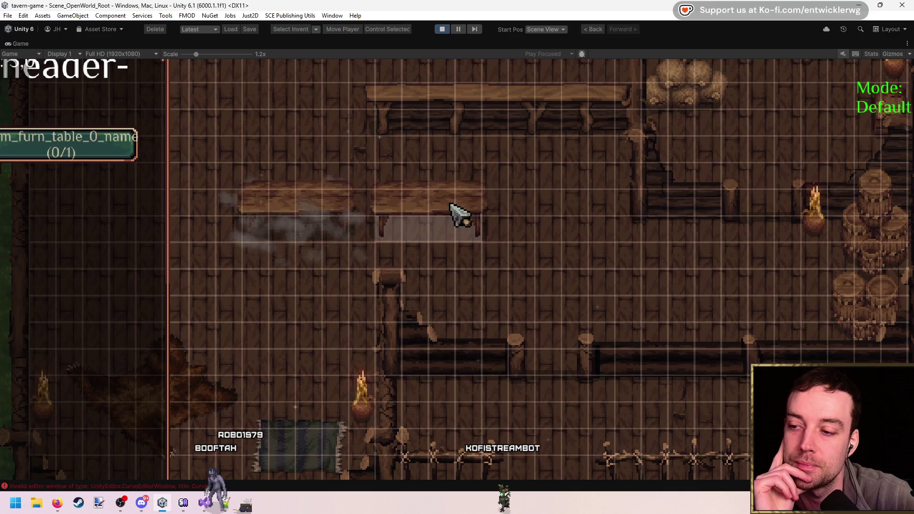
left_click(389, 213)
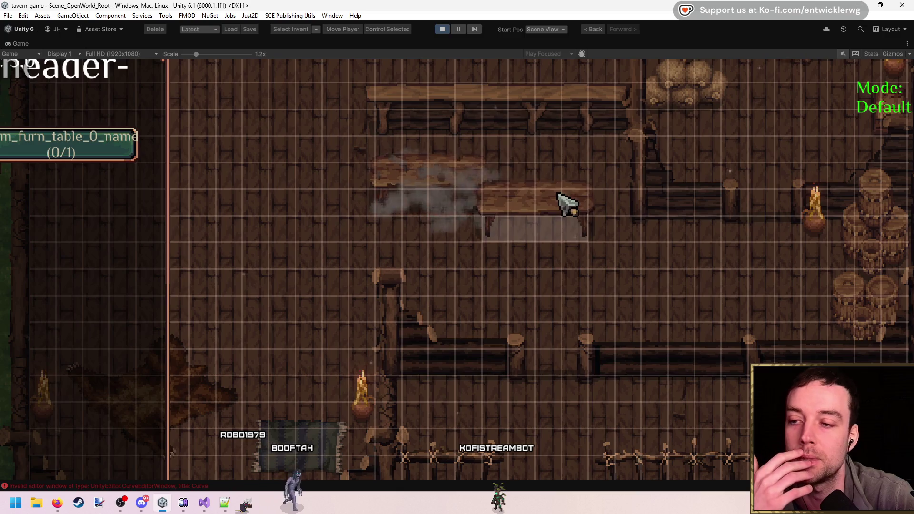
left_click(527, 185)
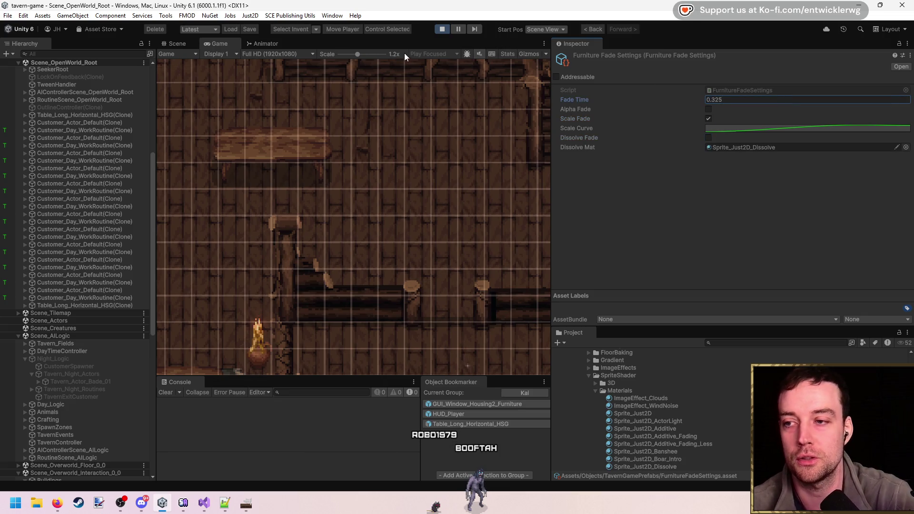
- Zoom the Game view out to 0.82x, place and pick up tables, then stop play mode
key("shift+space")
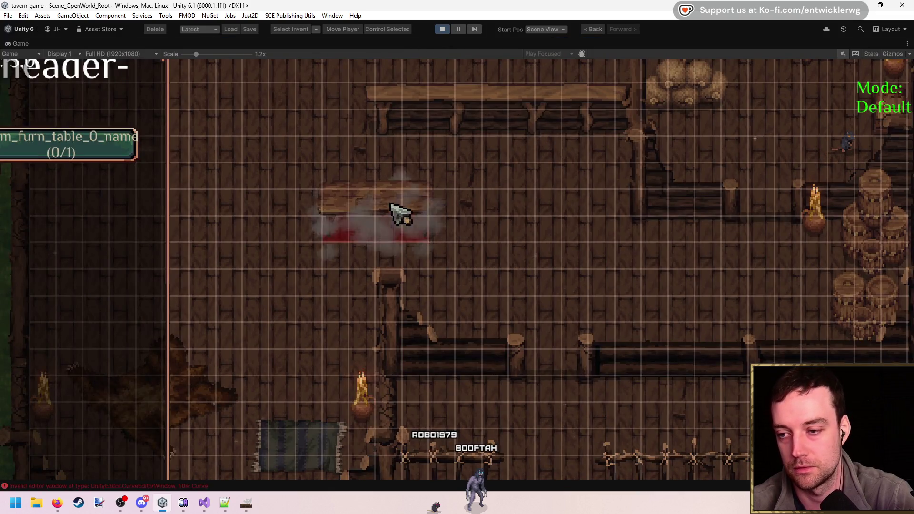
left_click_drag(195, 54, 171, 49)
left_click(178, 182)
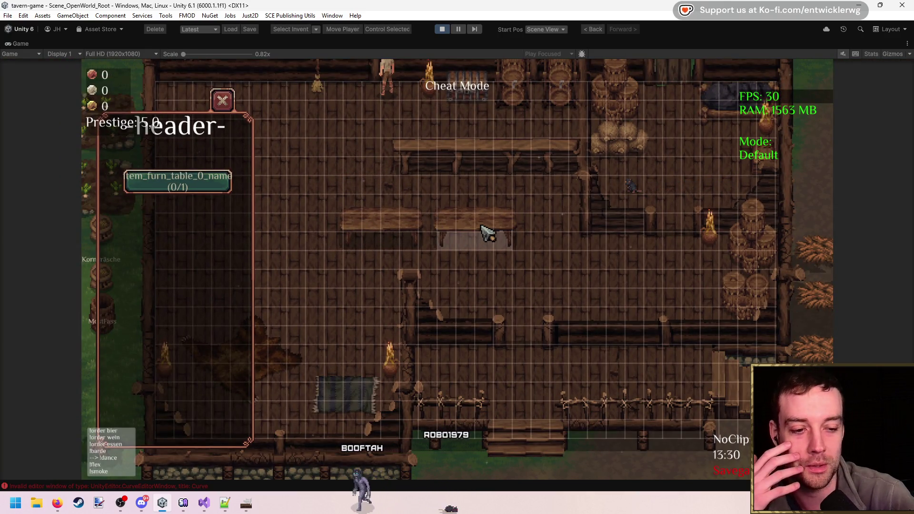
left_click(471, 235)
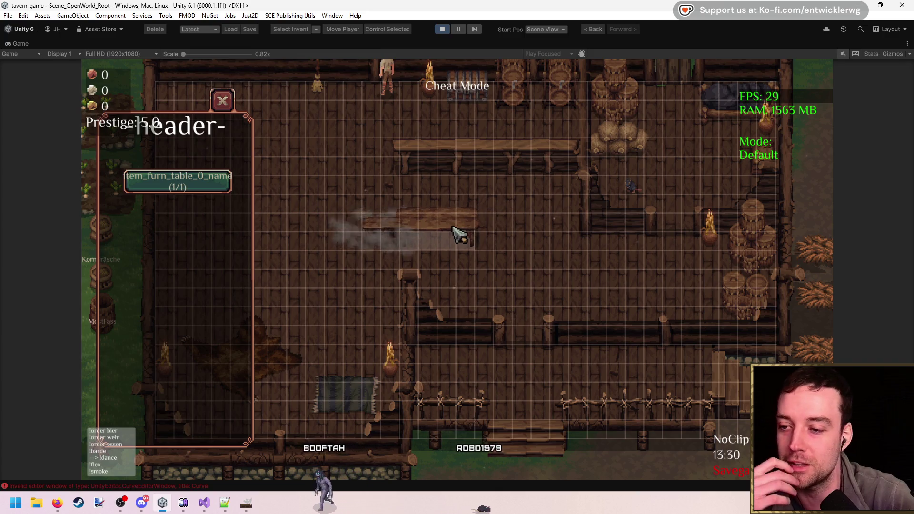
left_click(372, 234)
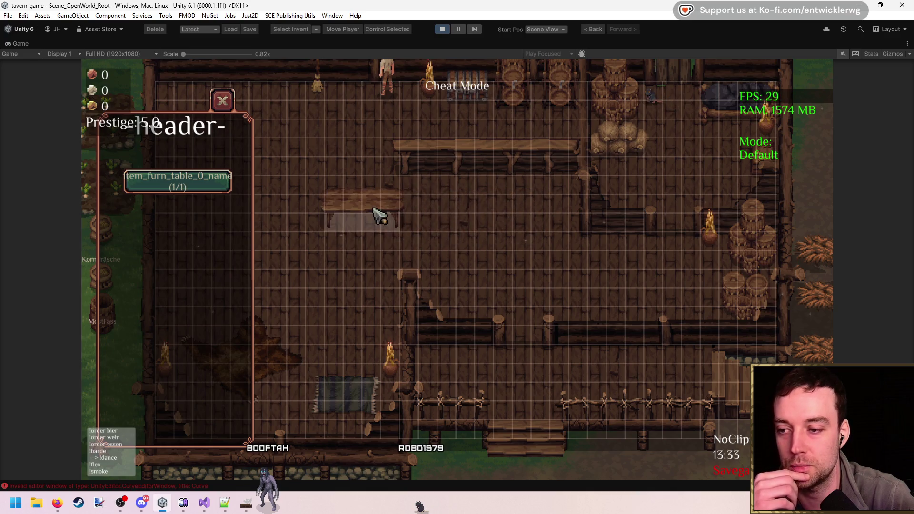
left_click(373, 208)
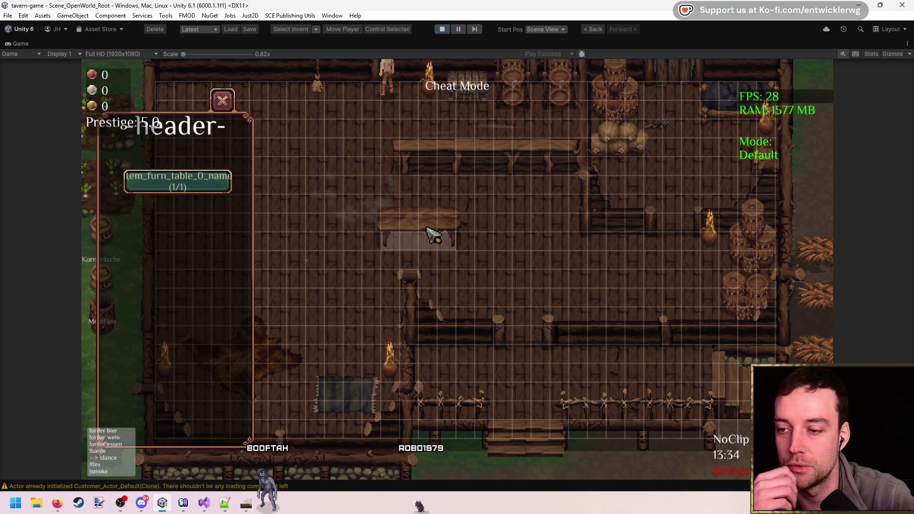
left_click(498, 244)
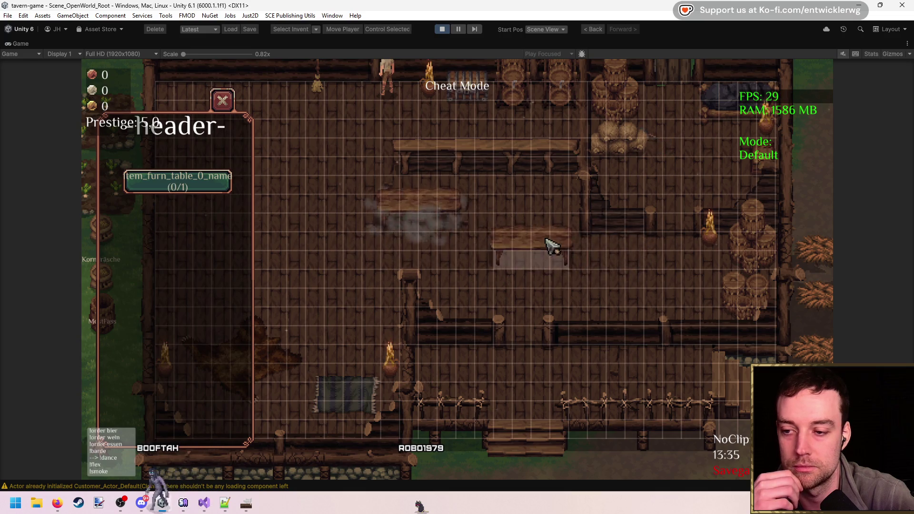
left_click(444, 29)
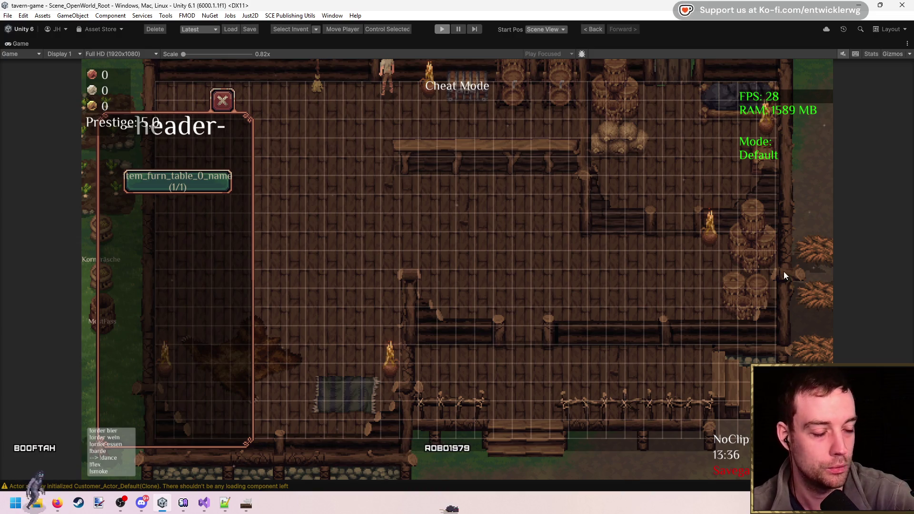